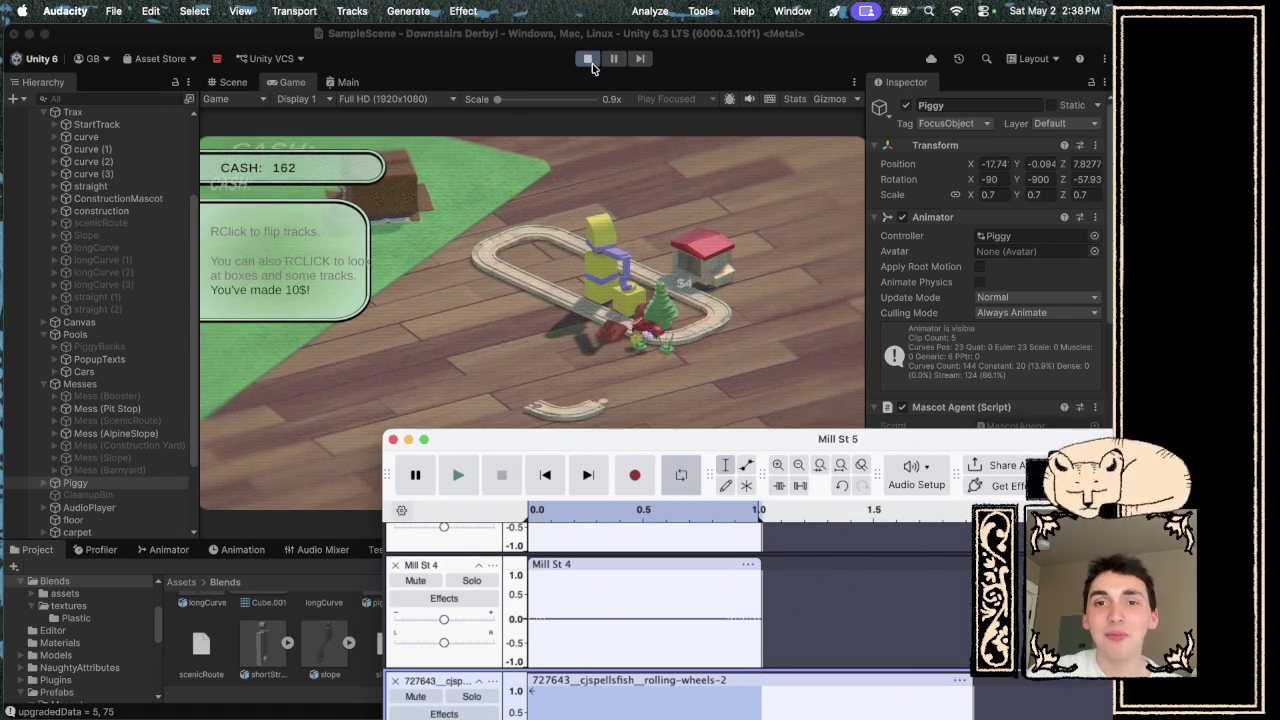
# - Raise the Audacity Mill St 5 window over Unity and move it up-left to reveal the rolling-wheels track
pyautogui.click(625, 183)
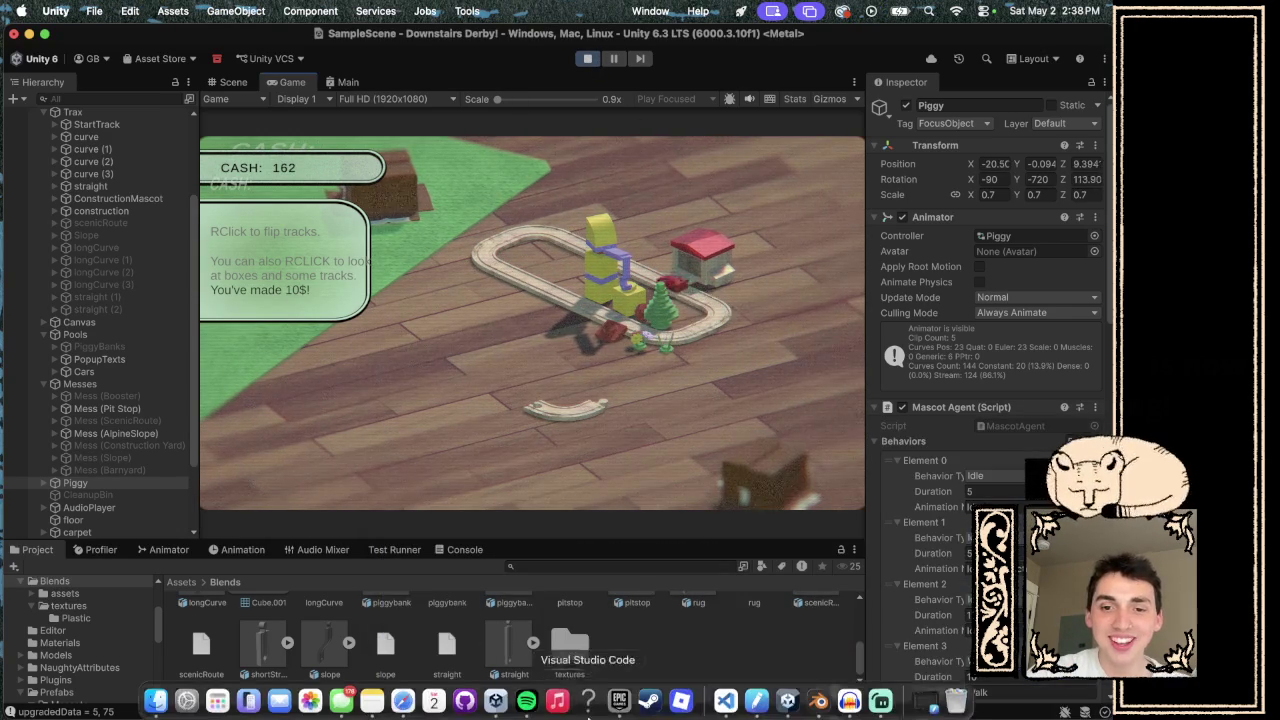
pyautogui.click(848, 713)
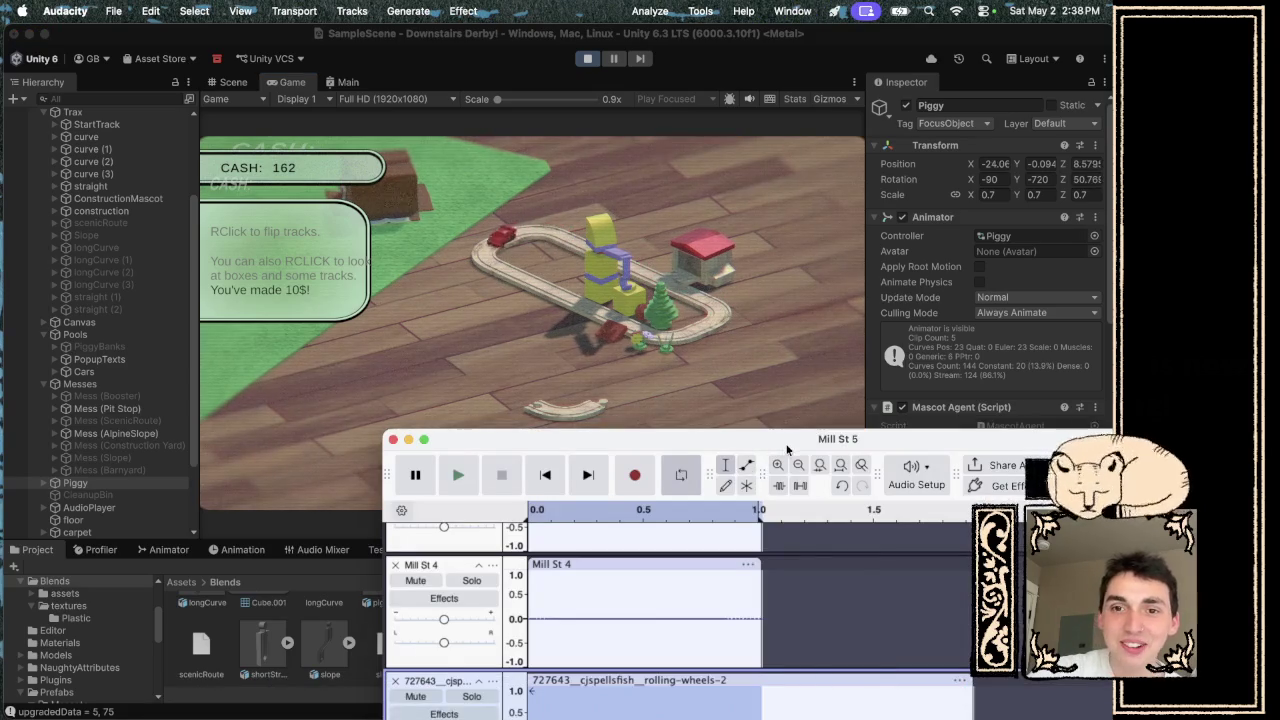
pyautogui.moveTo(781, 439); pyautogui.dragTo(649, 237)
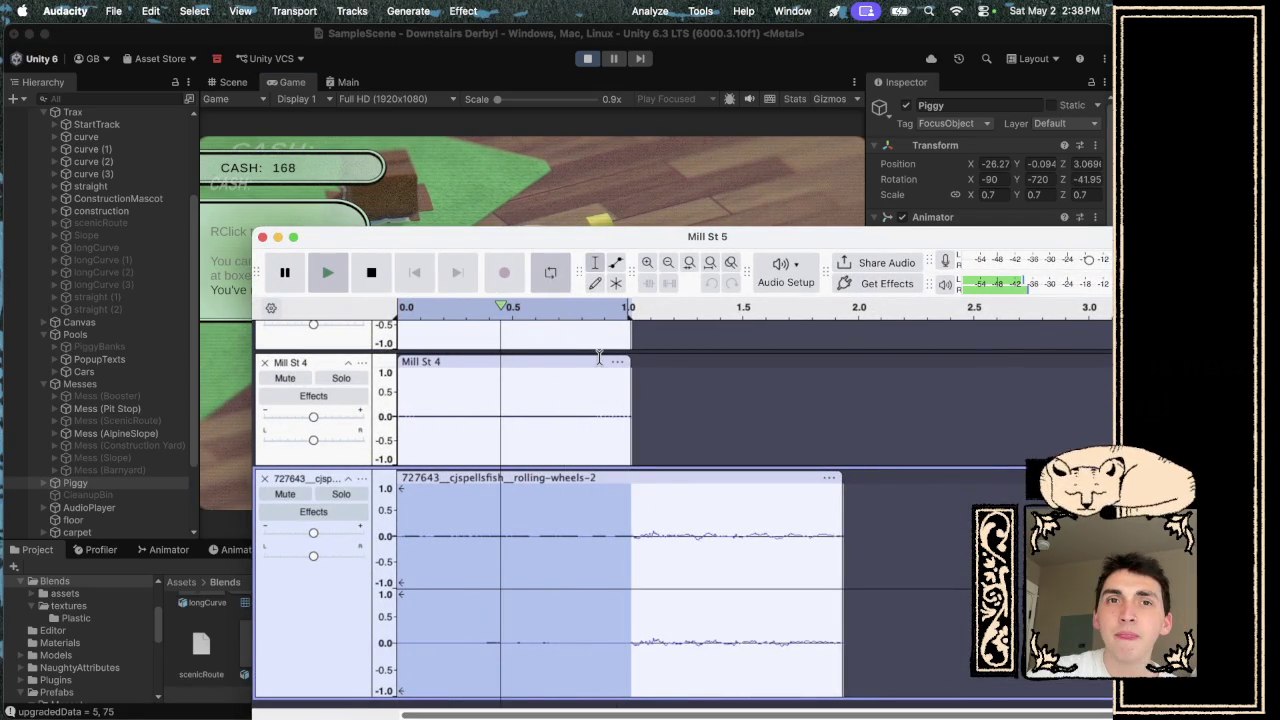
# - Apply a Low-Pass Filter to the rolling-wheels clip and preview the filtered audio
pyautogui.click(463, 11)
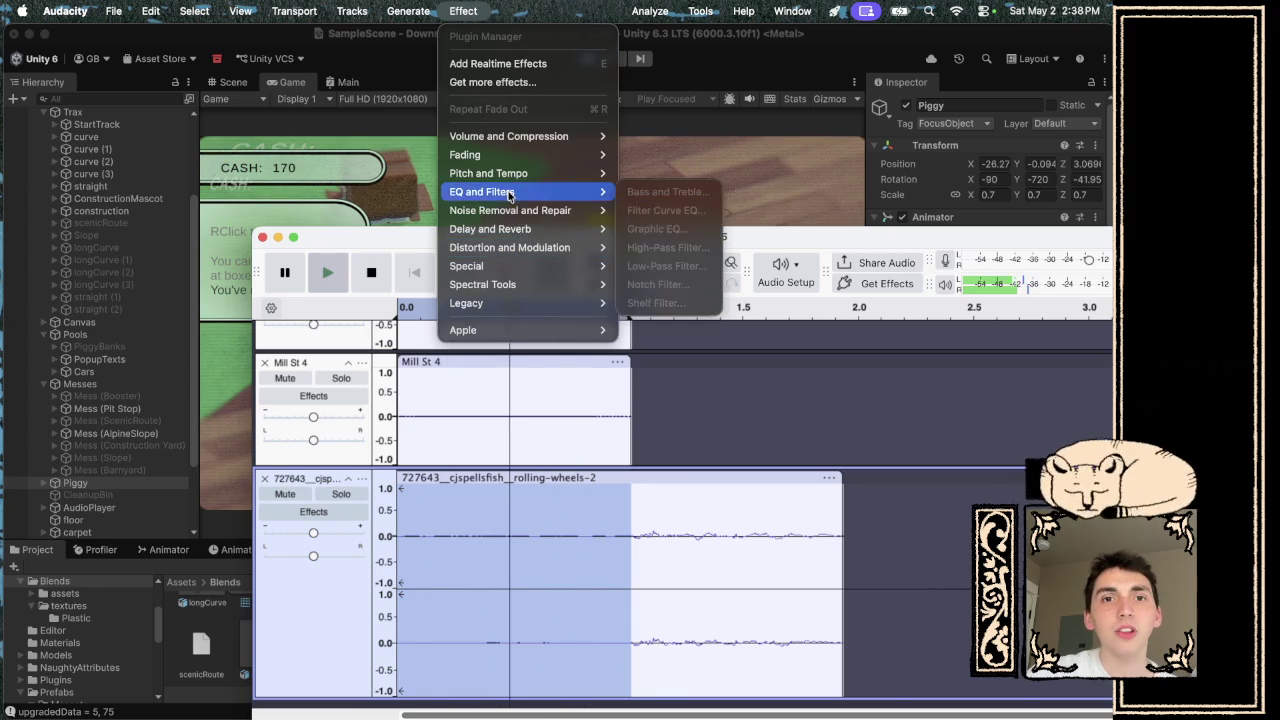
pyautogui.moveTo(480, 155)
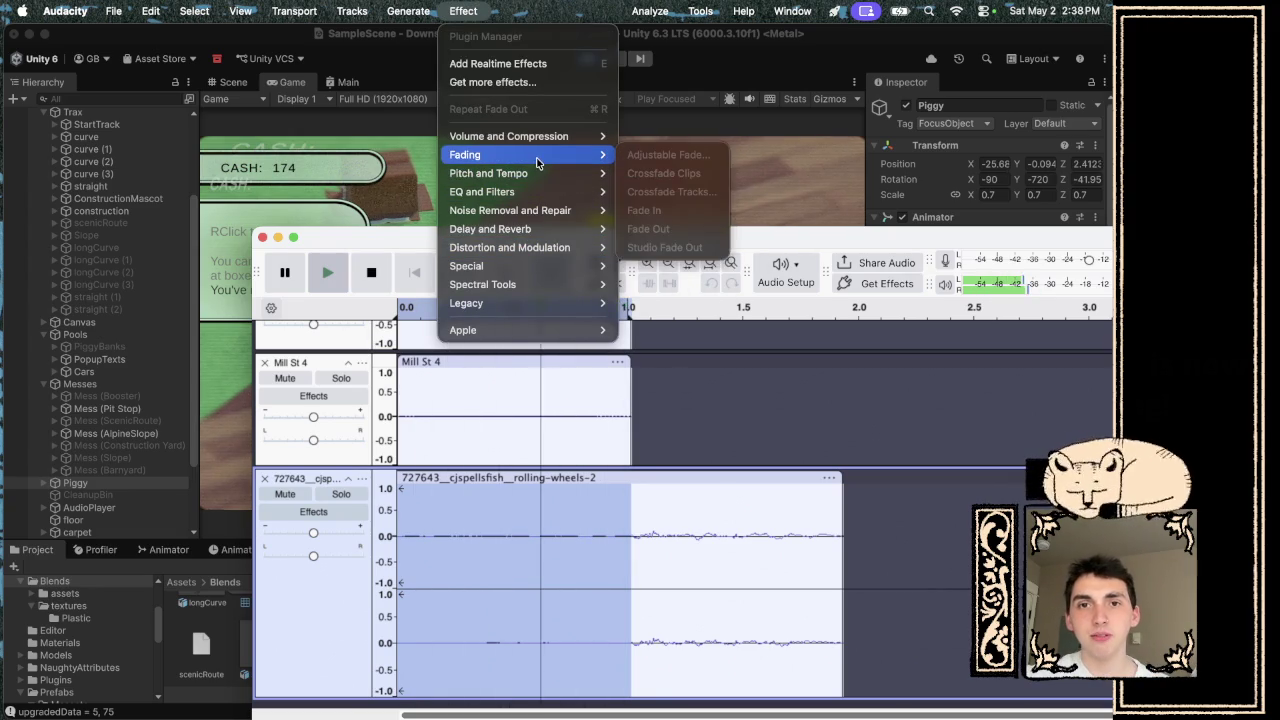
pyautogui.press('Escape')
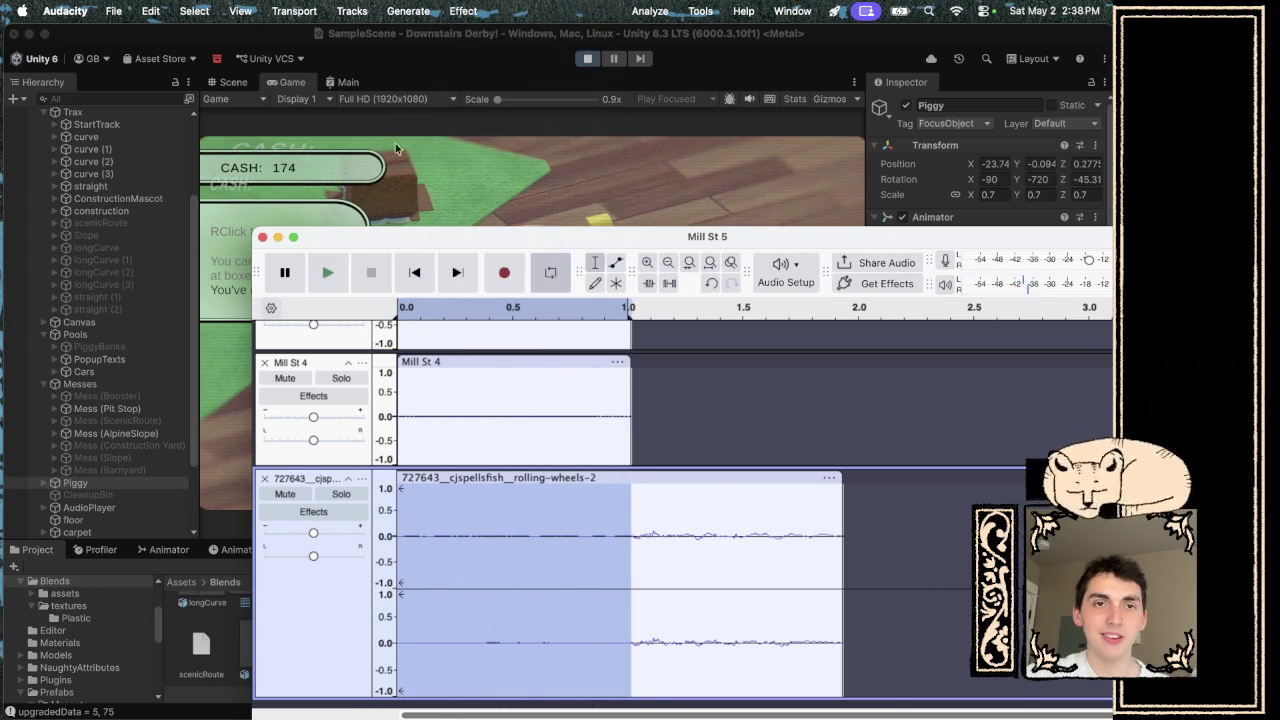
pyautogui.click(470, 8)
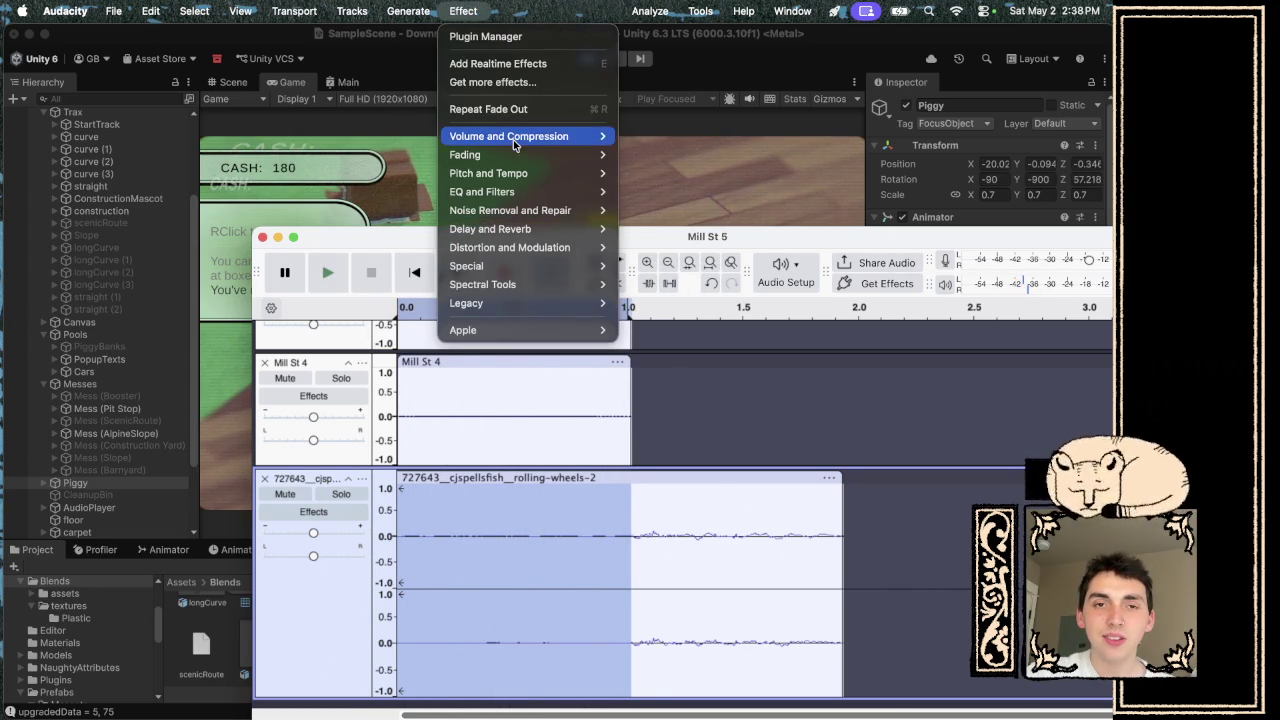
pyautogui.moveTo(510, 191)
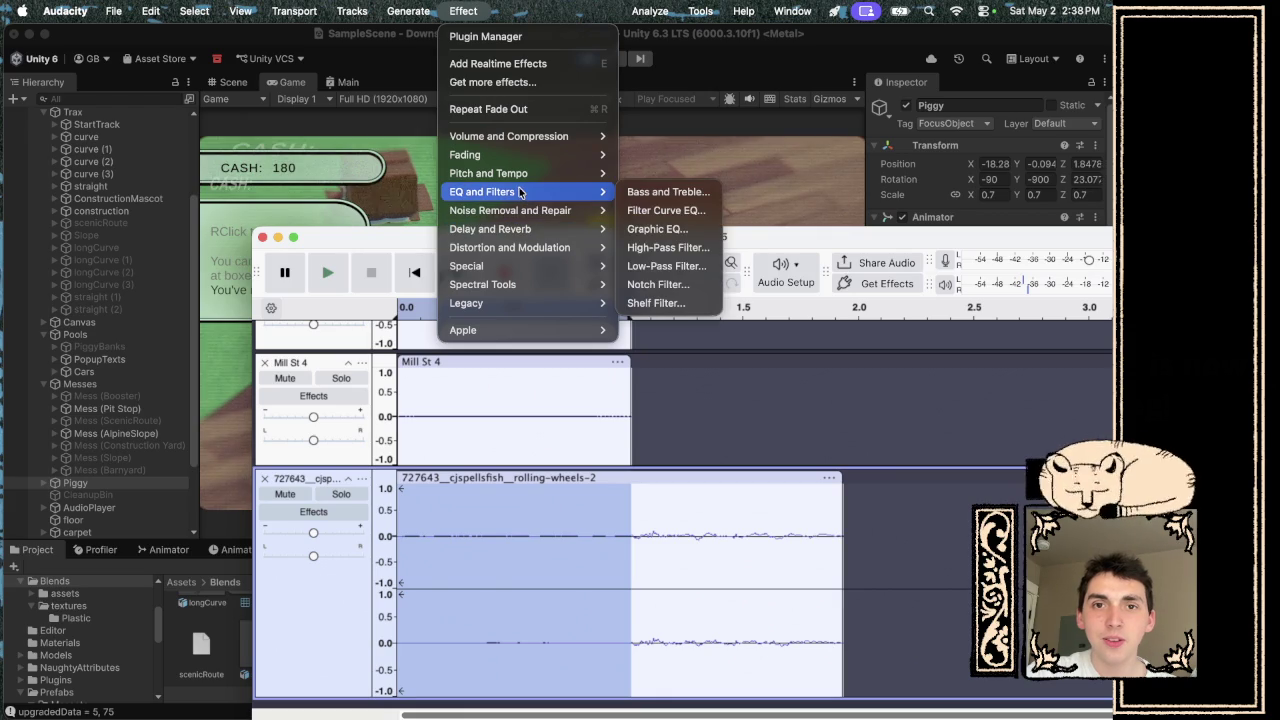
pyautogui.click(656, 267)
pyautogui.click(825, 572)
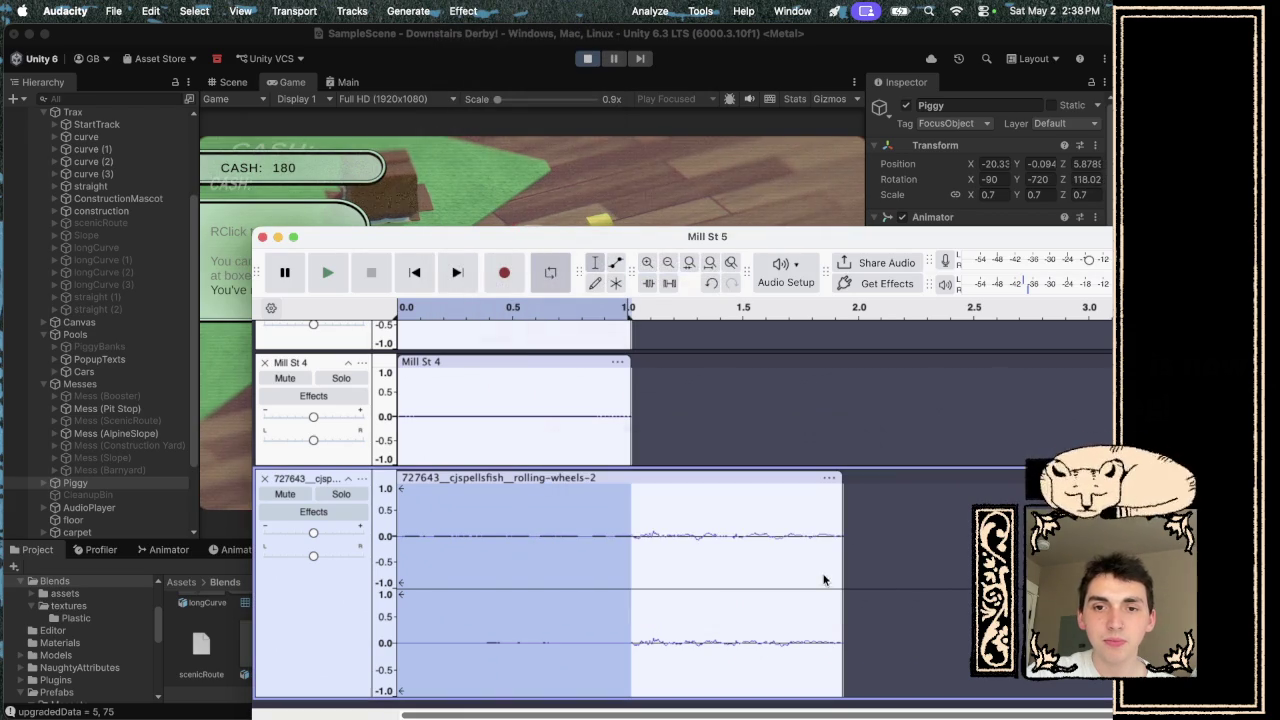
pyautogui.press('space')
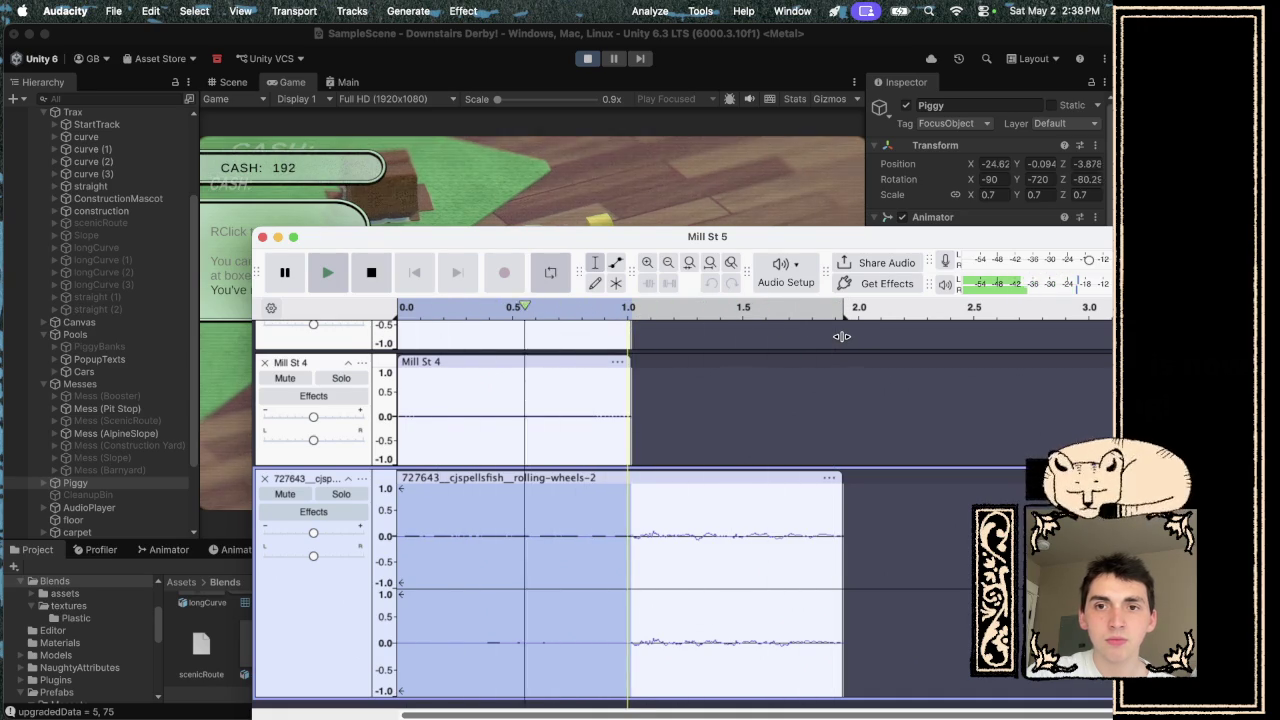
pyautogui.press('space')
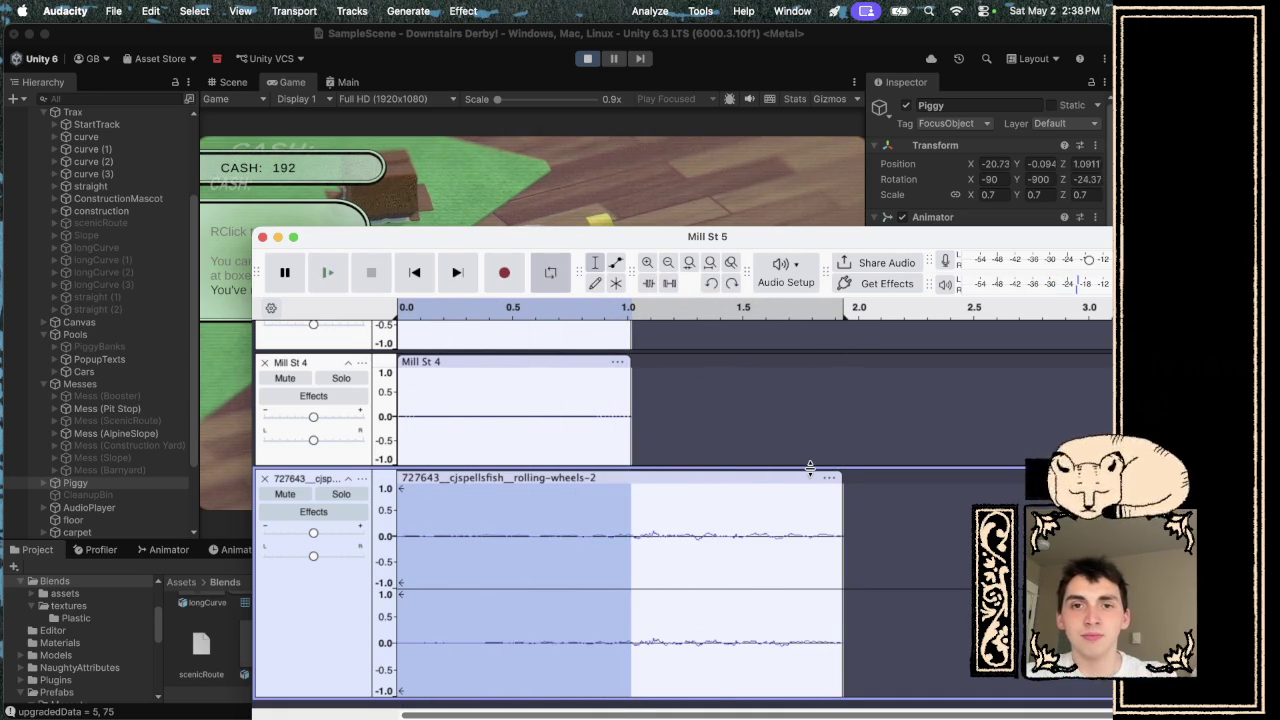
# - Undo the edits until only the Mill St 5 and Mill St 4 tracks remain
pyautogui.press('super+z')
pyautogui.press('super+z')
pyautogui.press('super+z')
pyautogui.press('super+z')
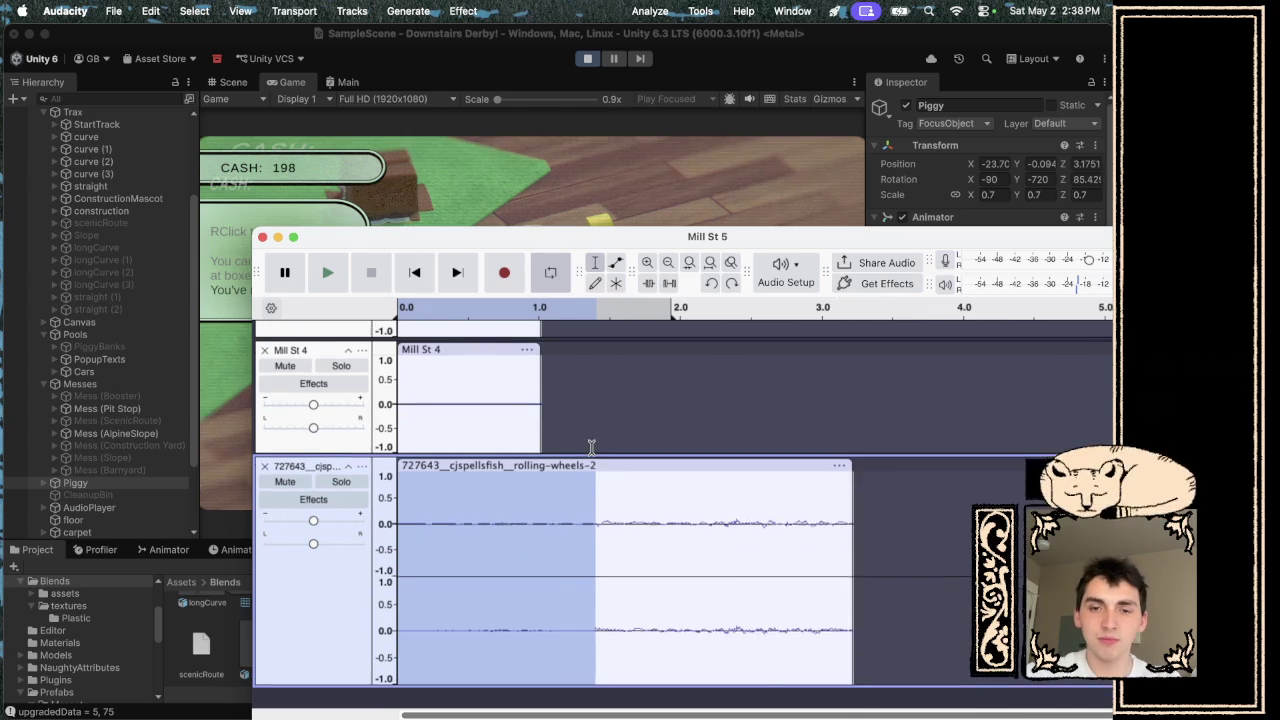
pyautogui.press('super+3')
pyautogui.press('super+z')
pyautogui.press('super+z')
pyautogui.press('super+z')
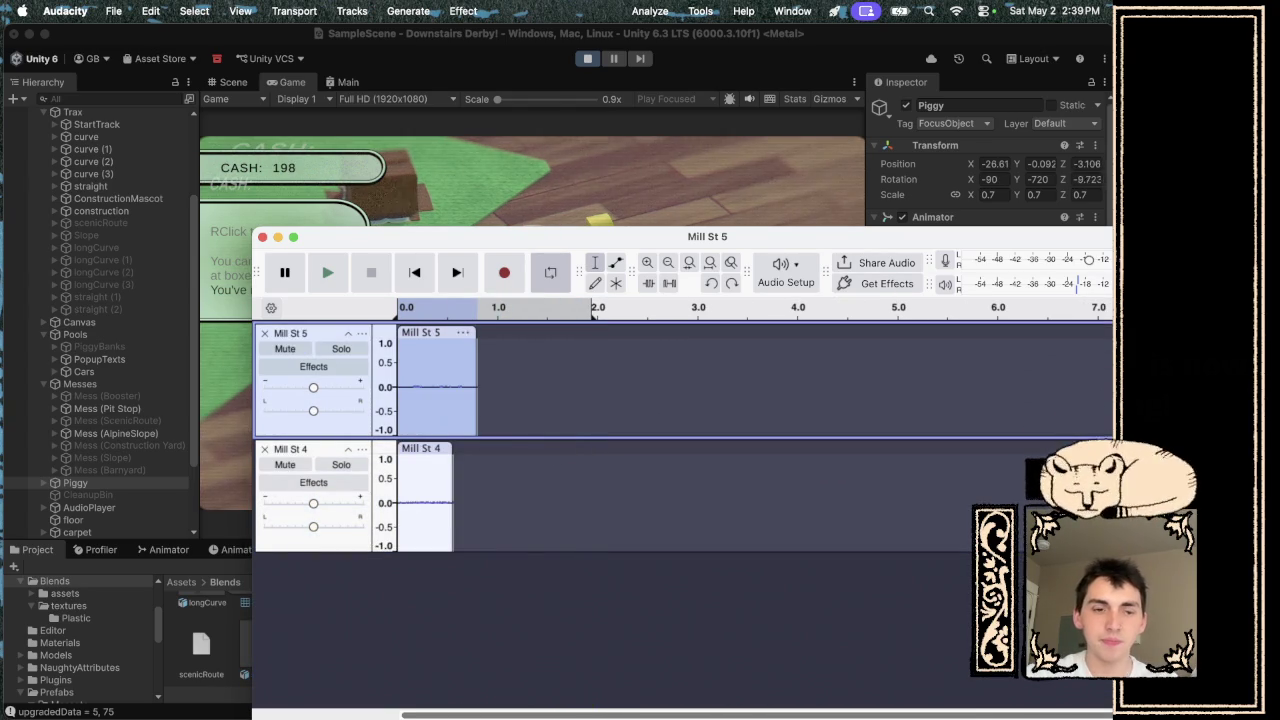
# - Drag the rolling-wheels-2 wav from Downloads into Audacity, then close Finder and return to Unity
pyautogui.moveTo(278, 697)
pyautogui.click(154, 709)
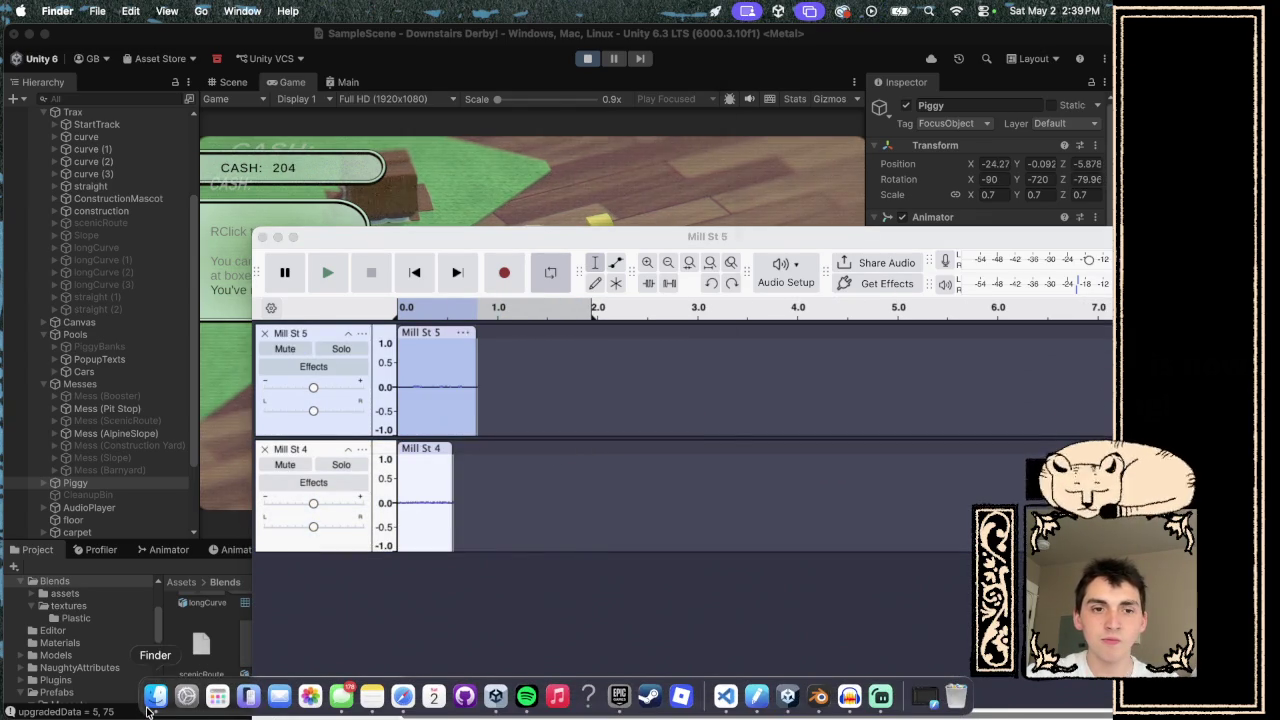
pyautogui.click(106, 252)
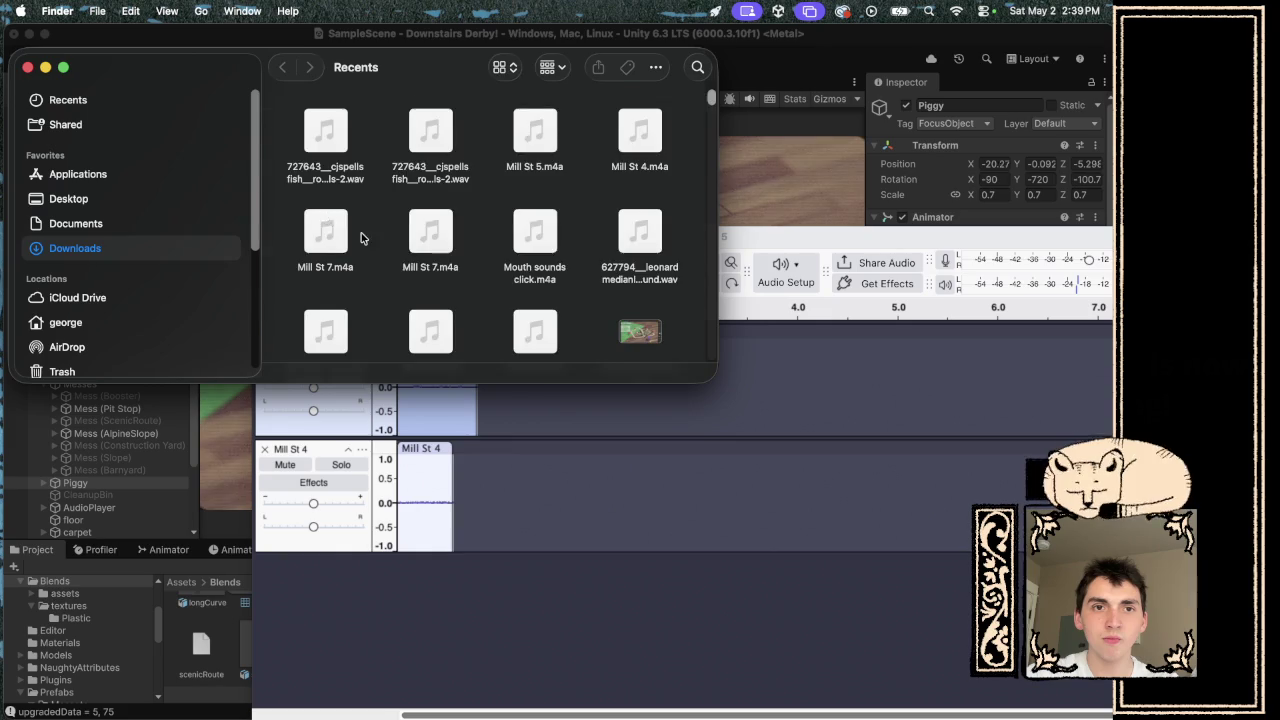
pyautogui.click(336, 121)
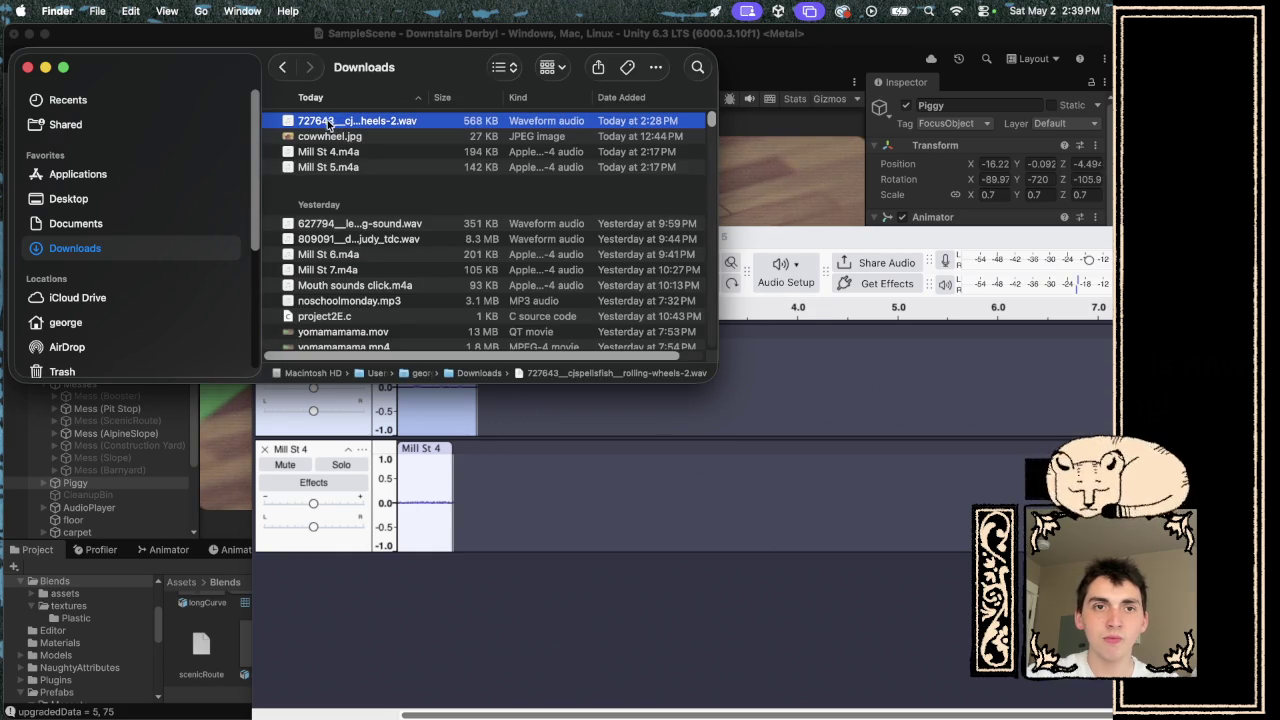
pyautogui.moveTo(333, 118); pyautogui.dragTo(357, 612)
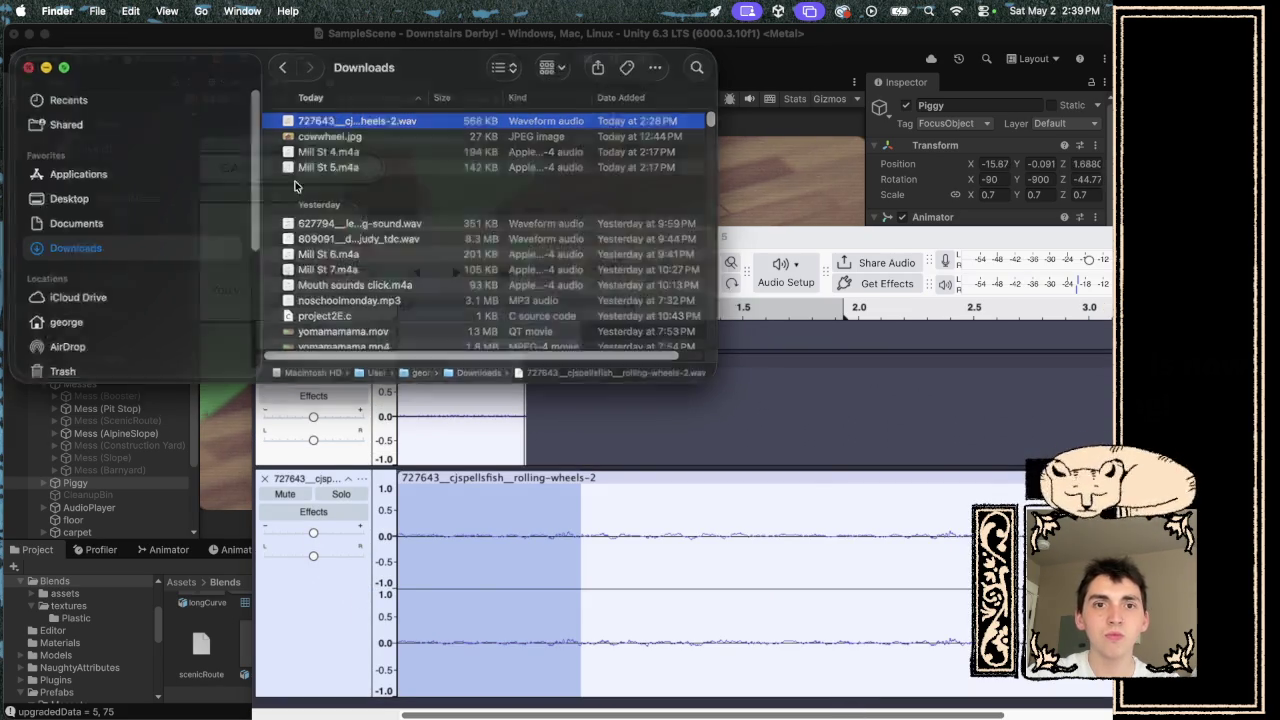
pyautogui.click(26, 67)
pyautogui.click(420, 185)
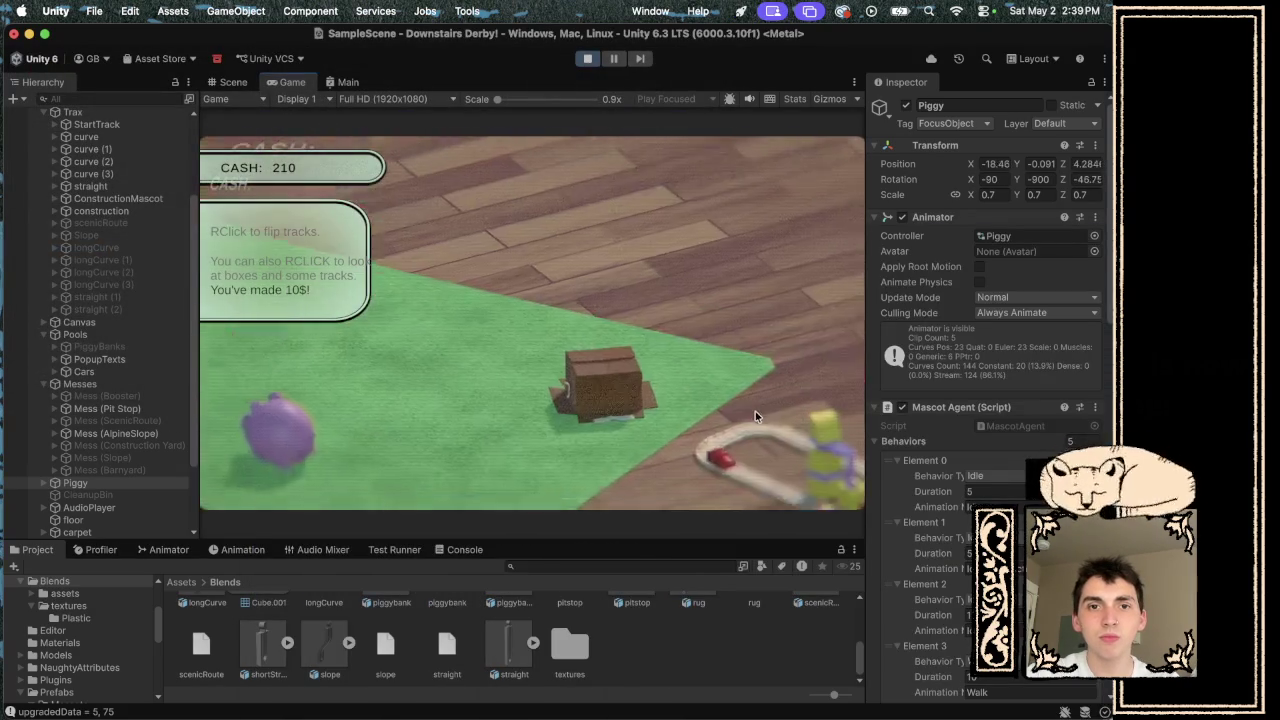
# - Deposit MAX cash into the piggy bank, then close its panel
pyautogui.rightClick(255, 409)
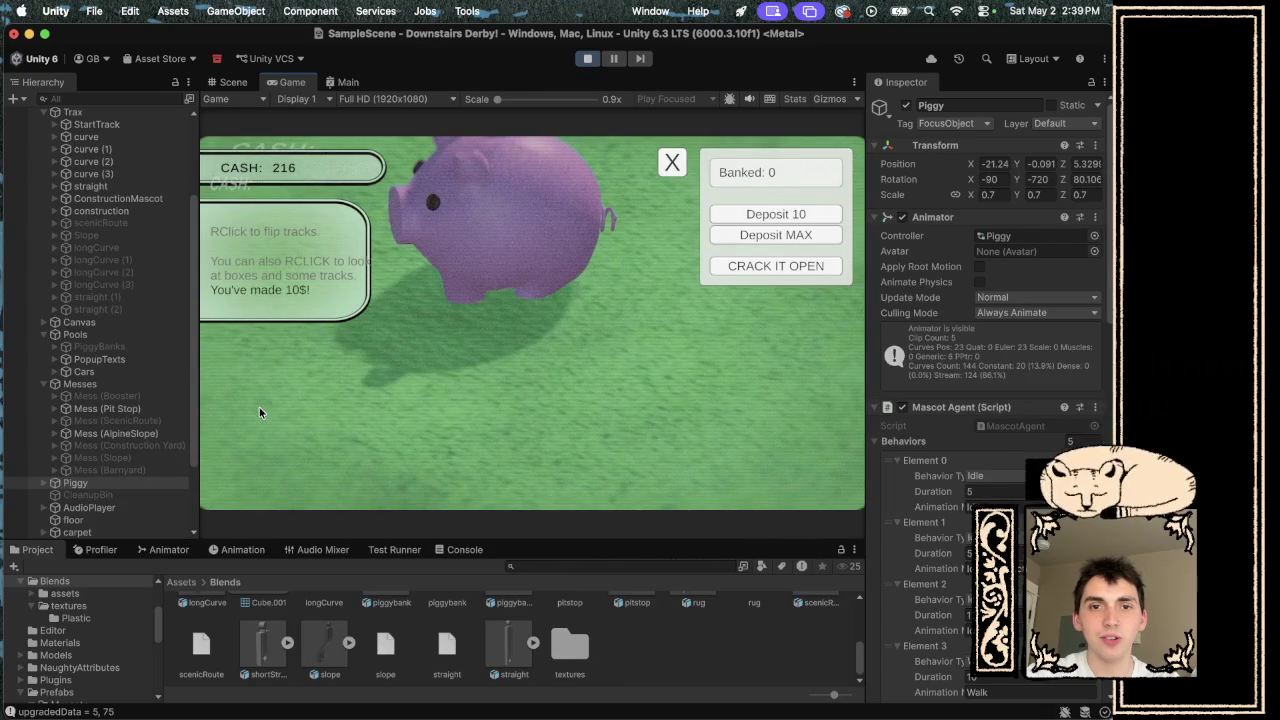
pyautogui.click(765, 235)
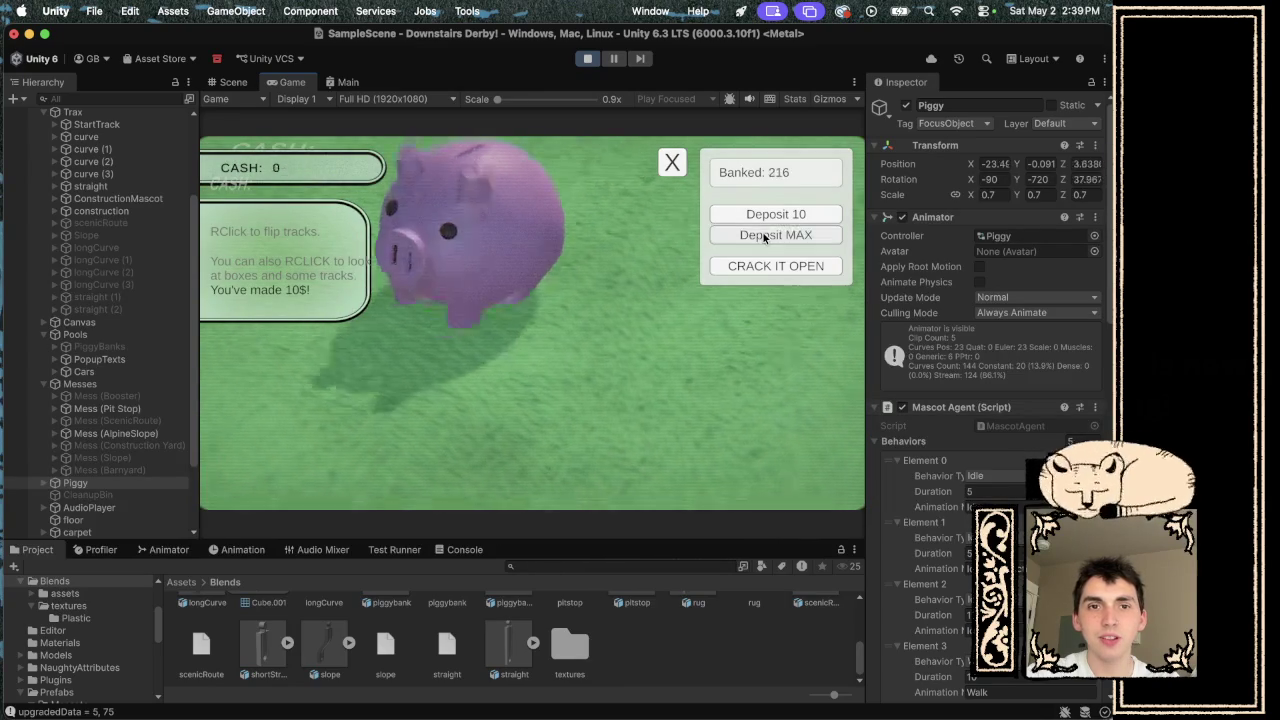
pyautogui.click(674, 162)
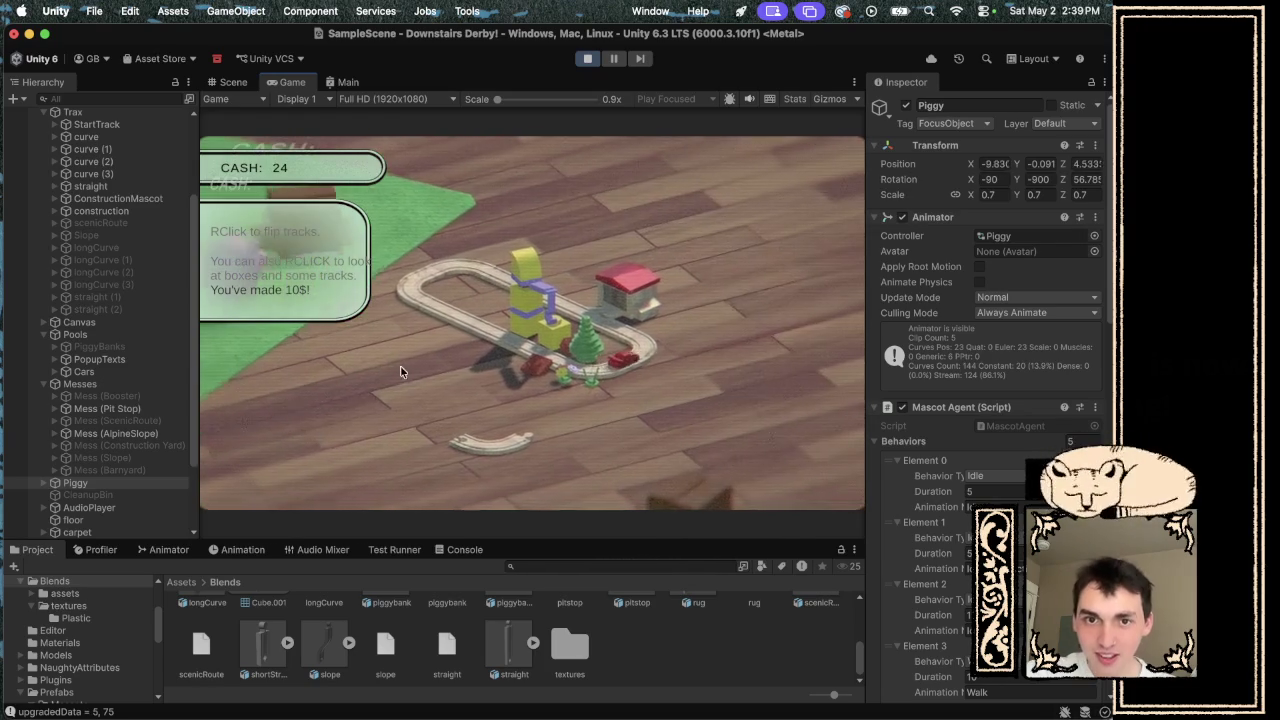
# - Attach the loose curve to the track's left end, then buy a $10 Curve Track and place it
pyautogui.moveTo(406, 395)
pyautogui.mouseDown()
pyautogui.moveTo(423, 317)
pyautogui.moveTo(388, 383)
pyautogui.moveTo(358, 338)
pyautogui.mouseUp()
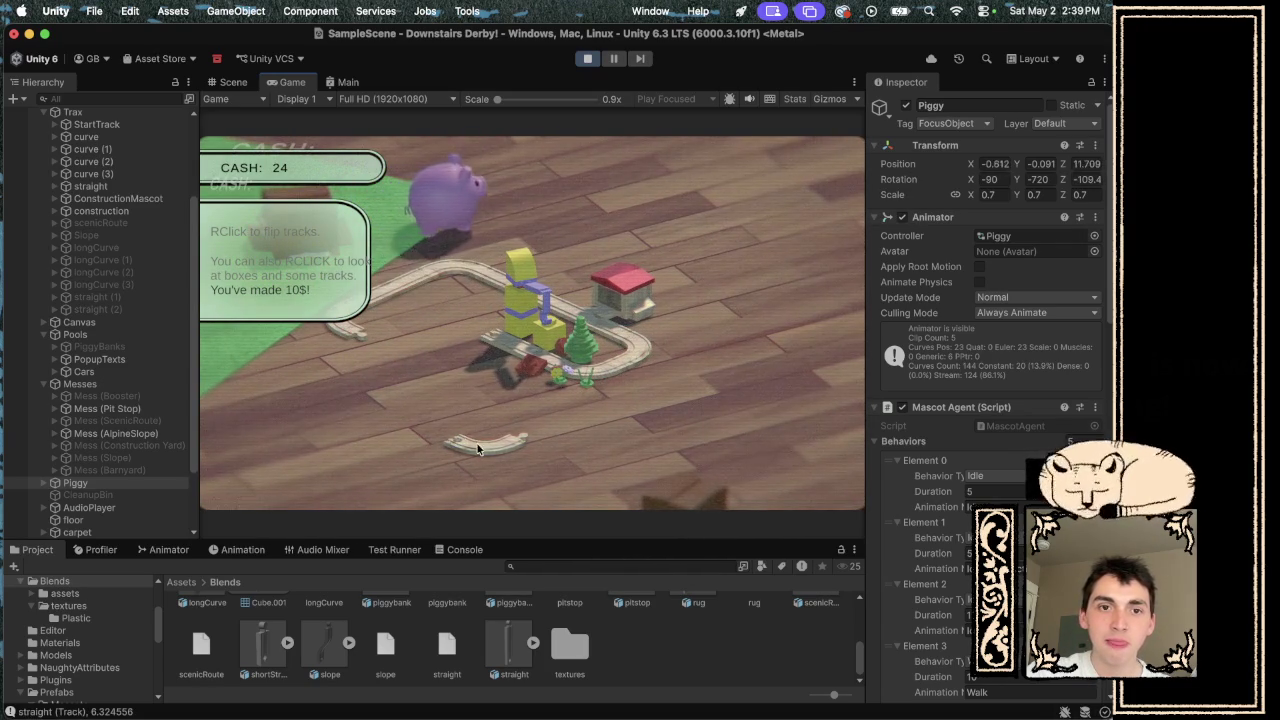
pyautogui.moveTo(470, 440); pyautogui.dragTo(441, 350)
pyautogui.rightClick(530, 330)
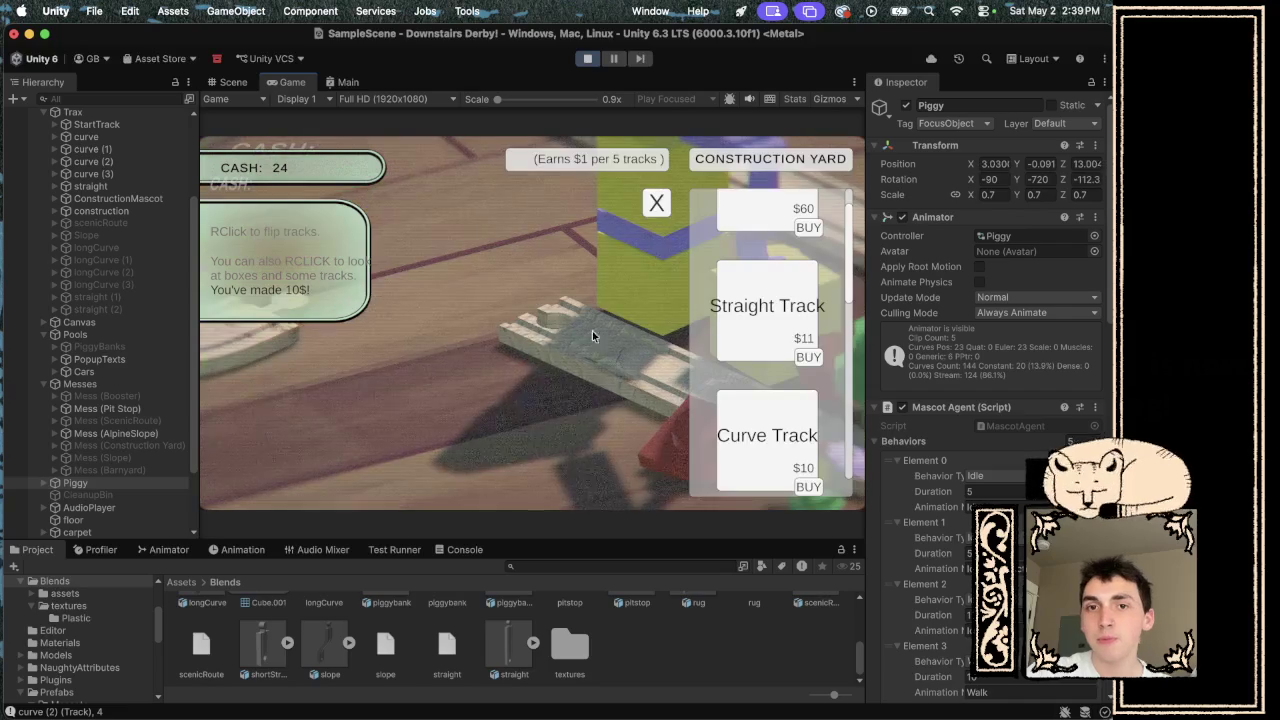
pyautogui.scroll(1, 761, 351)
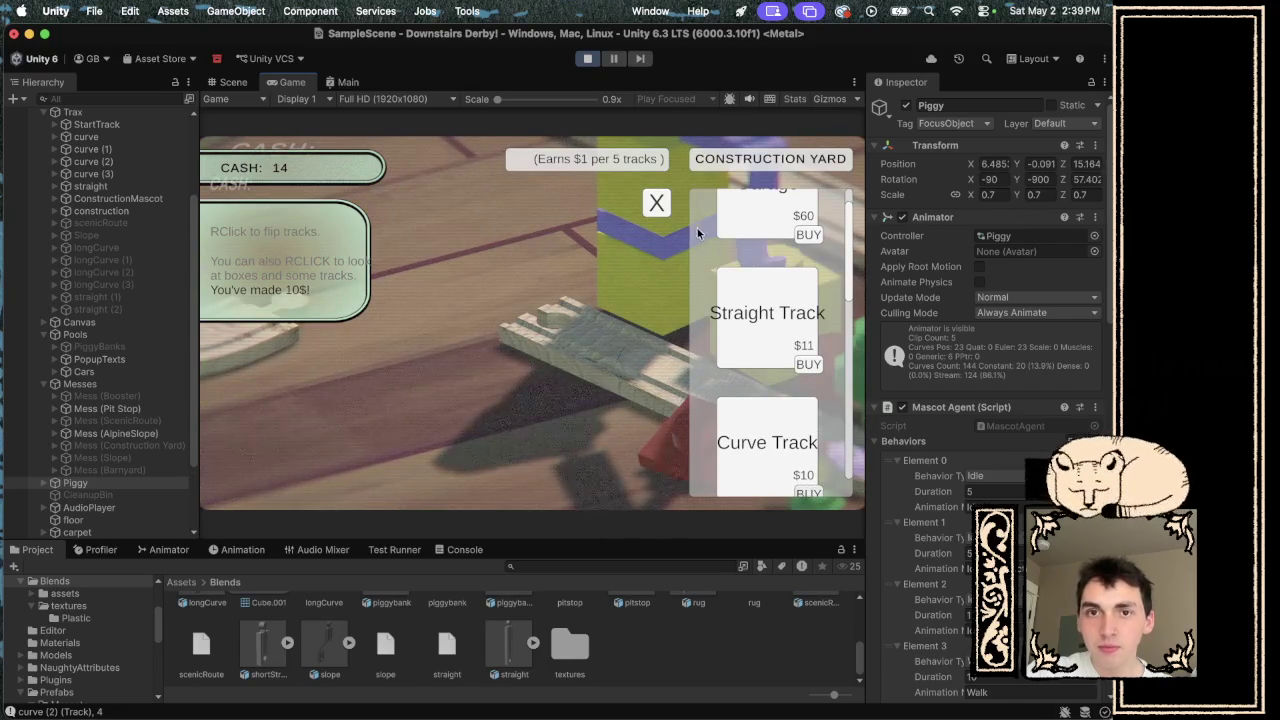
pyautogui.click(656, 203)
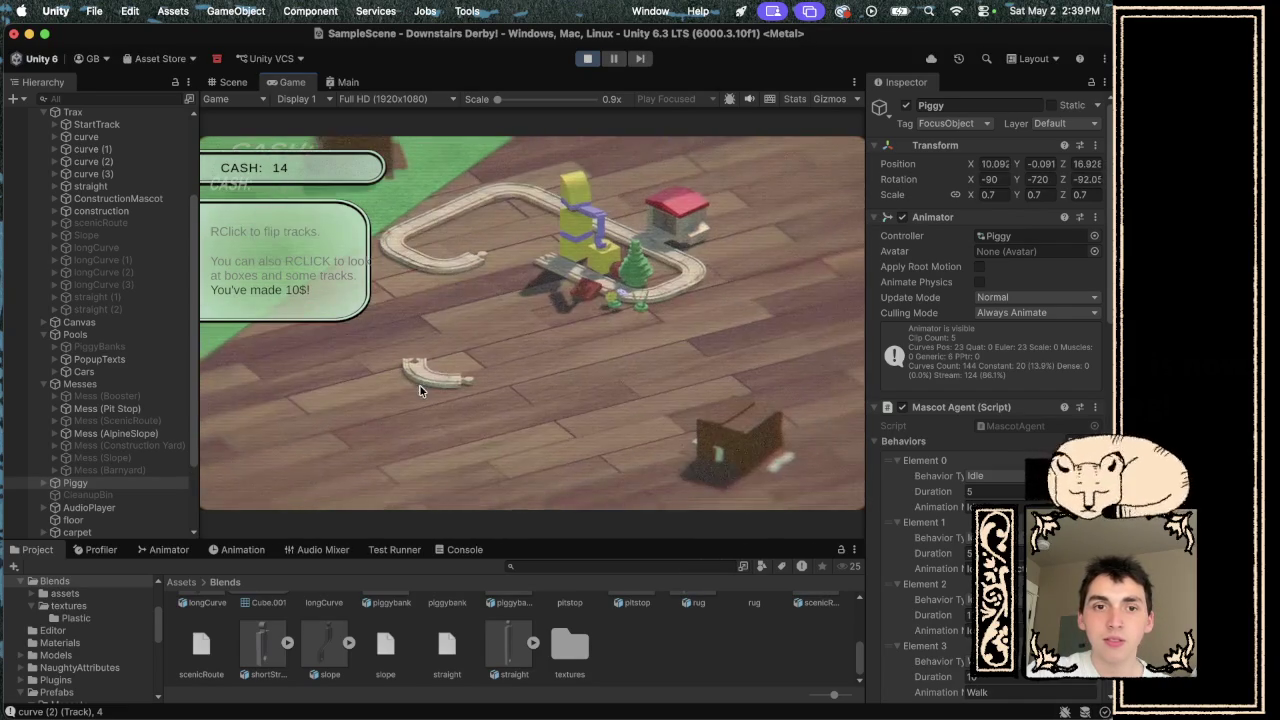
pyautogui.click(498, 249)
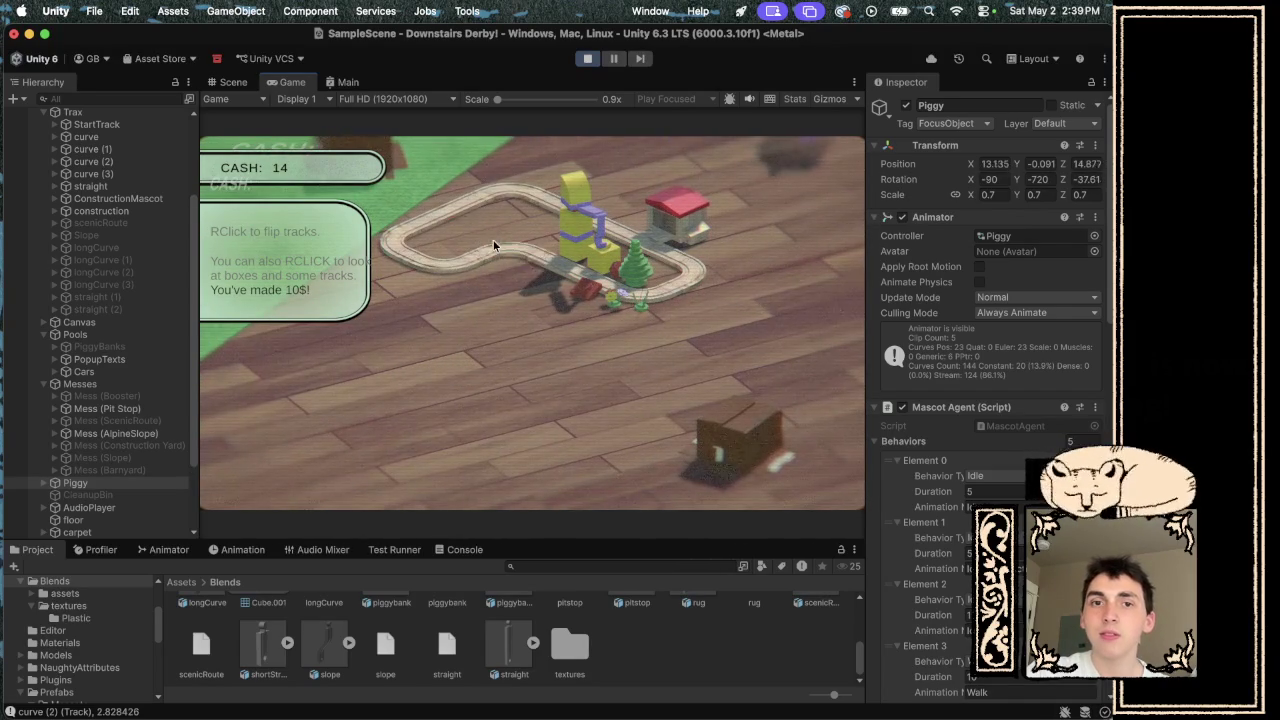
pyautogui.moveTo(497, 325)
pyautogui.mouseDown()
pyautogui.moveTo(497, 369)
pyautogui.moveTo(565, 378)
pyautogui.mouseUp()
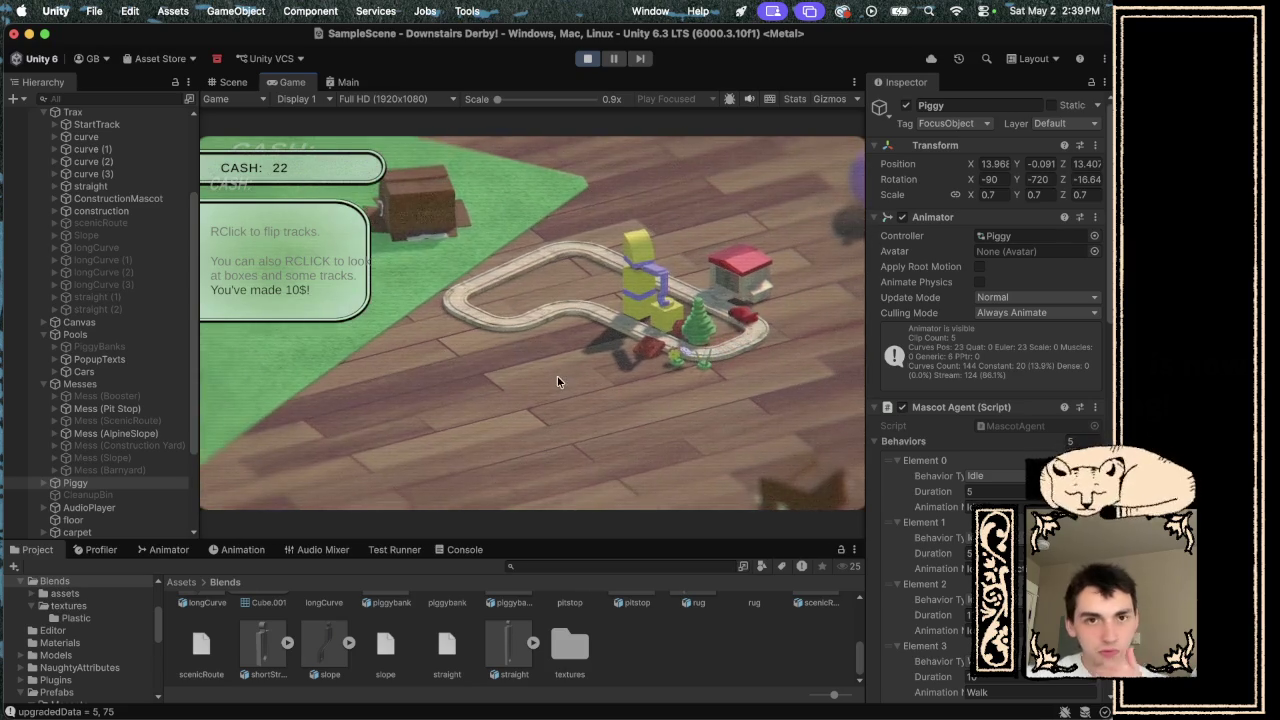
pyautogui.hotkey('ctrl', 'Right')
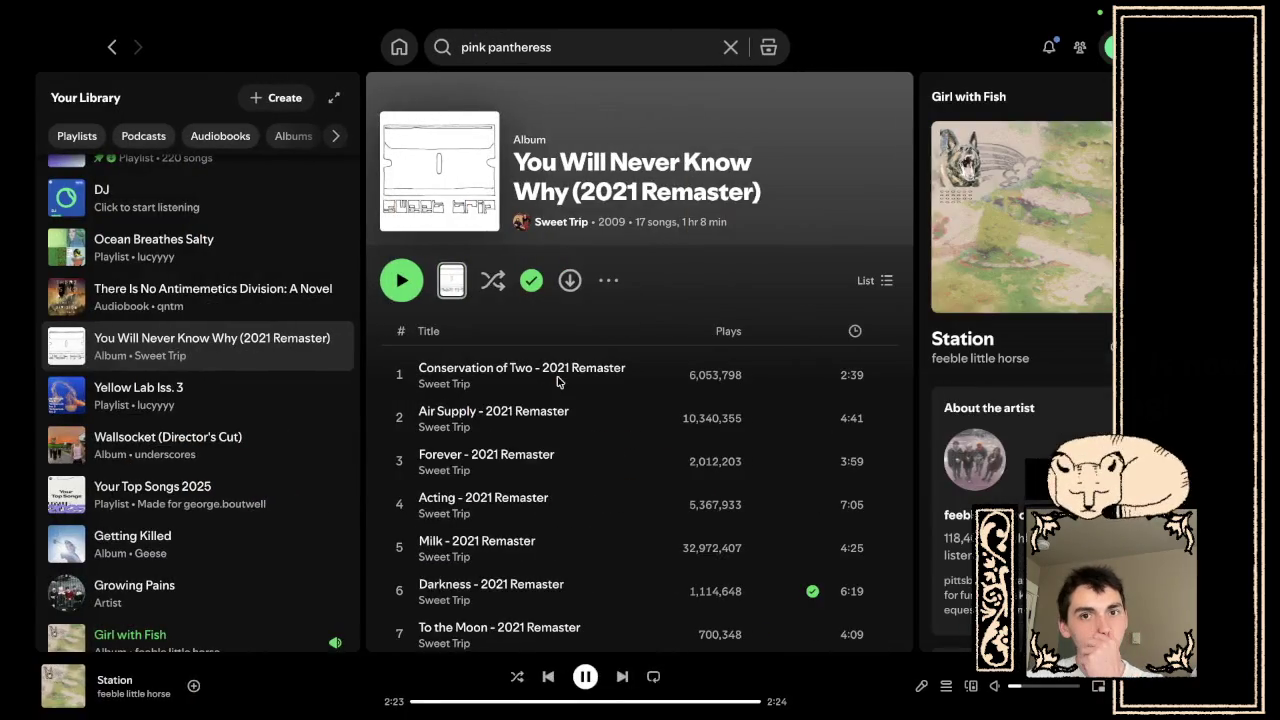
pyautogui.hotkey('ctrl', 'Left')
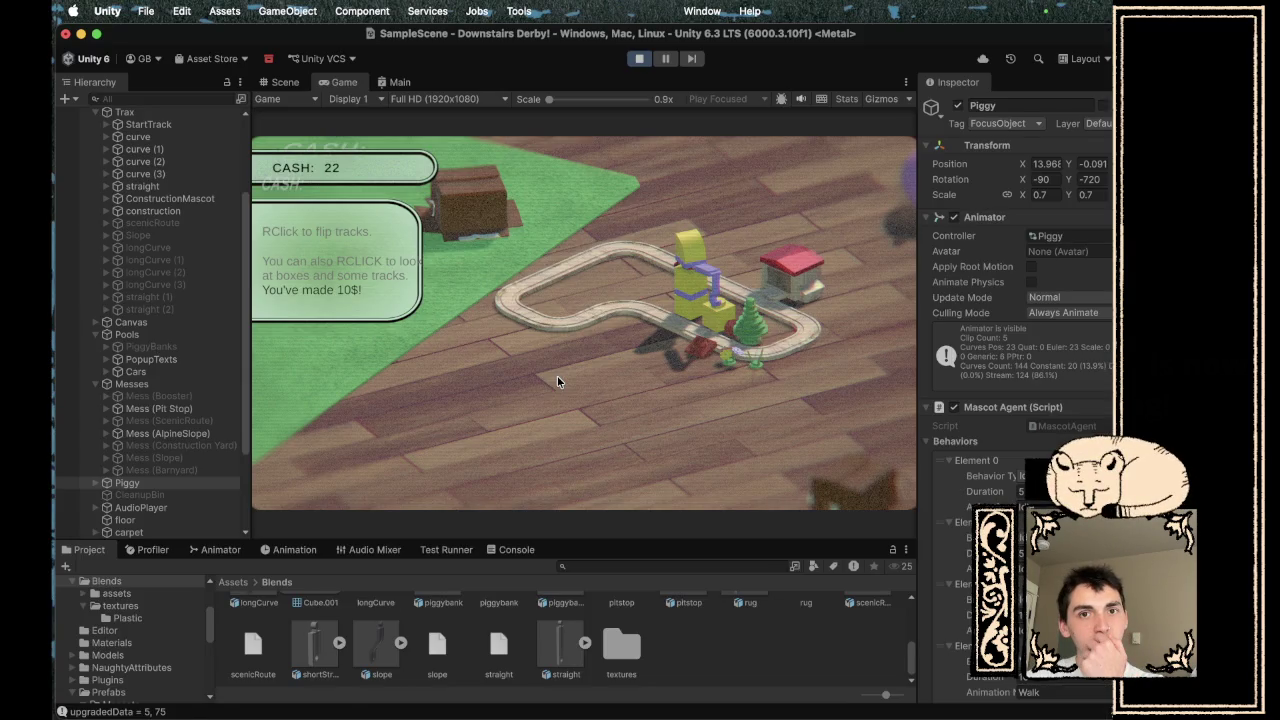
pyautogui.hotkey('ctrl', 'Right')
pyautogui.hotkey('ctrl', 'Right')
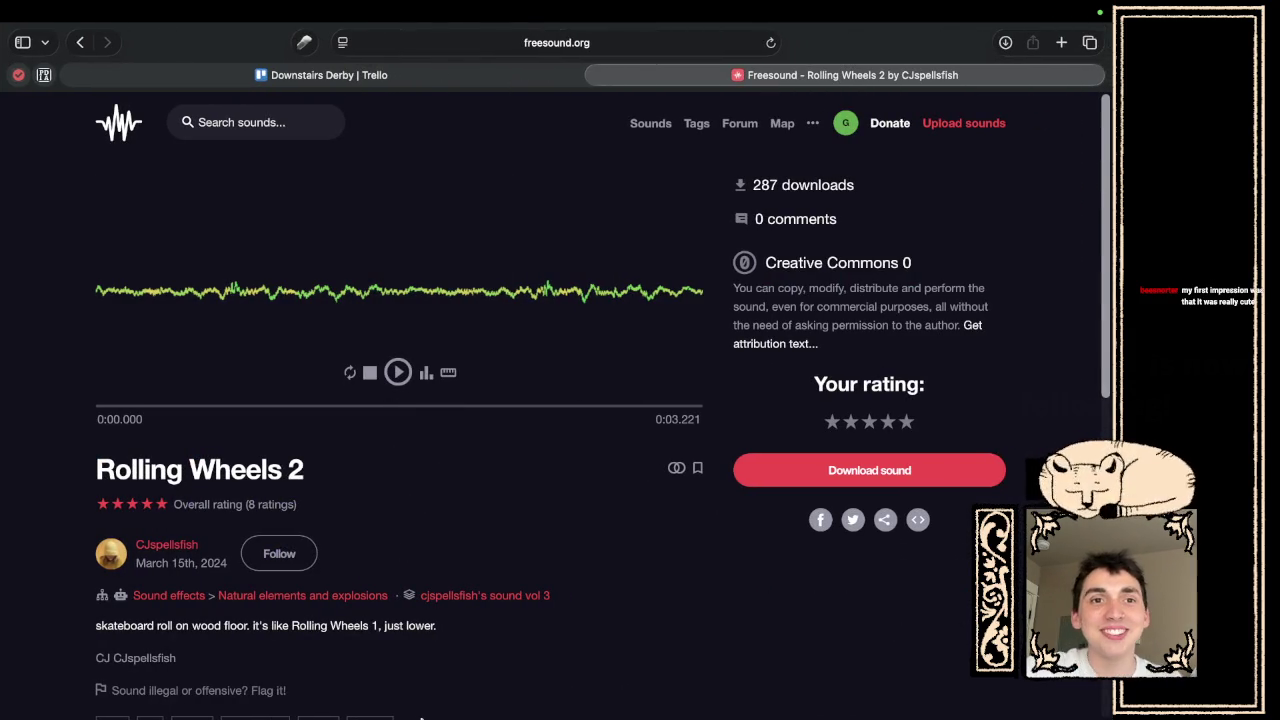
pyautogui.hotkey('ctrl', 'Left')
pyautogui.hotkey('ctrl', 'Left')
pyautogui.hotkey('ctrl', 'Left')
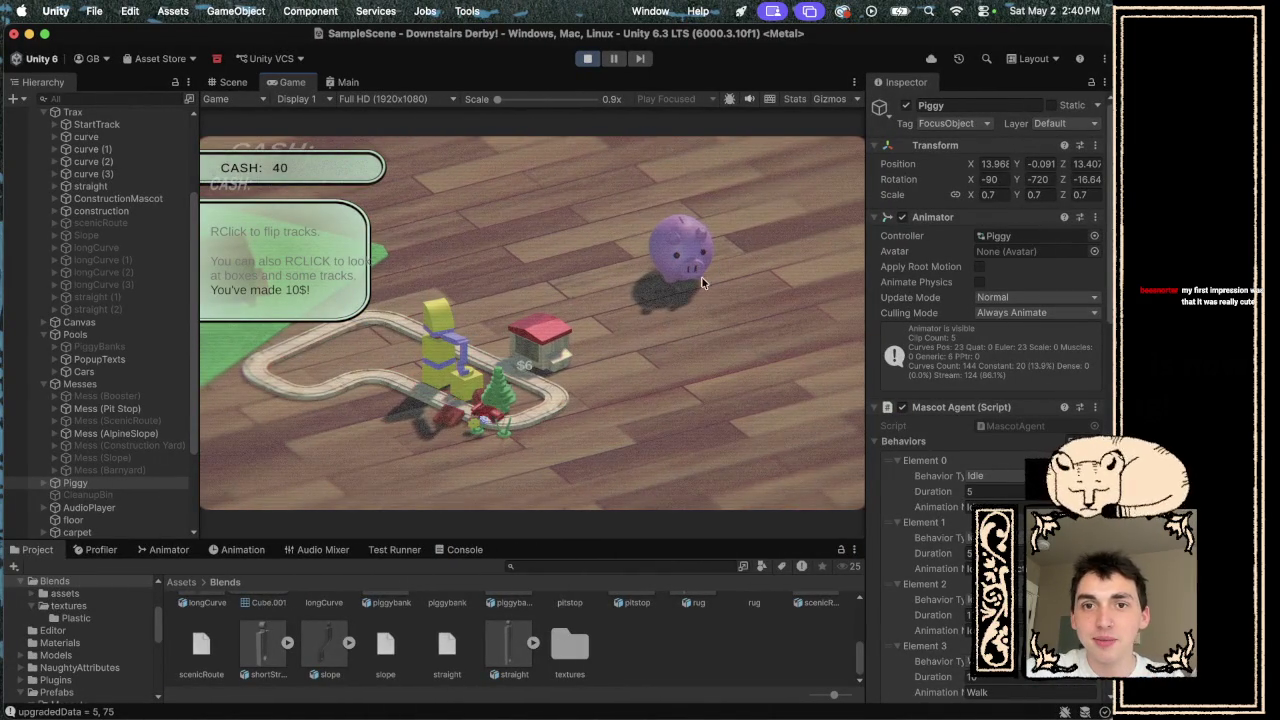
# - Reopen the piggy bank panel and crack it open, raising the cash to 510
pyautogui.rightClick(695, 270)
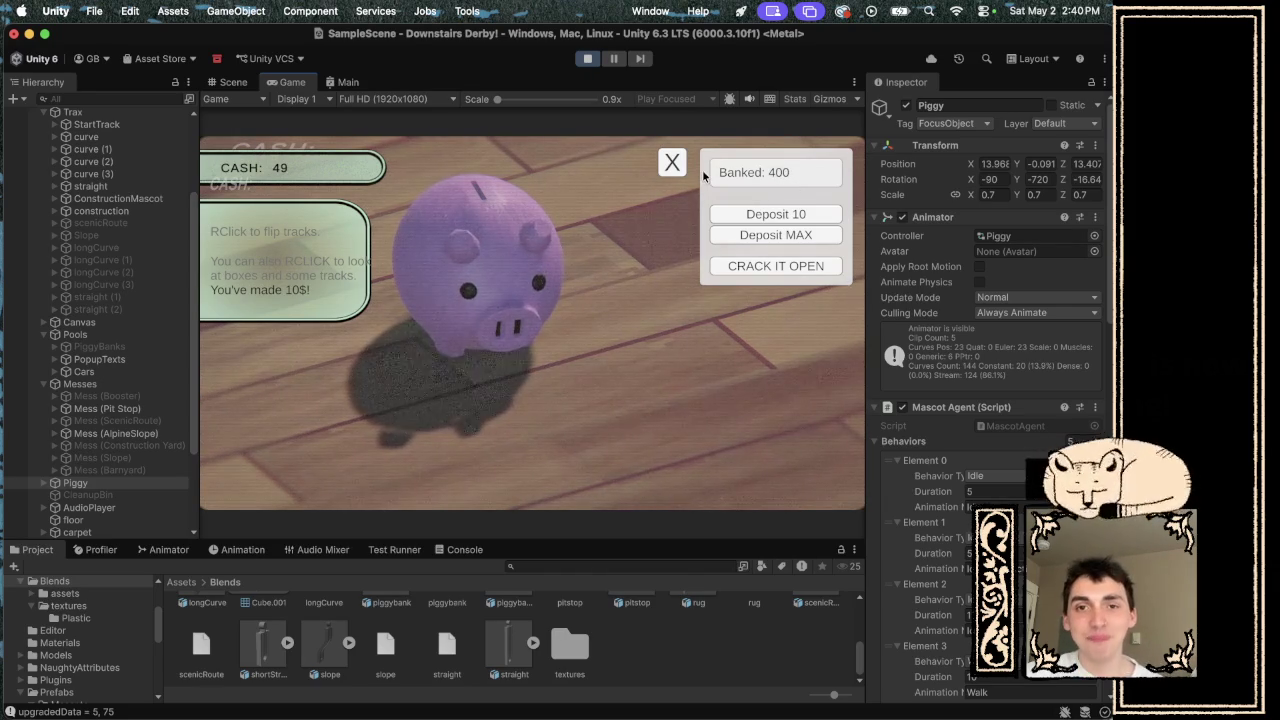
pyautogui.click(672, 163)
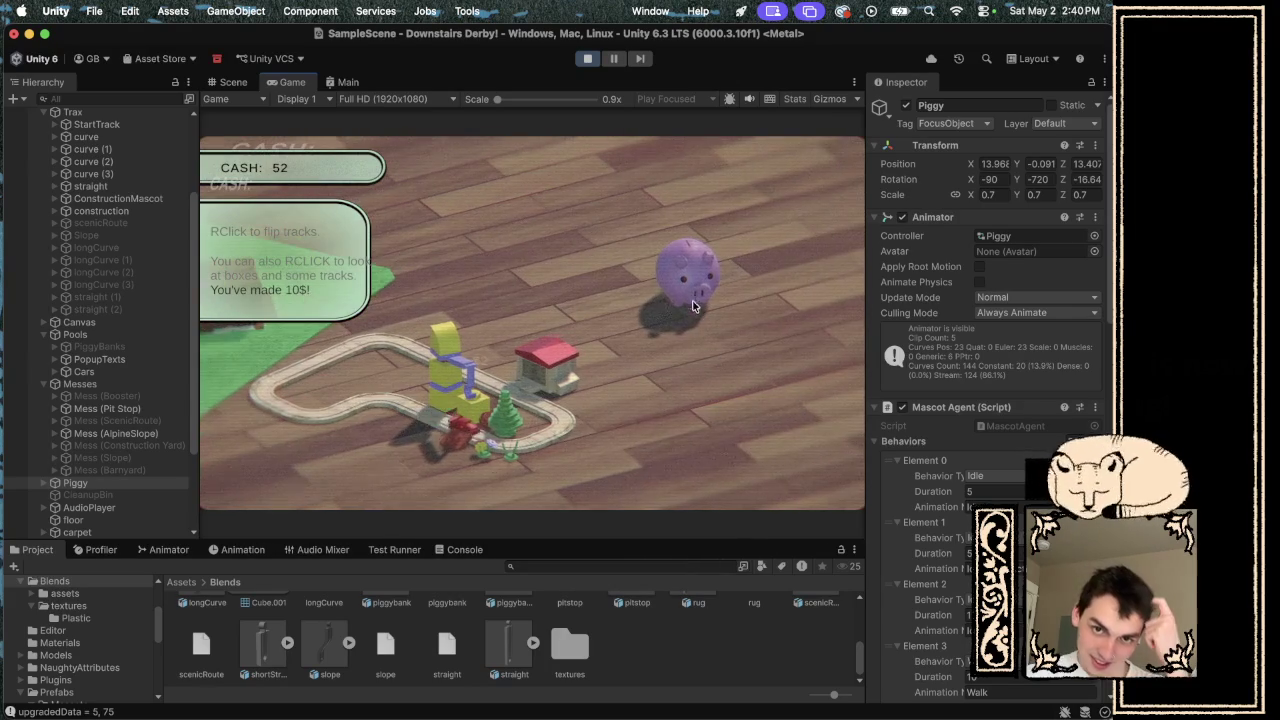
pyautogui.click(695, 305)
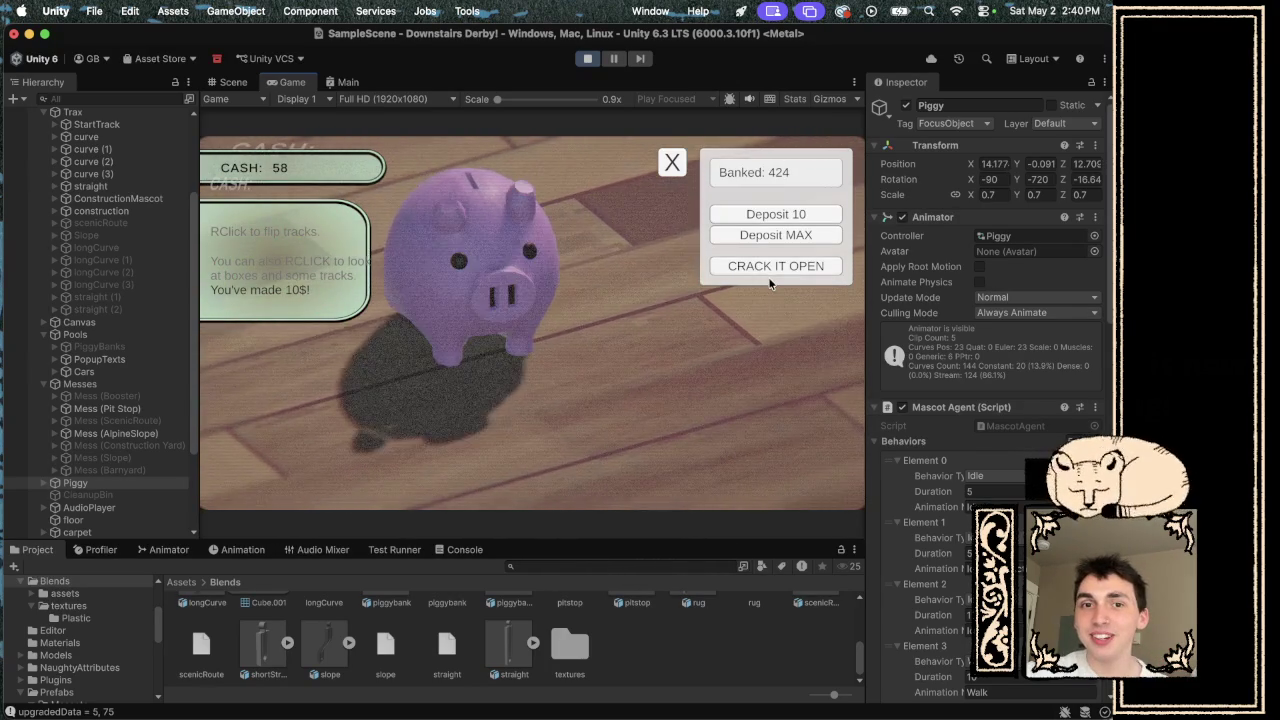
pyautogui.click(772, 266)
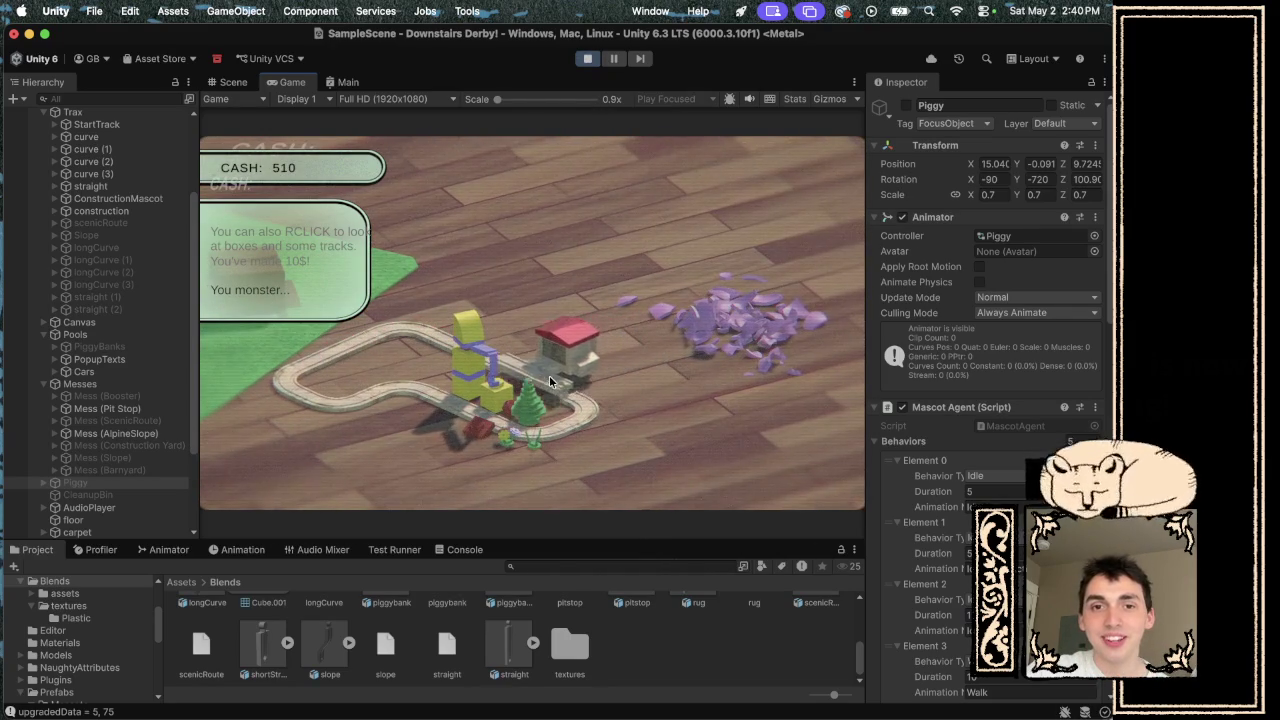
# - Buy a Garage from the Construction Yard shop and close the shop
pyautogui.click(491, 408)
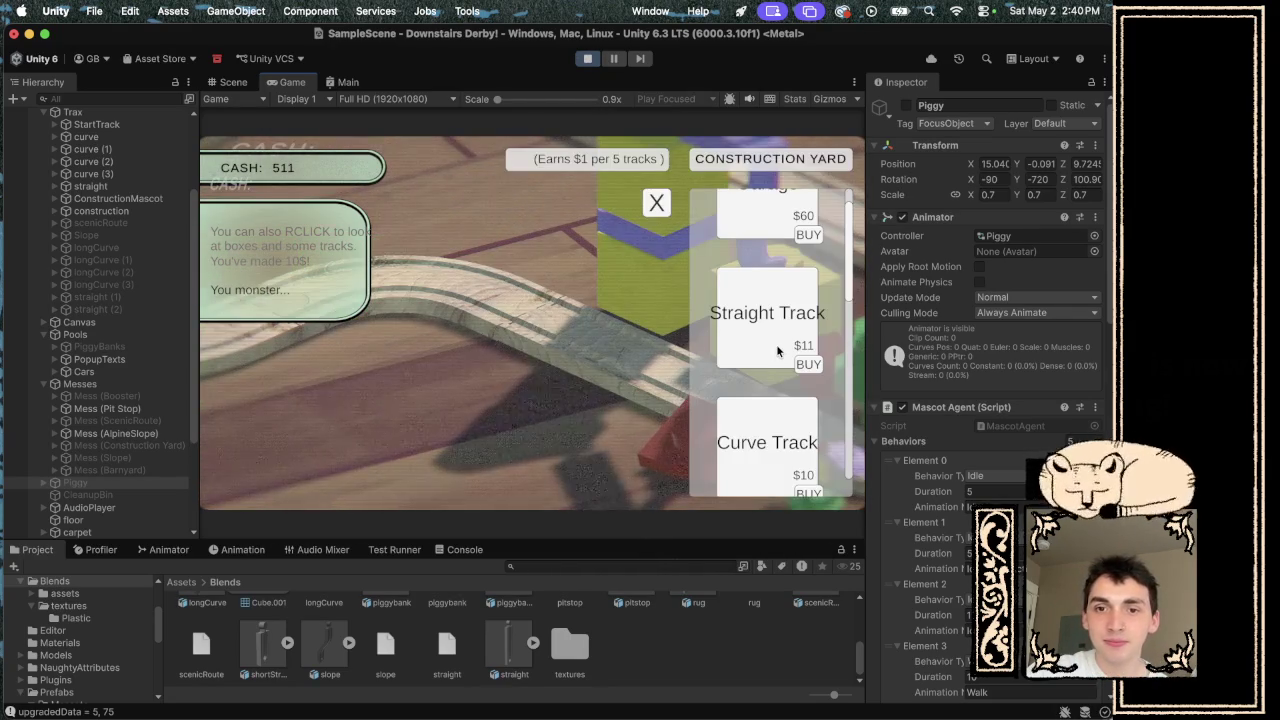
pyautogui.scroll(2, 776, 344)
pyautogui.click(804, 284)
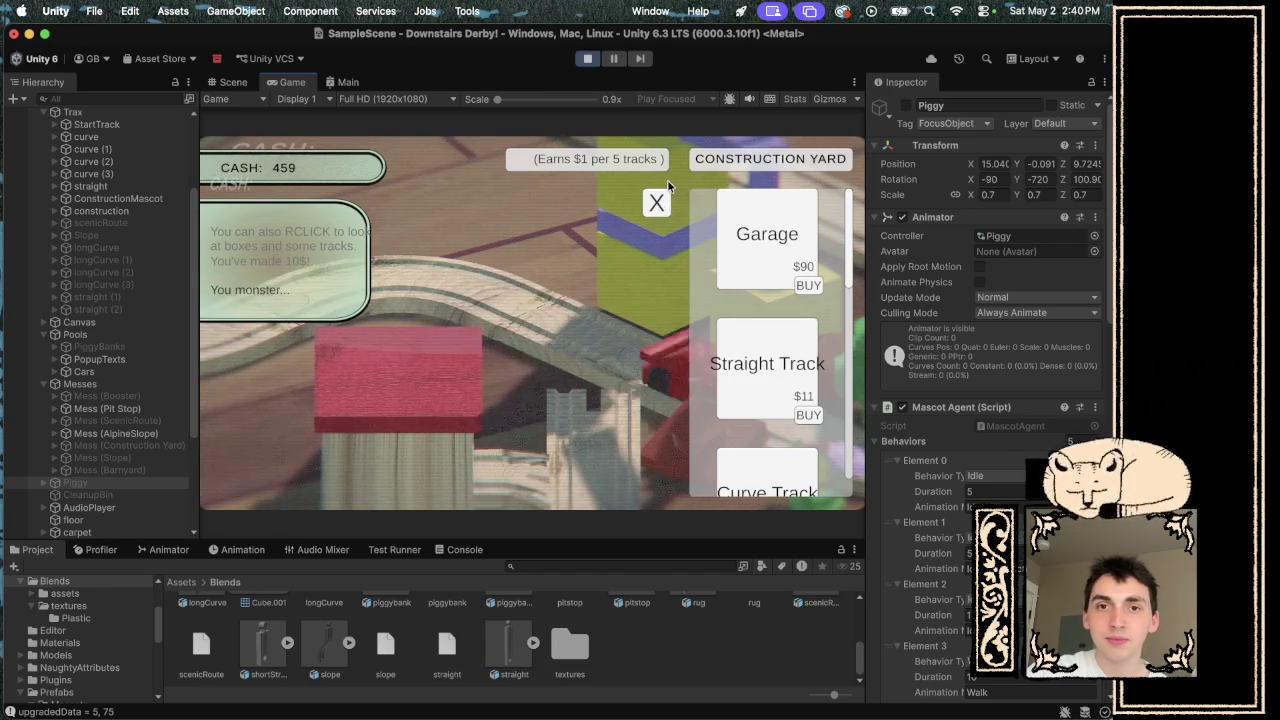
pyautogui.click(653, 206)
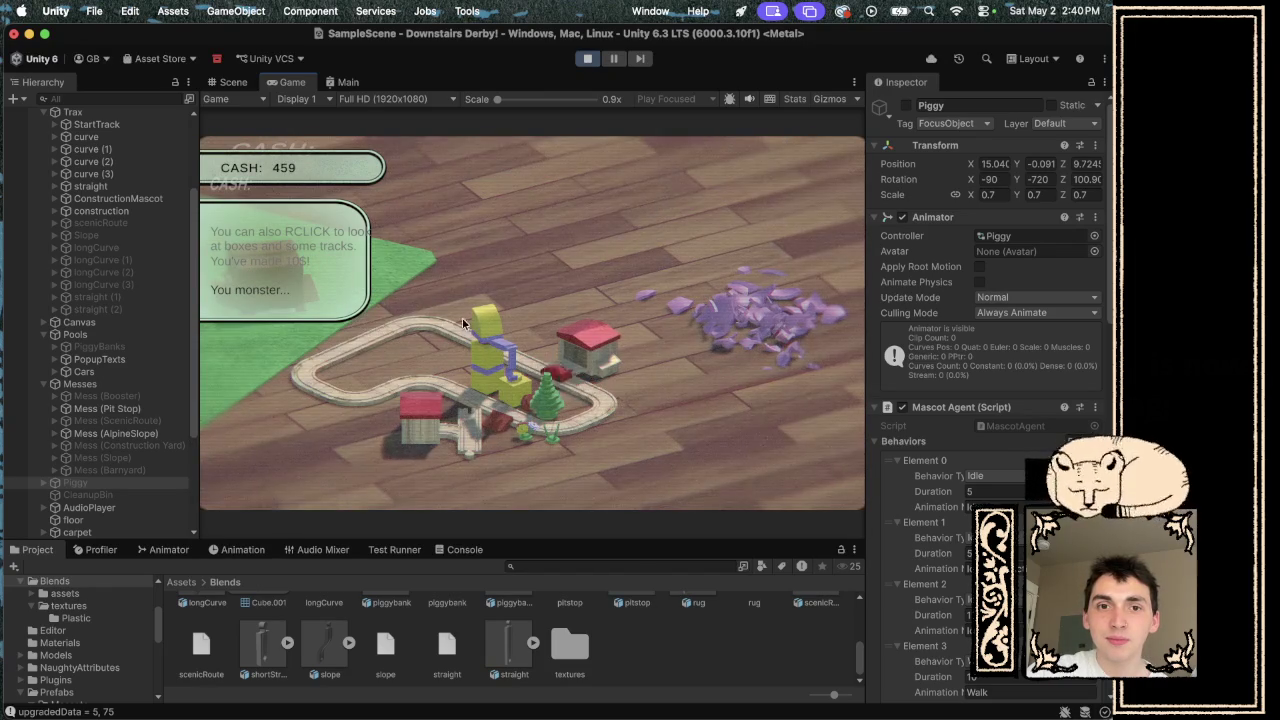
# - Set the loose straight track piece near the yellow tower and survey the purple mess
pyautogui.moveTo(470, 308); pyautogui.dragTo(498, 270)
pyautogui.moveTo(465, 453); pyautogui.dragTo(510, 393)
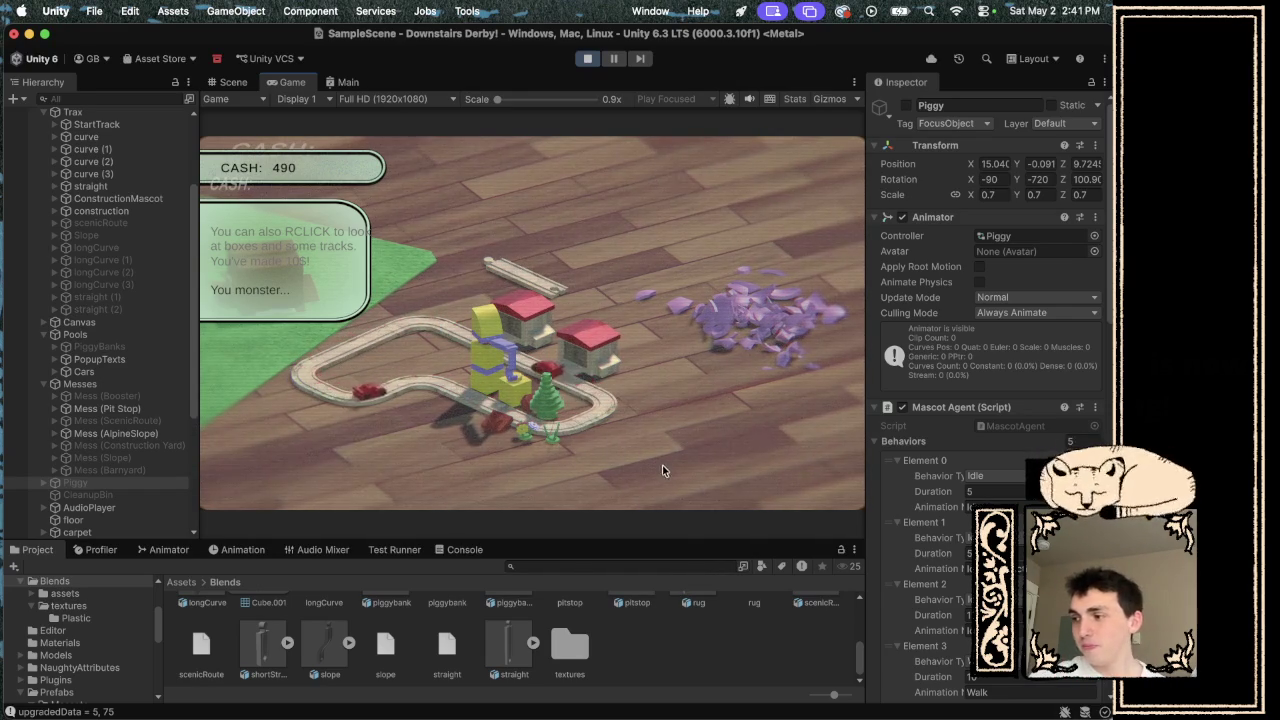
pyautogui.moveTo(662, 465); pyautogui.dragTo(787, 405)
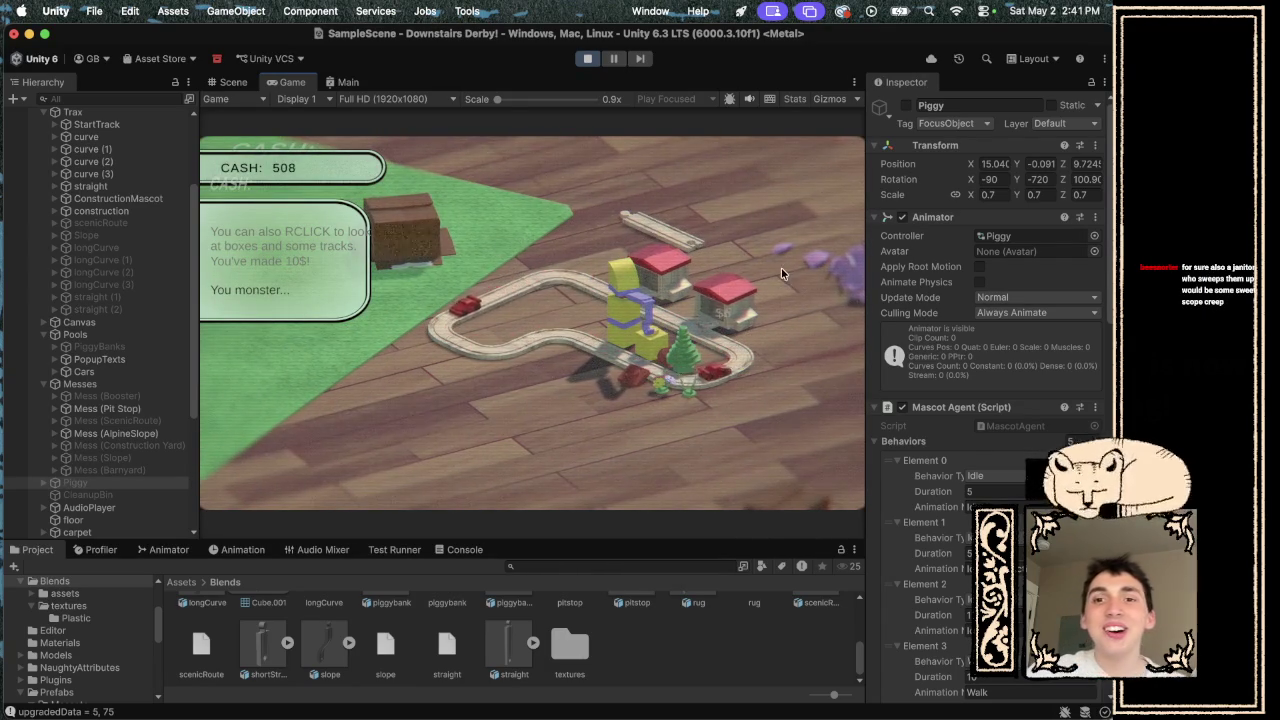
pyautogui.moveTo(781, 268)
pyautogui.mouseDown()
pyautogui.moveTo(481, 315)
pyautogui.moveTo(550, 365)
pyautogui.moveTo(521, 358)
pyautogui.mouseUp()
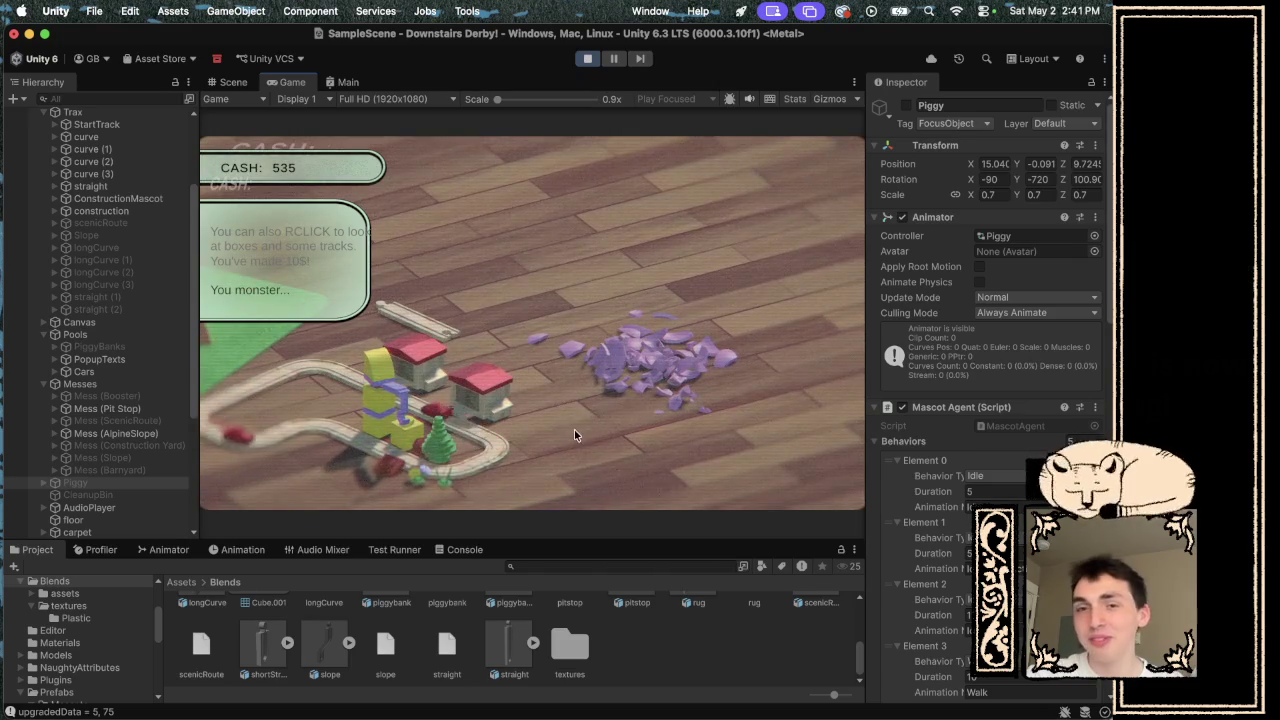
pyautogui.moveTo(574, 429); pyautogui.dragTo(801, 397)
# - Pay $40 to clear the box mess and fit the curved and red track pieces onto the track
pyautogui.click(405, 311)
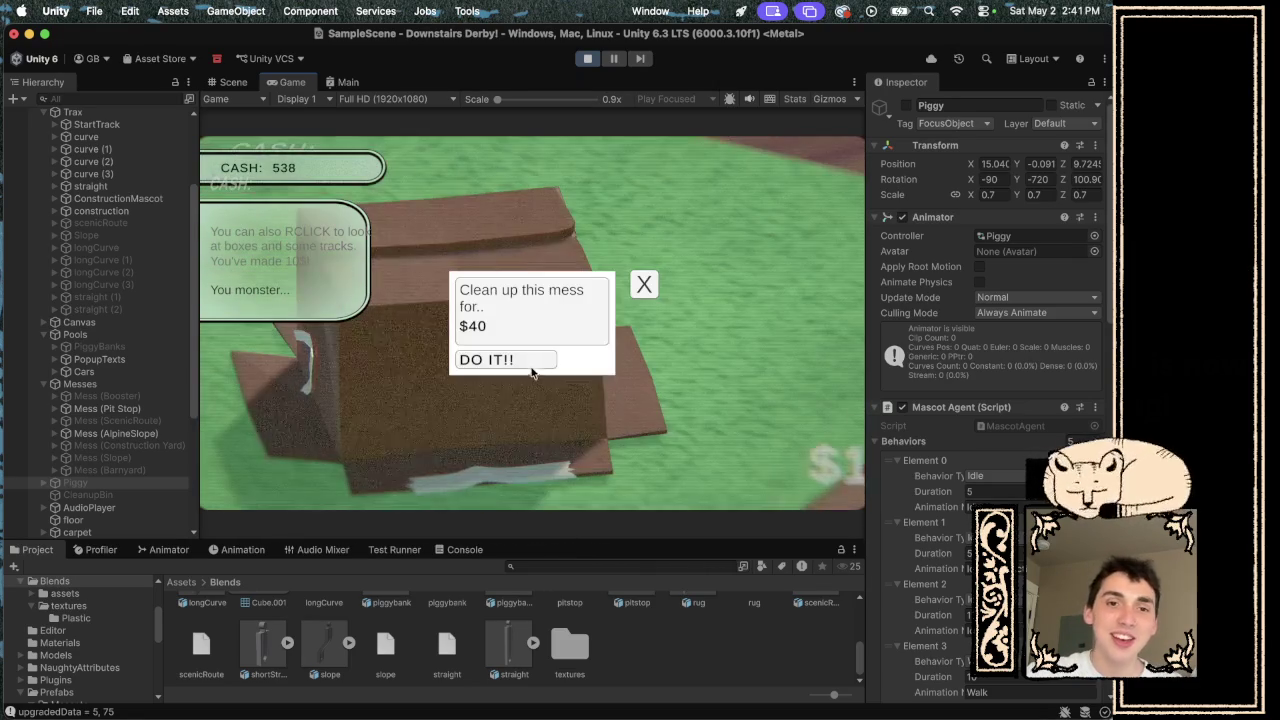
pyautogui.click(531, 365)
pyautogui.moveTo(525, 327); pyautogui.dragTo(537, 245)
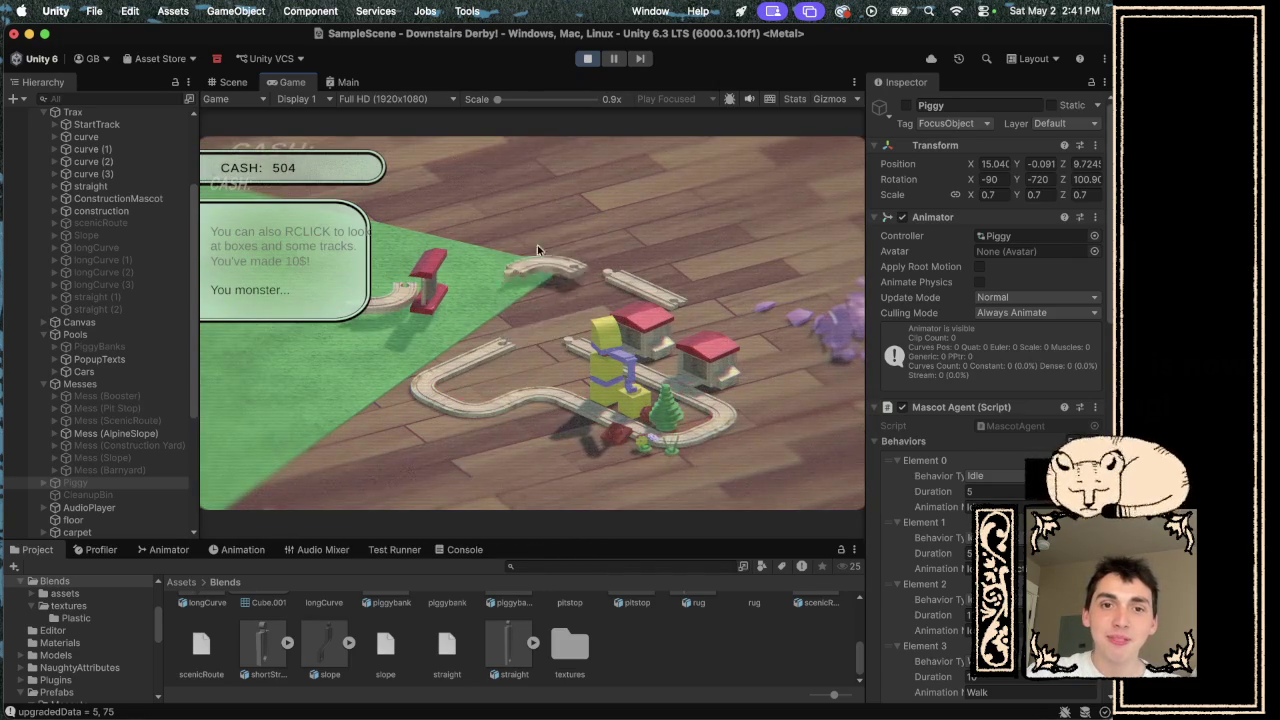
pyautogui.moveTo(481, 305)
pyautogui.mouseDown()
pyautogui.moveTo(565, 350)
pyautogui.moveTo(548, 348)
pyautogui.mouseUp()
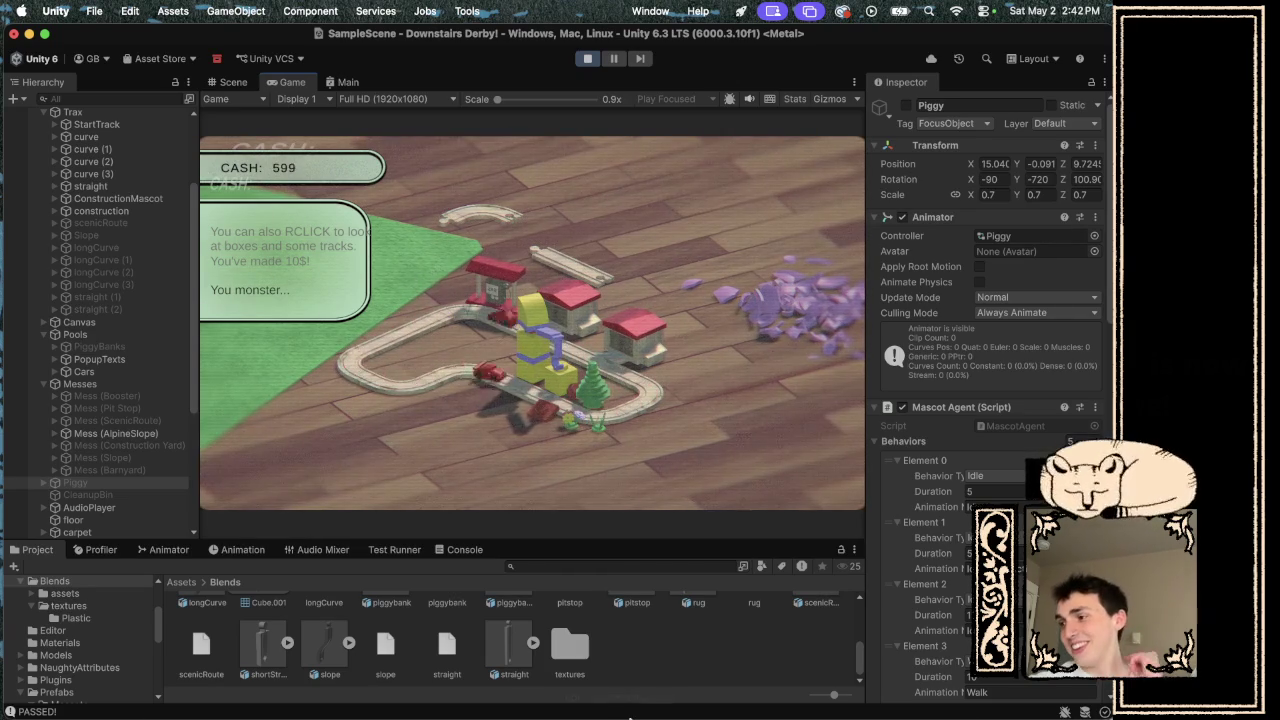
pyautogui.moveTo(630, 716)
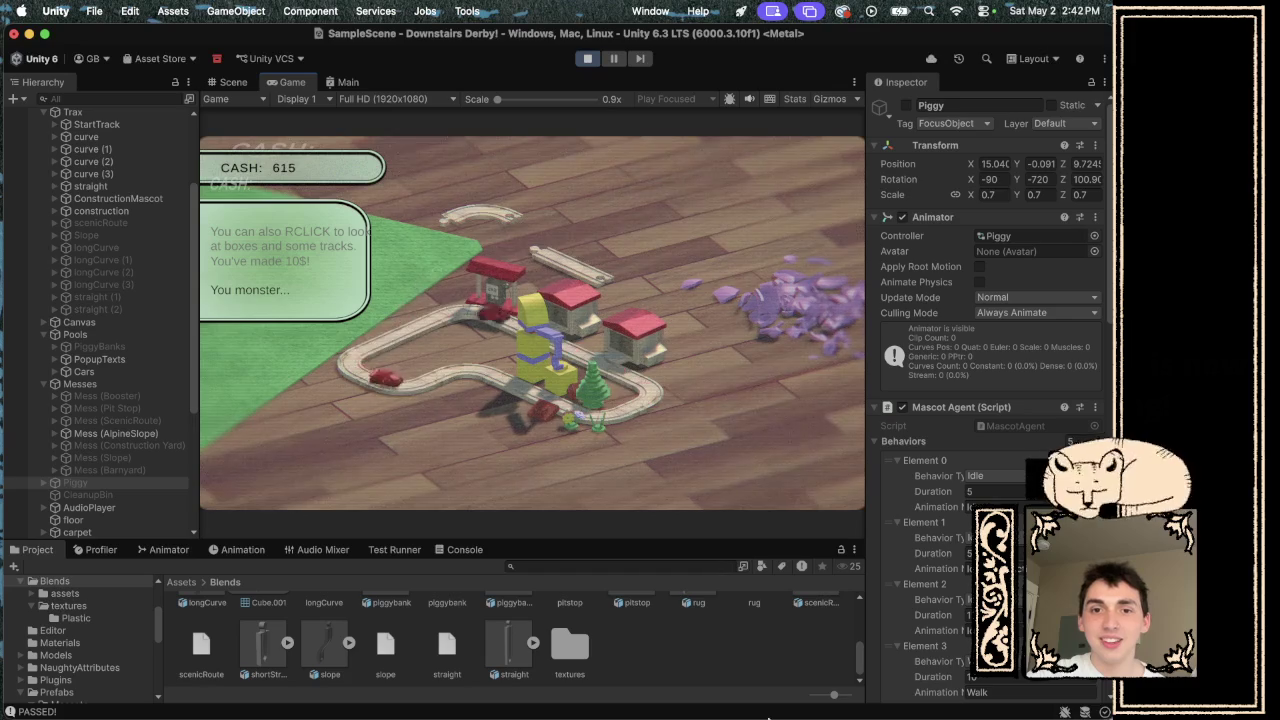
# - Play back the Audacity Mill St 5 project and select the entire rolling-wheels clip
pyautogui.moveTo(770, 716)
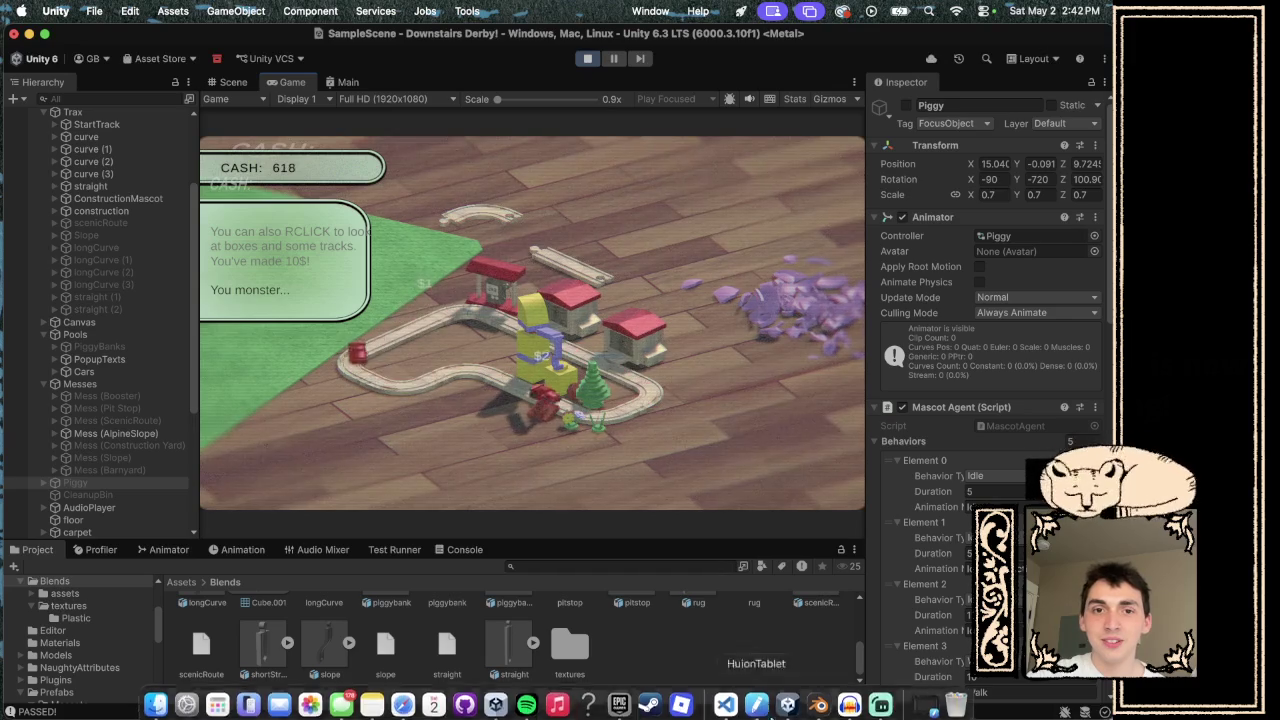
pyautogui.click(848, 700)
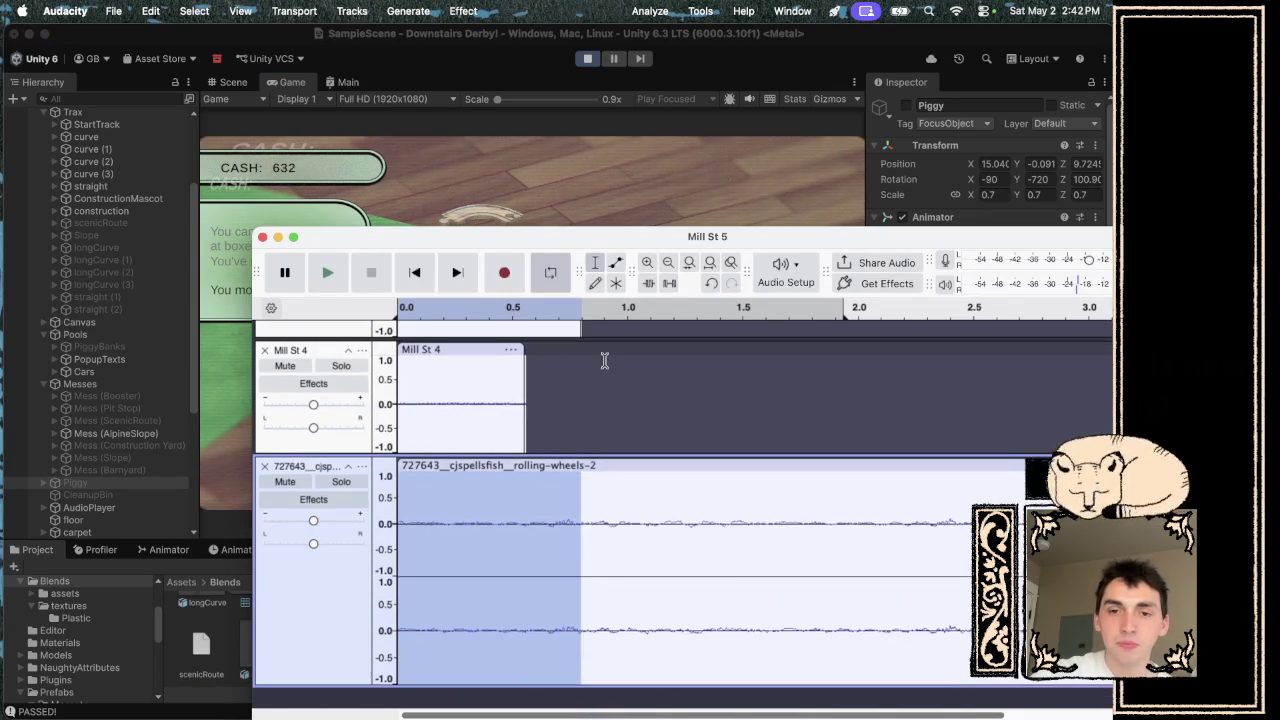
pyautogui.scroll(-1, 605, 357)
pyautogui.hscroll(3, 816, 338)
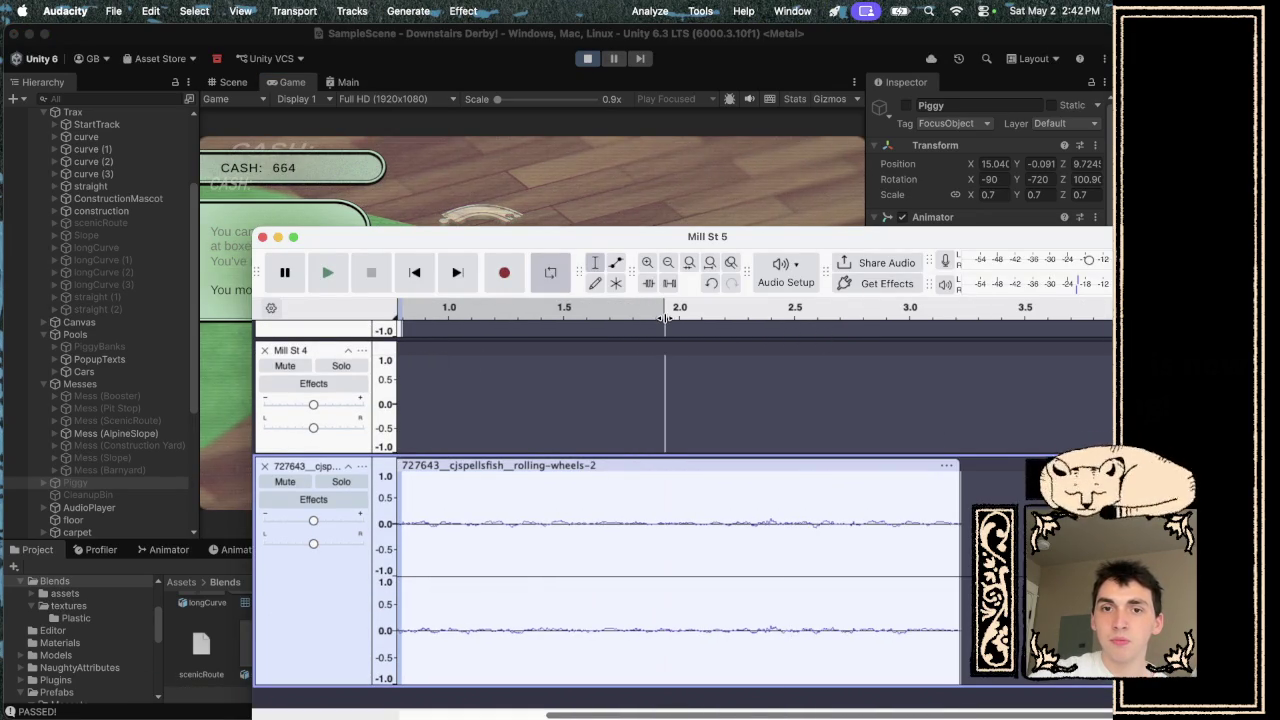
pyautogui.press('space')
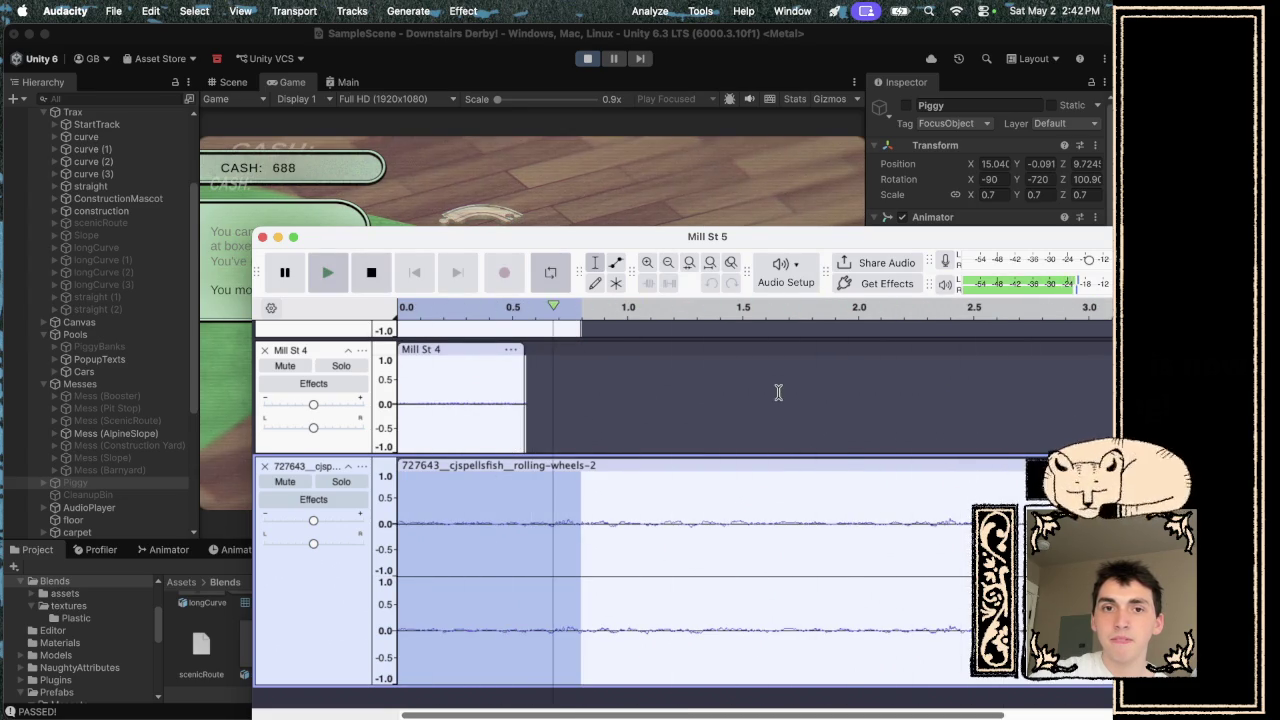
pyautogui.scroll(2, 668, 405)
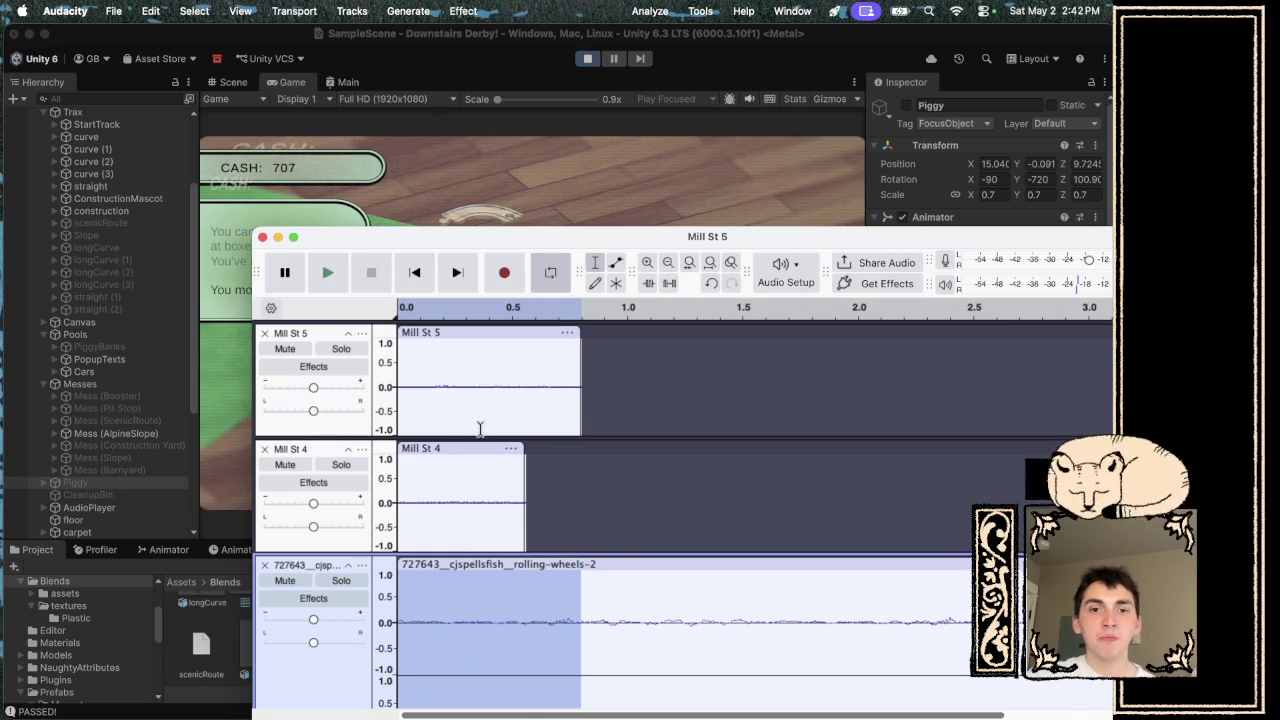
pyautogui.click(570, 566)
pyautogui.scroll(-2, 570, 566)
# - Apply the Low-Pass Filter from EQ and Filters to the rolling-wheels clip
pyautogui.click(463, 11)
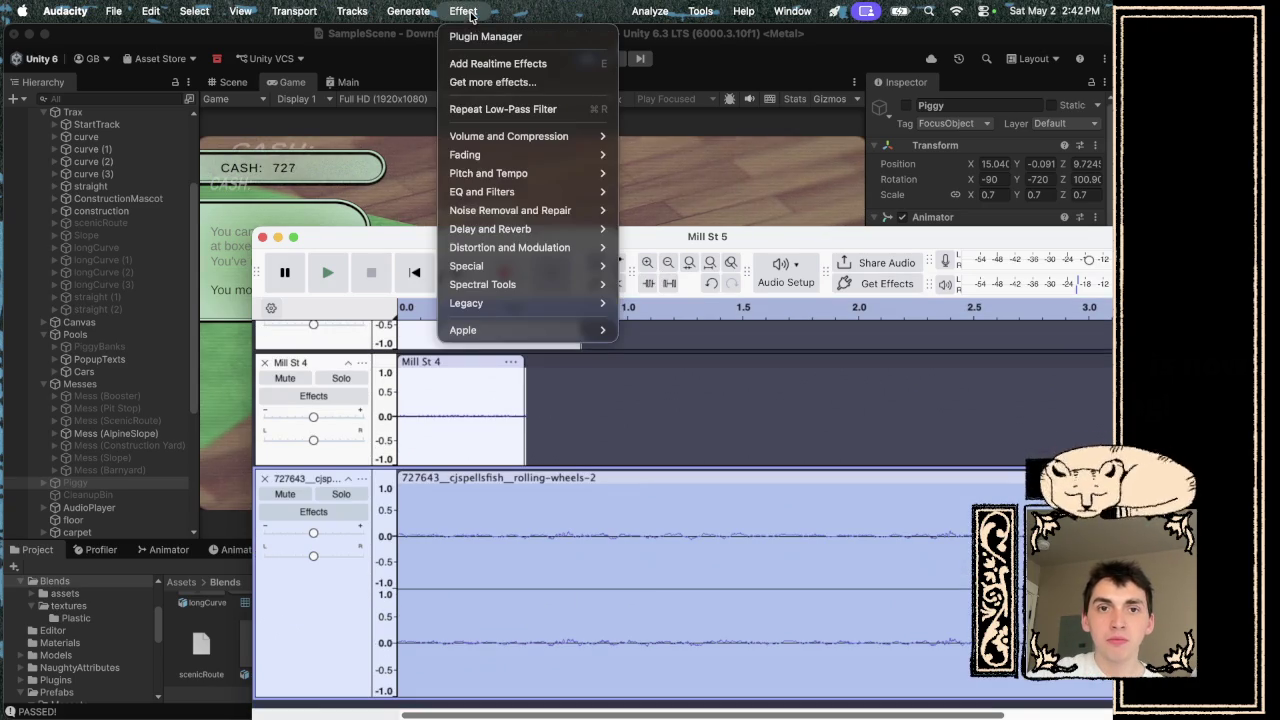
pyautogui.moveTo(523, 192)
pyautogui.click(677, 276)
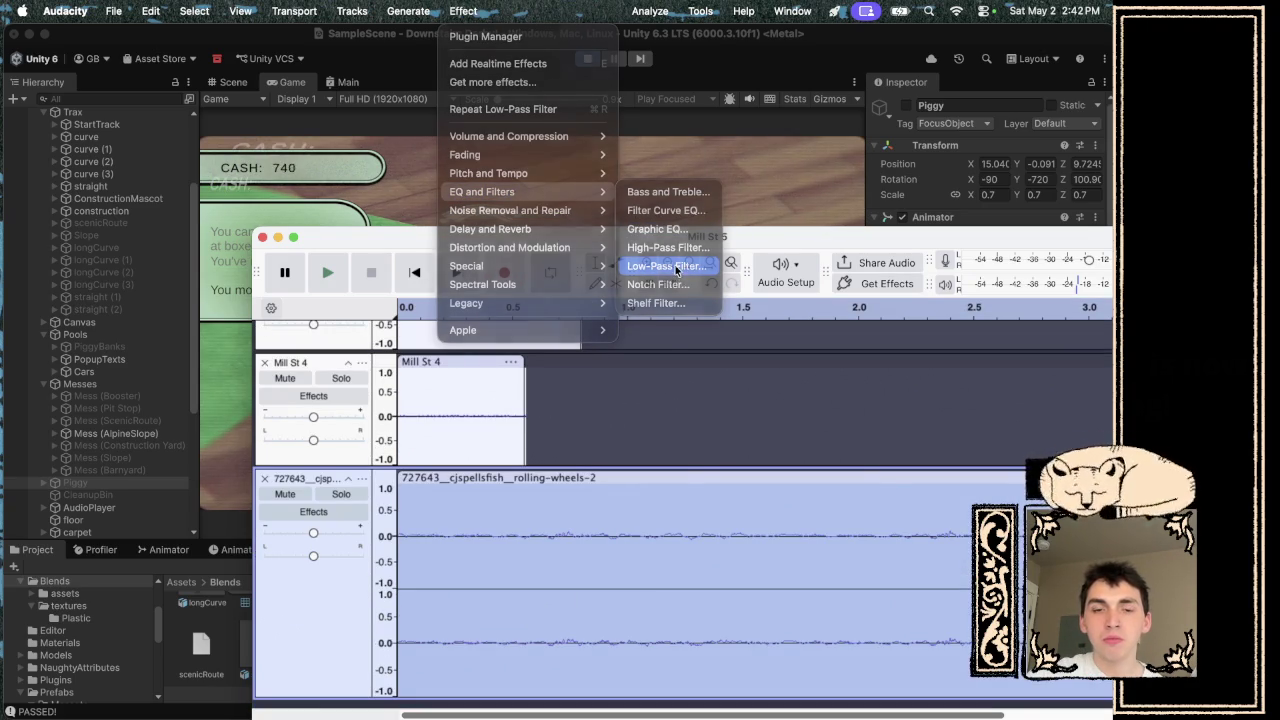
pyautogui.click(830, 570)
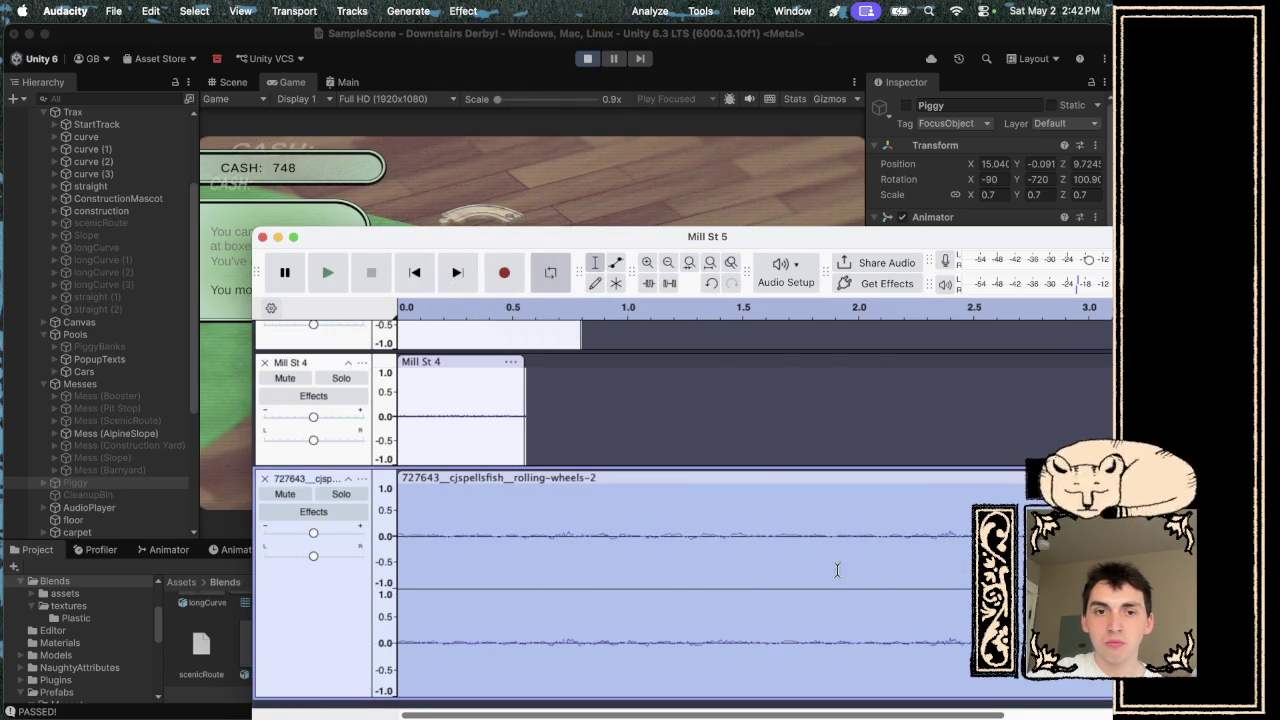
# - Browse the Effect menu's Delay and Reverb entries, then dismiss it without applying anything
pyautogui.click(463, 11)
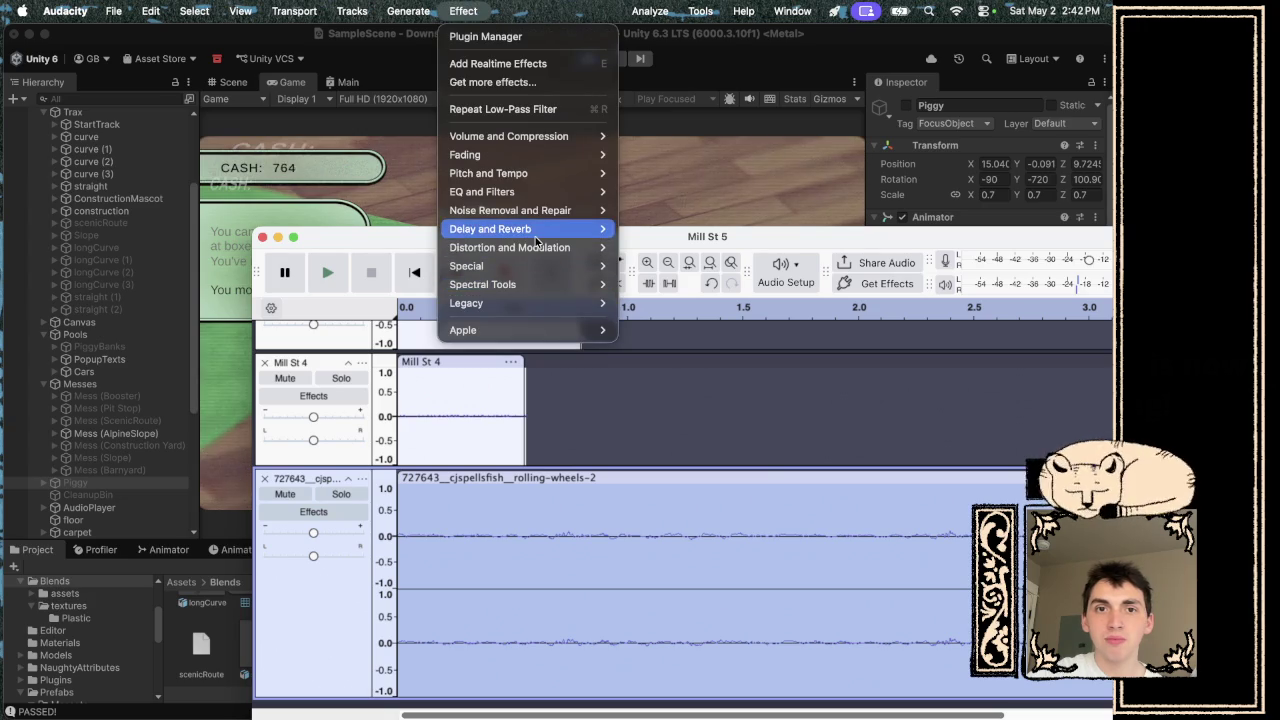
pyautogui.moveTo(537, 237)
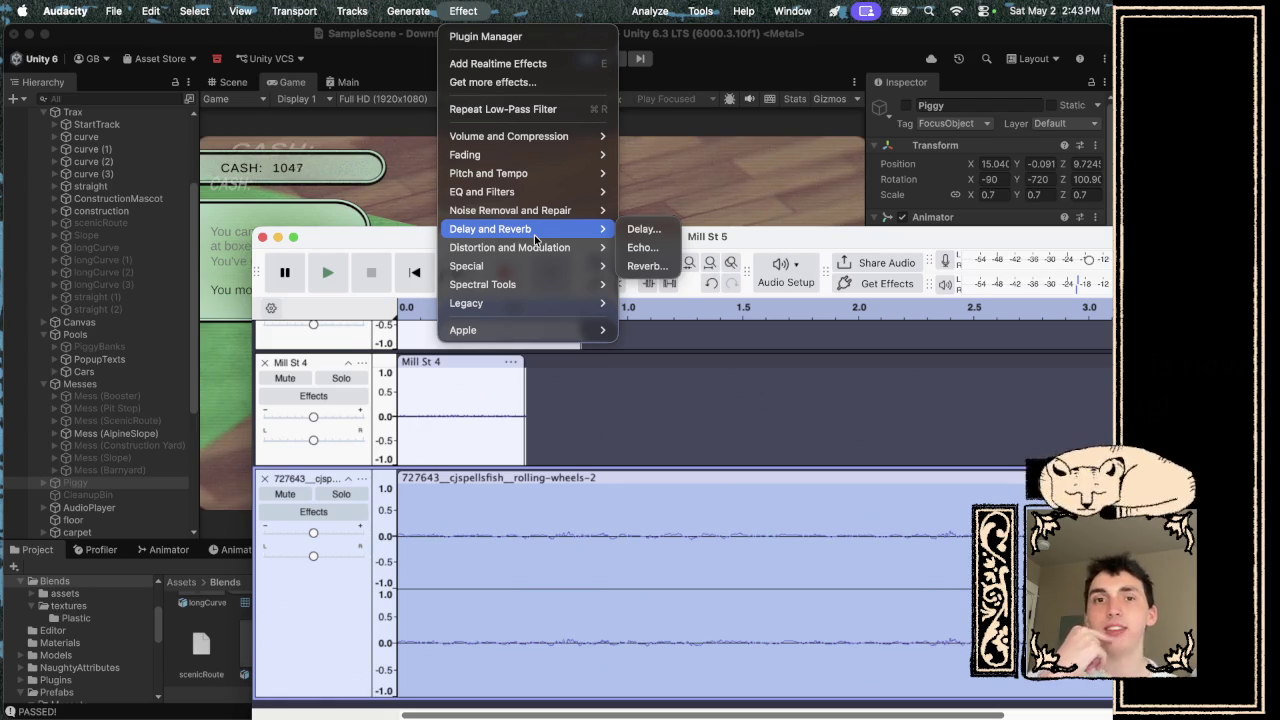
pyautogui.click(750, 237)
# - Move the Audacity window to the screen bottom to reveal the running Unity game, then return to Audacity
pyautogui.moveTo(751, 236)
pyautogui.mouseDown()
pyautogui.moveTo(893, 377)
pyautogui.moveTo(893, 540)
pyautogui.mouseUp()
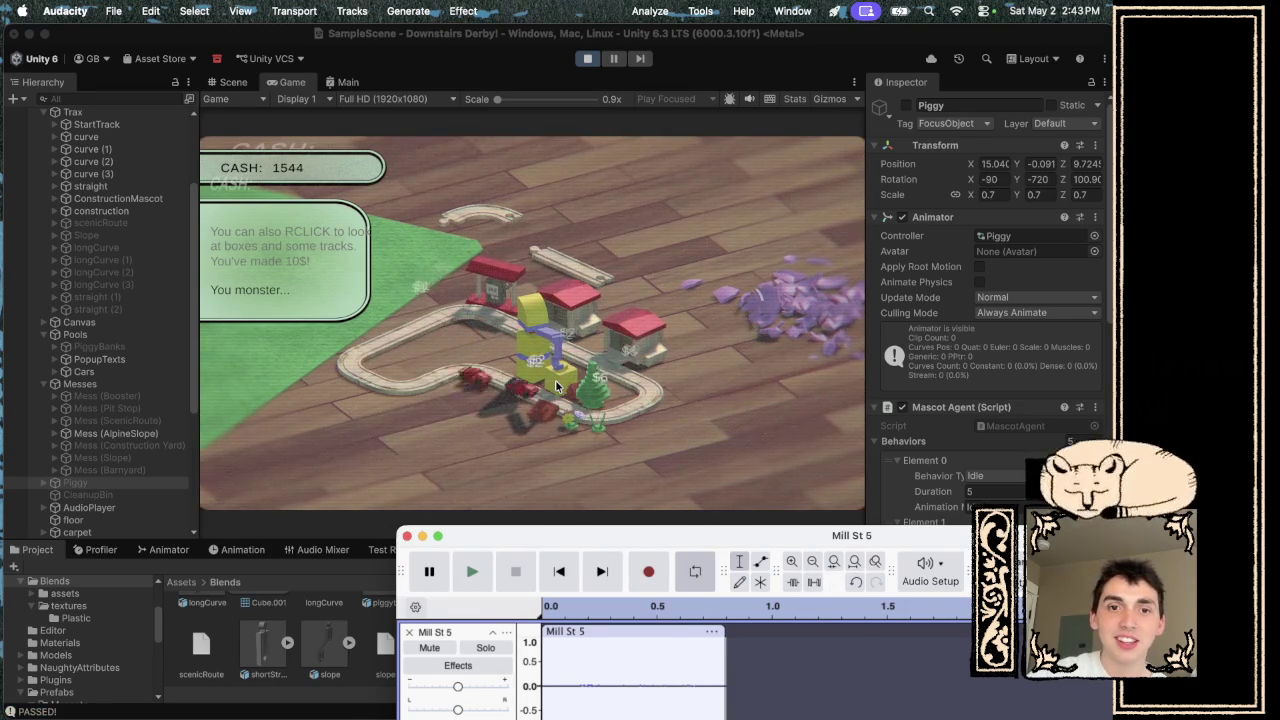
pyautogui.click(750, 105)
pyautogui.moveTo(766, 706)
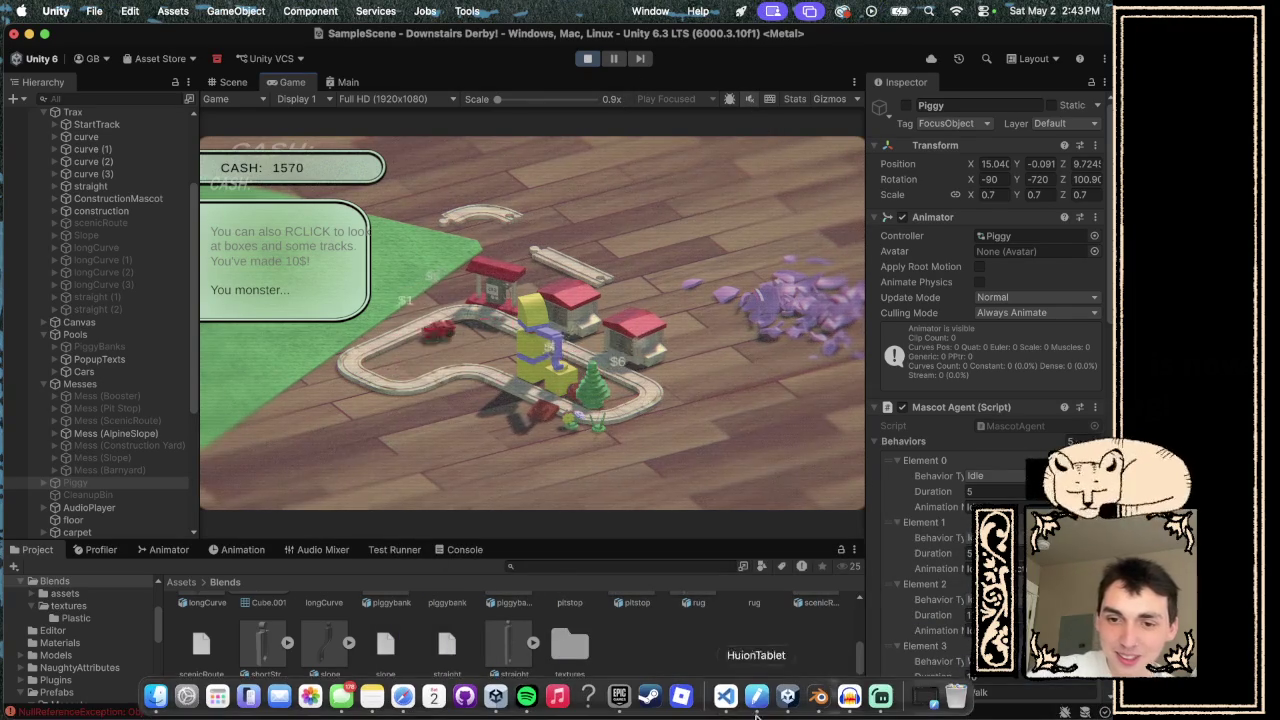
pyautogui.click(849, 706)
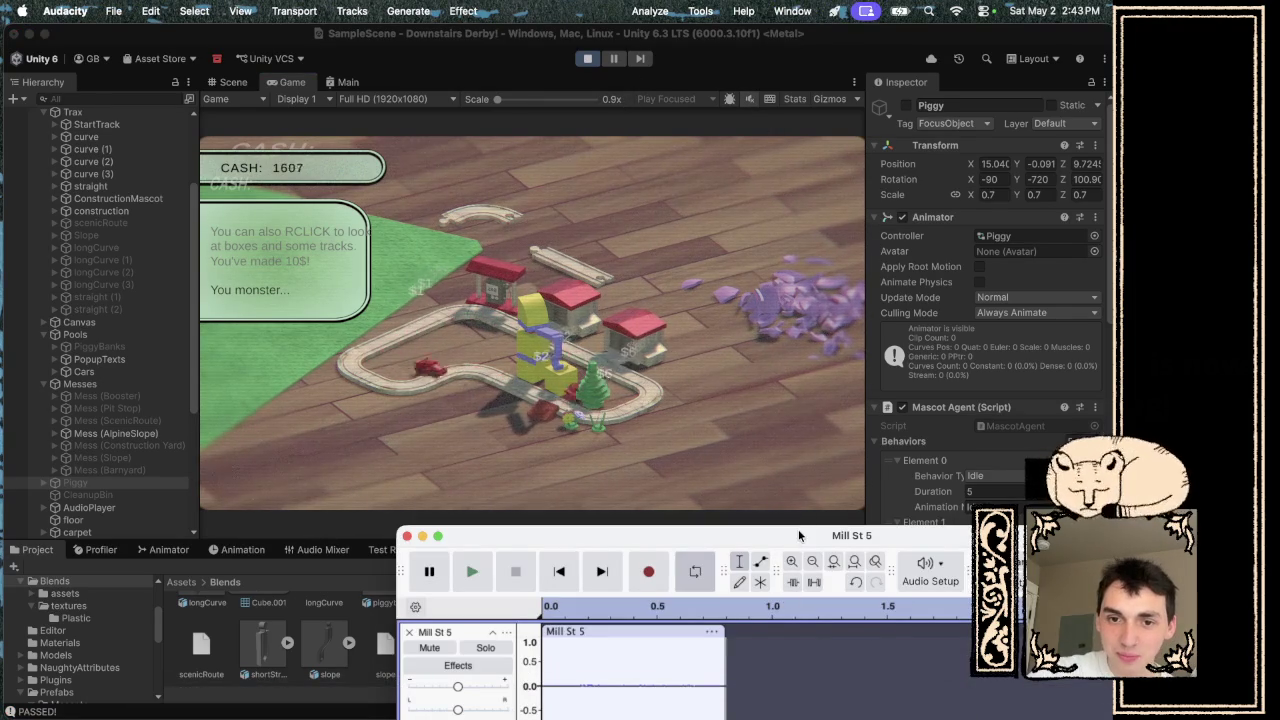
# - Enlarge Audacity over the game, play the project, and mute the Mill St 5 and Mill St 4 tracks
pyautogui.doubleClick(799, 536)
pyautogui.moveTo(600, 171); pyautogui.dragTo(563, 114)
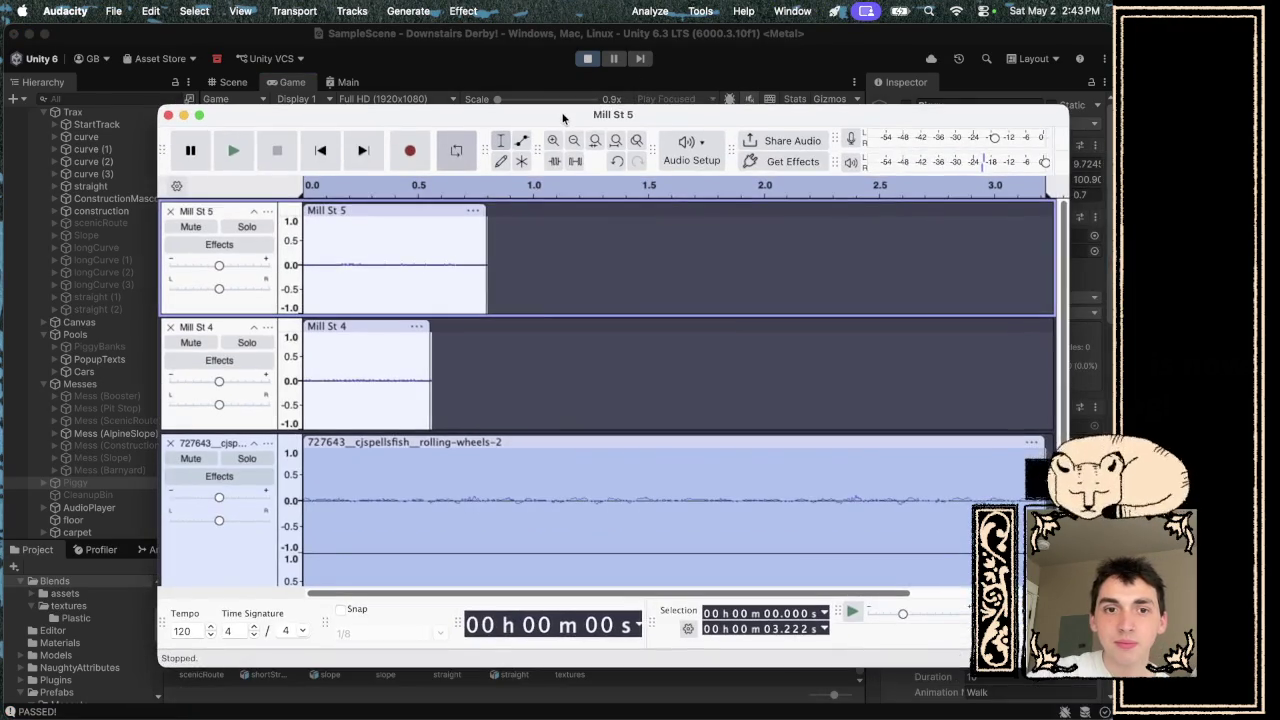
pyautogui.press('space')
pyautogui.press('space')
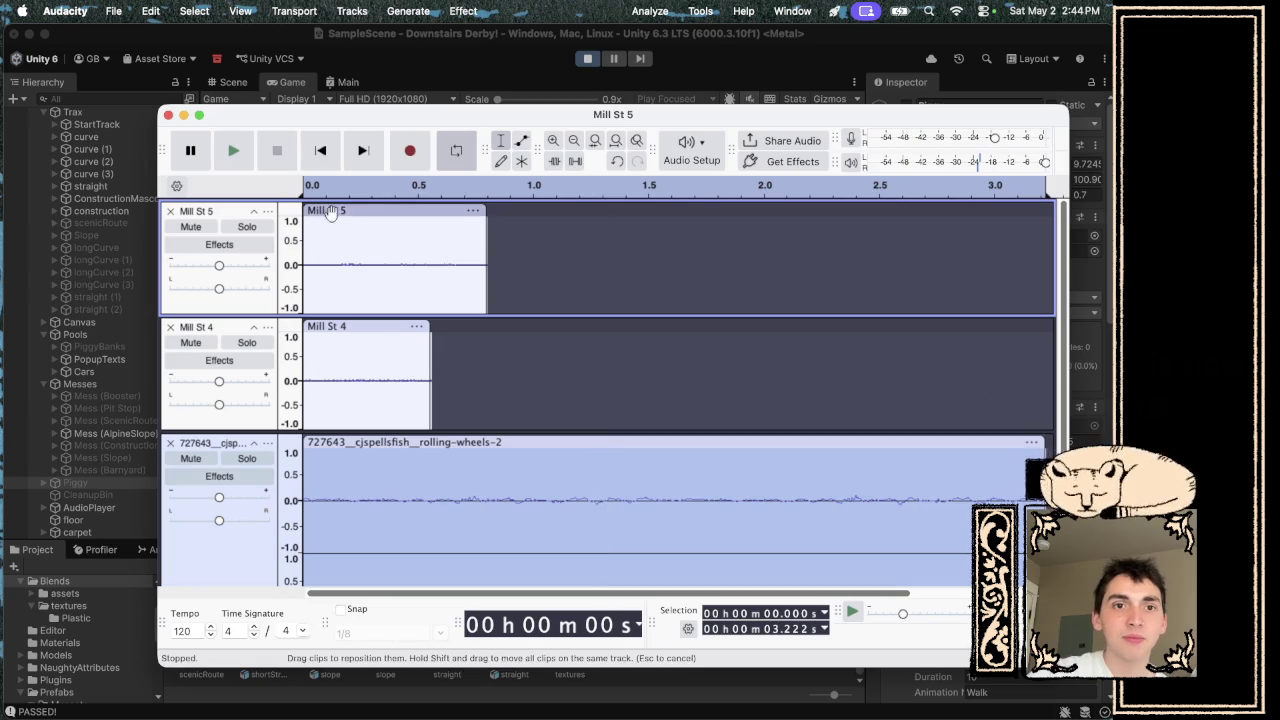
pyautogui.click(332, 213)
pyautogui.press('Delete')
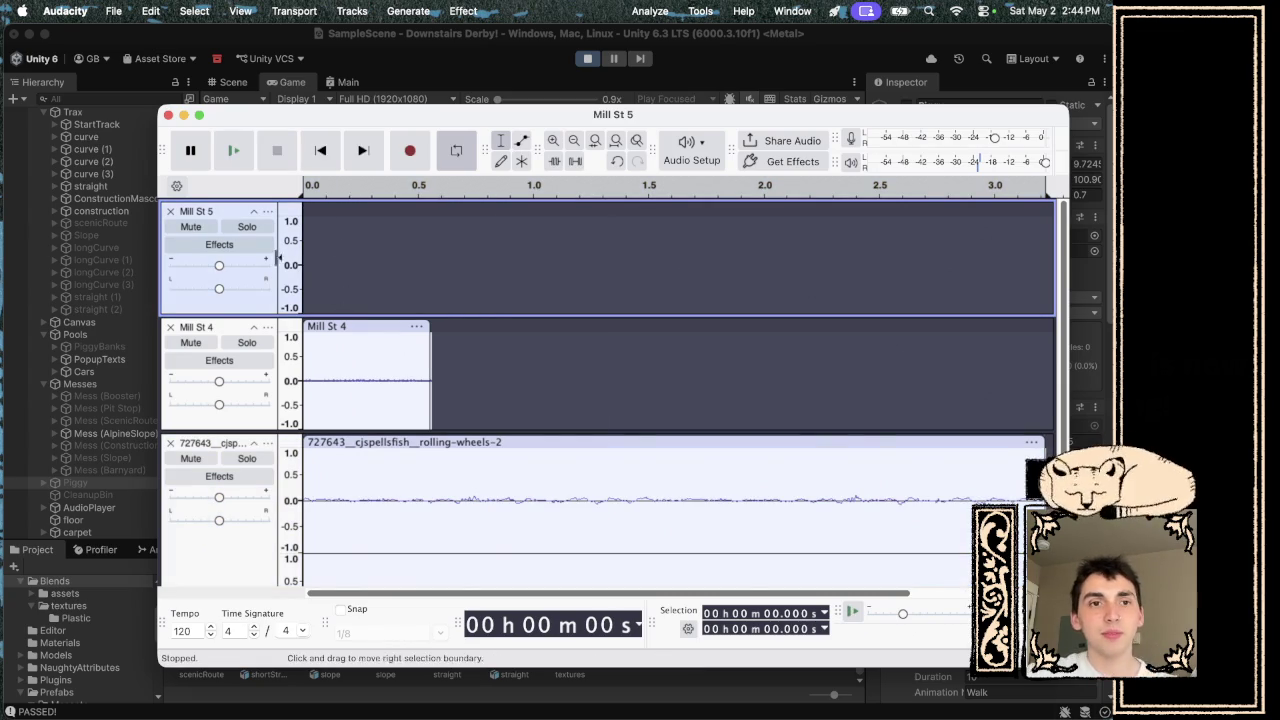
pyautogui.hotkey('ctrl', 'z')
pyautogui.click(190, 226)
pyautogui.click(190, 342)
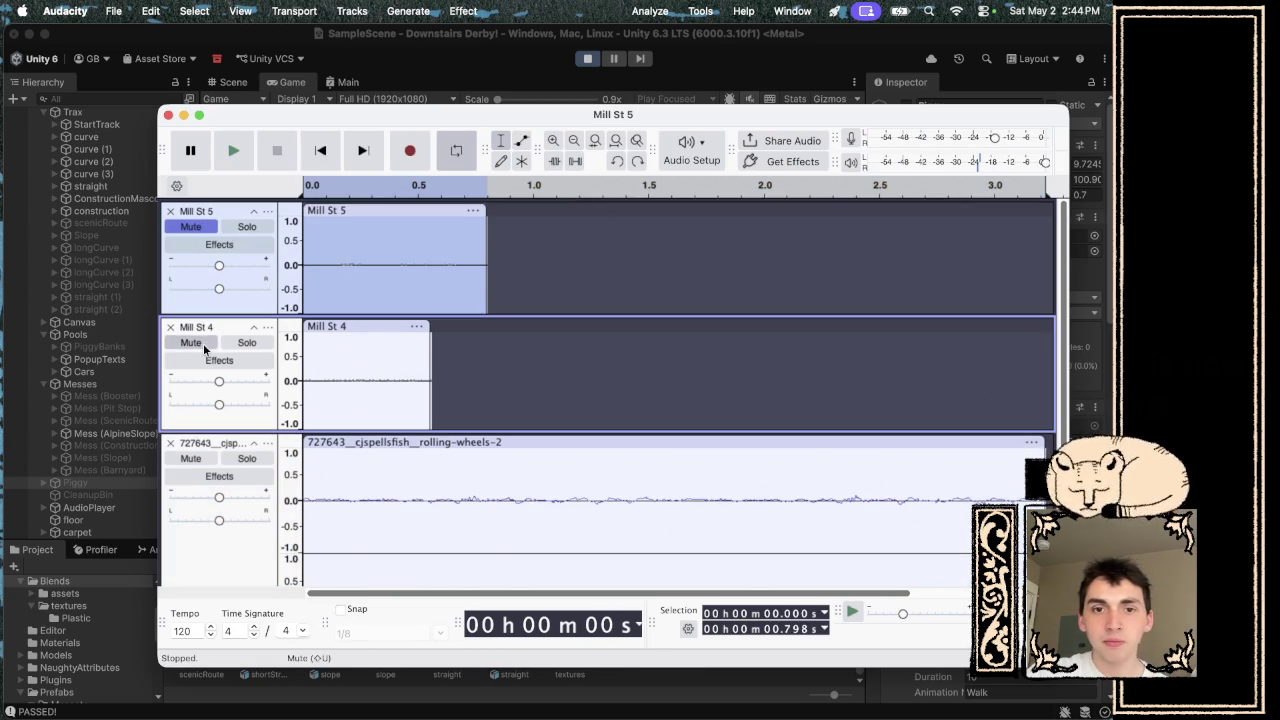
# - Apply Noise Reduction to the whole rolling-wheels-2 clip
pyautogui.click(549, 441)
pyautogui.click(476, 14)
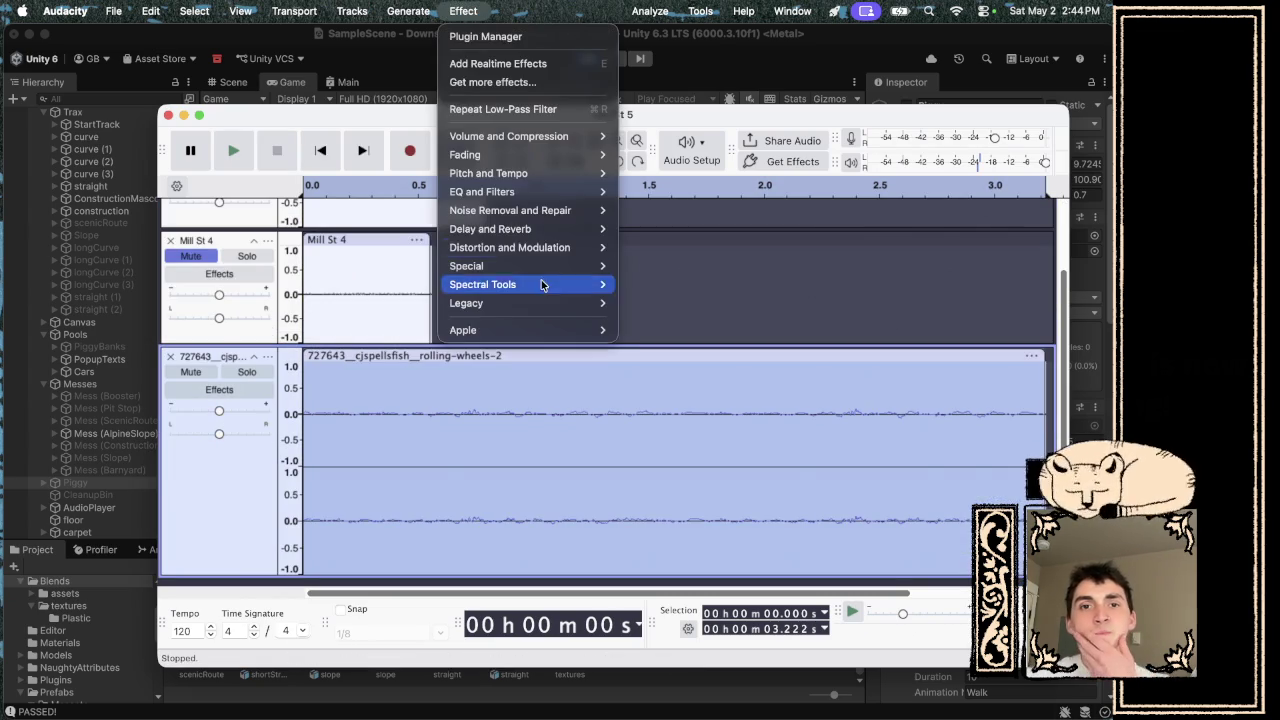
pyautogui.moveTo(549, 210)
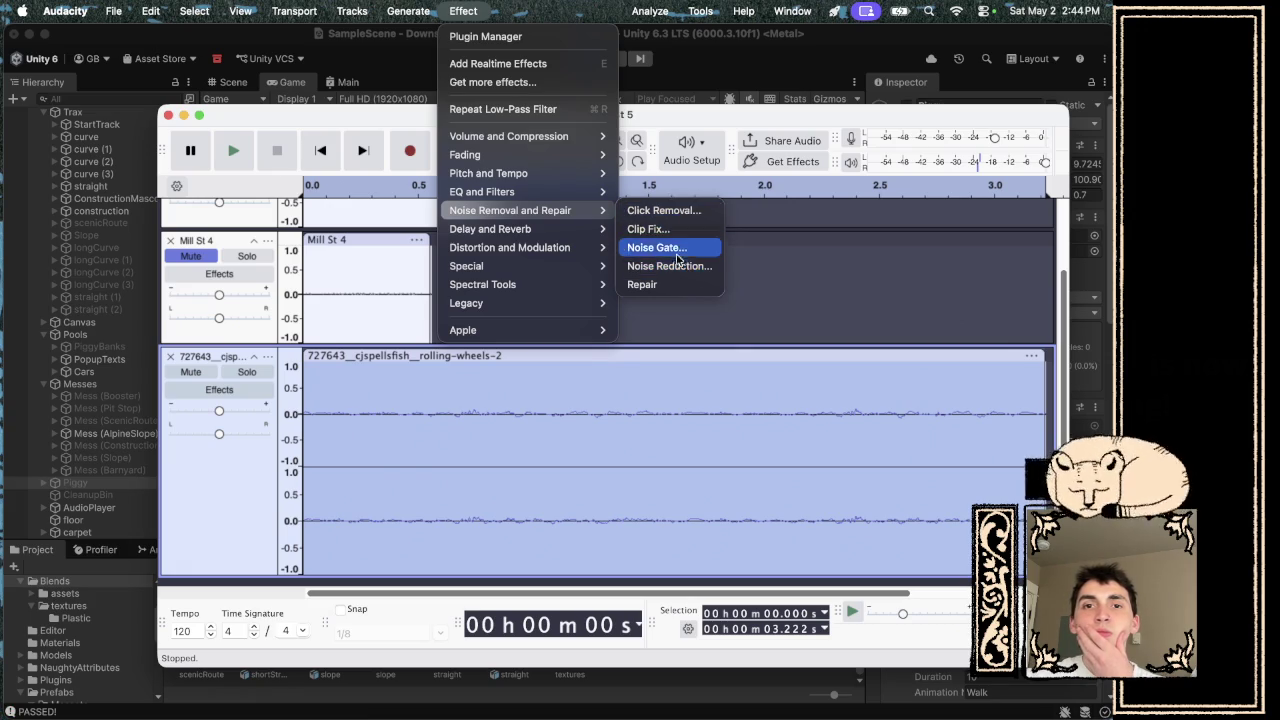
pyautogui.click(670, 266)
pyautogui.click(720, 528)
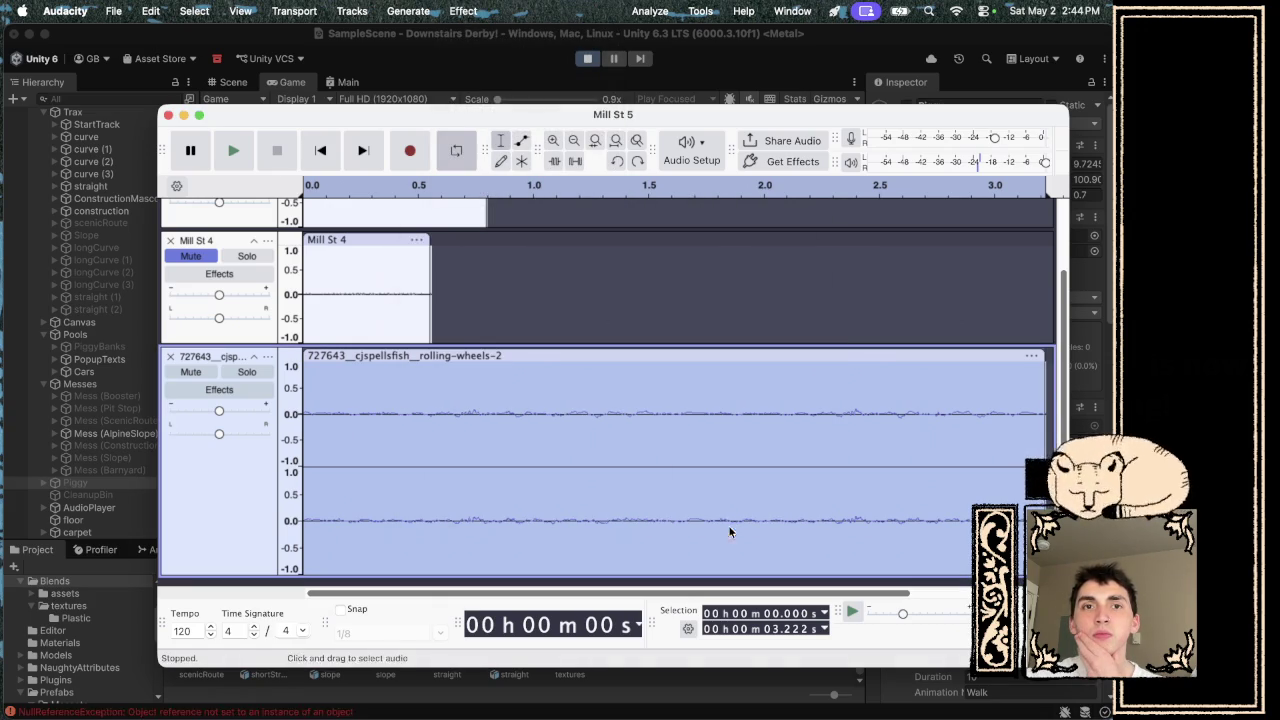
pyautogui.click(475, 15)
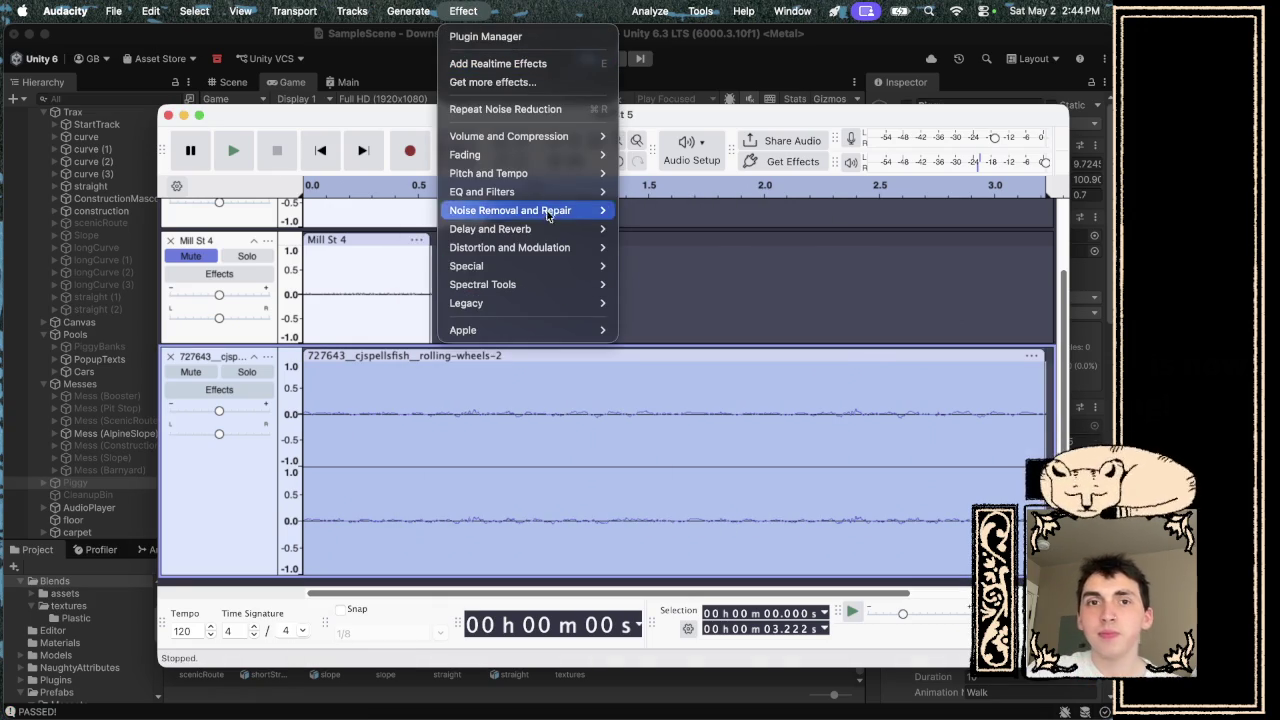
# - Run Noise Reduction again on rolling-wheels-2 and play the clip back to hear the result
pyautogui.moveTo(590, 210)
pyautogui.click(688, 266)
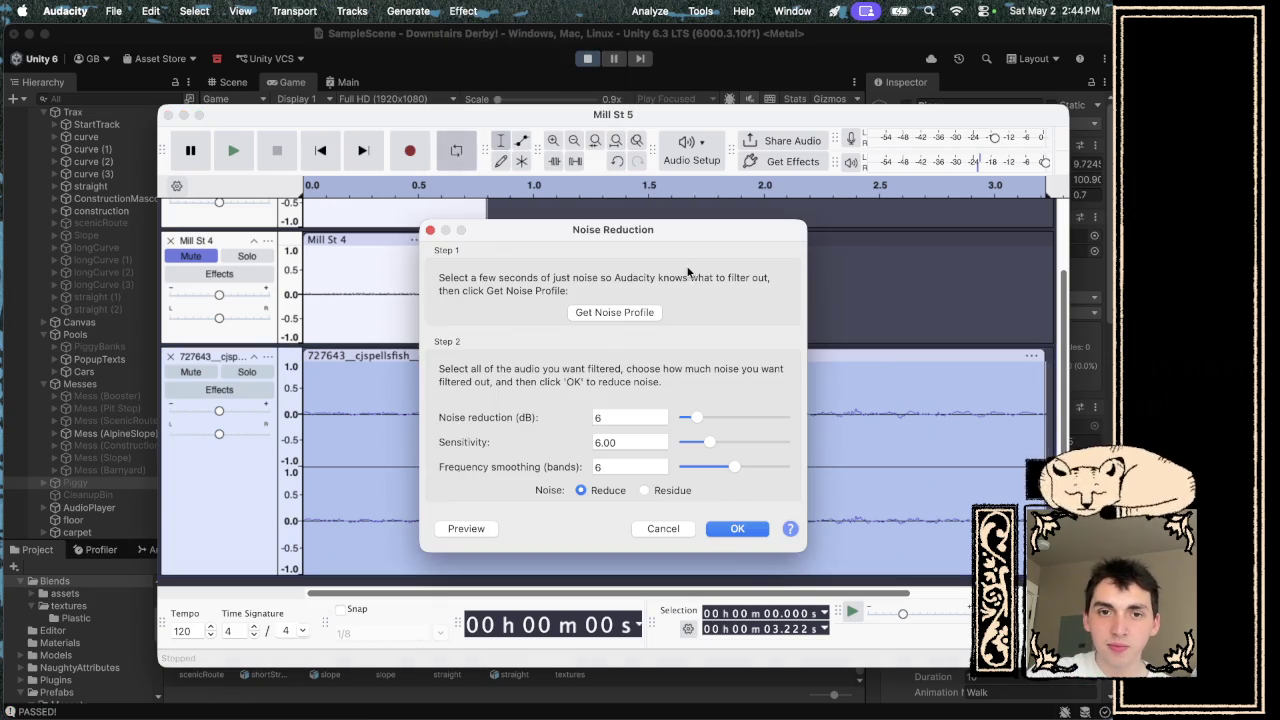
pyautogui.click(735, 532)
pyautogui.press('space')
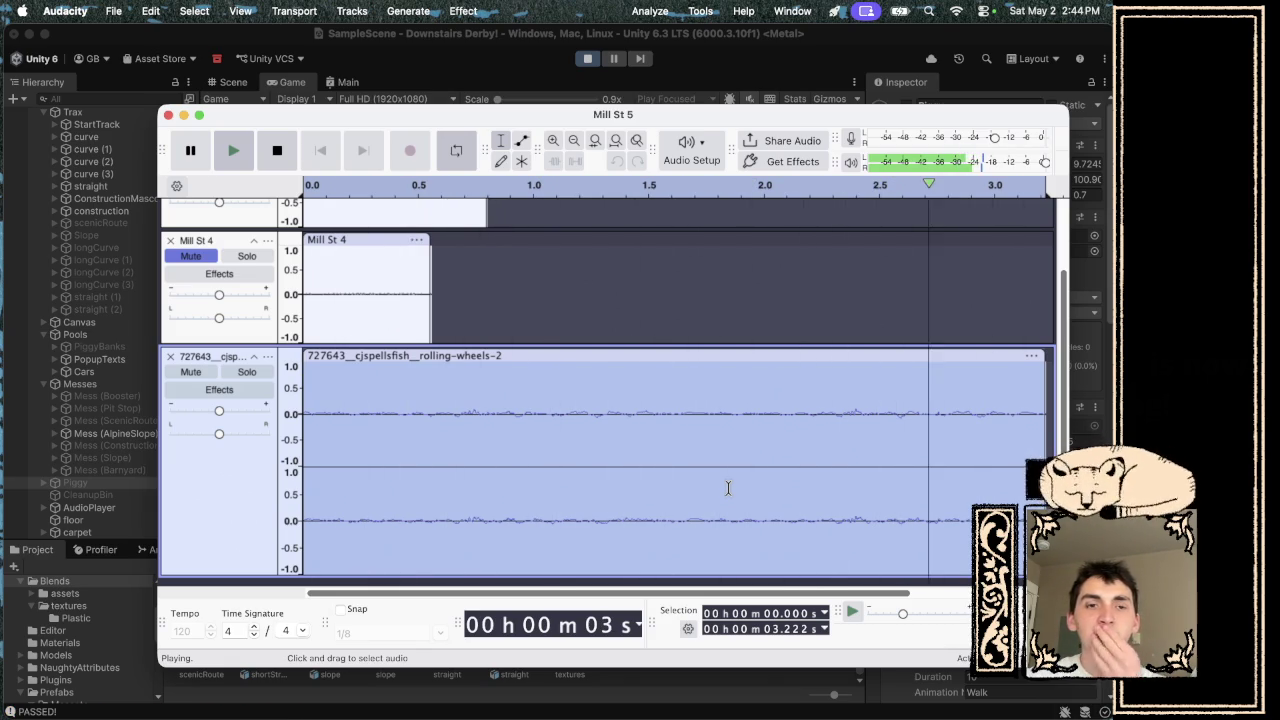
pyautogui.press('space')
pyautogui.press('space')
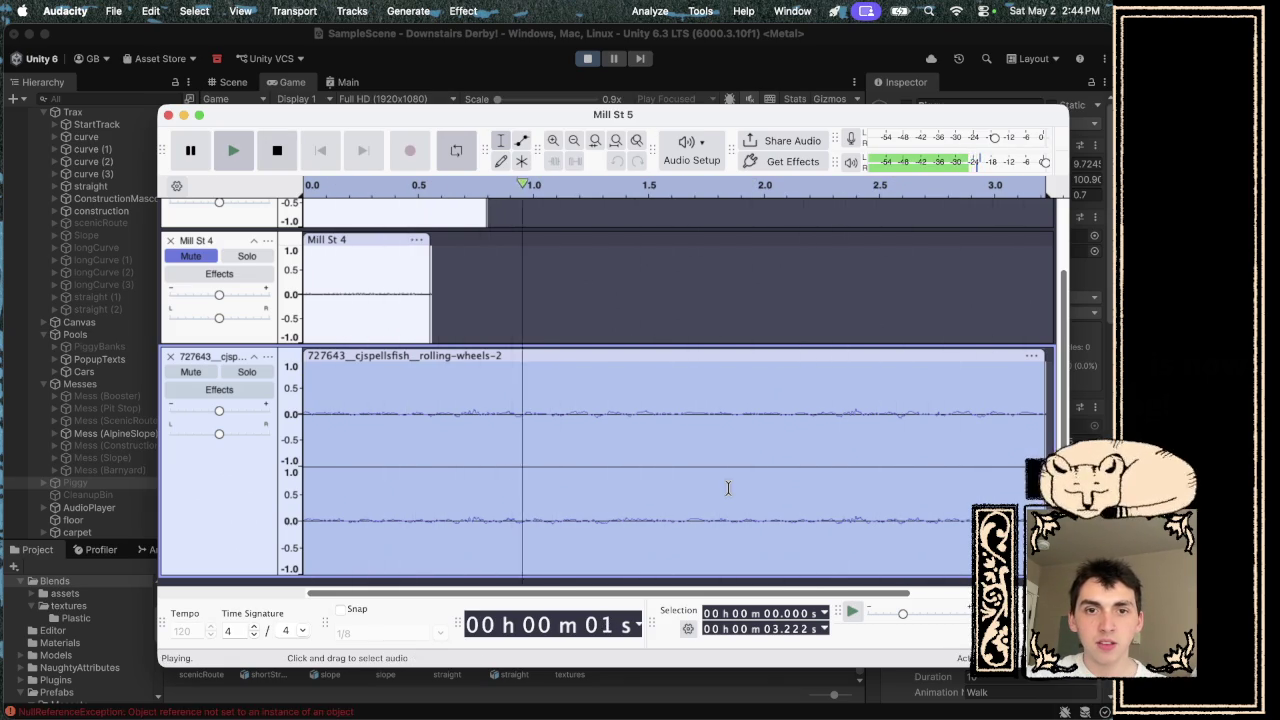
pyautogui.press('space')
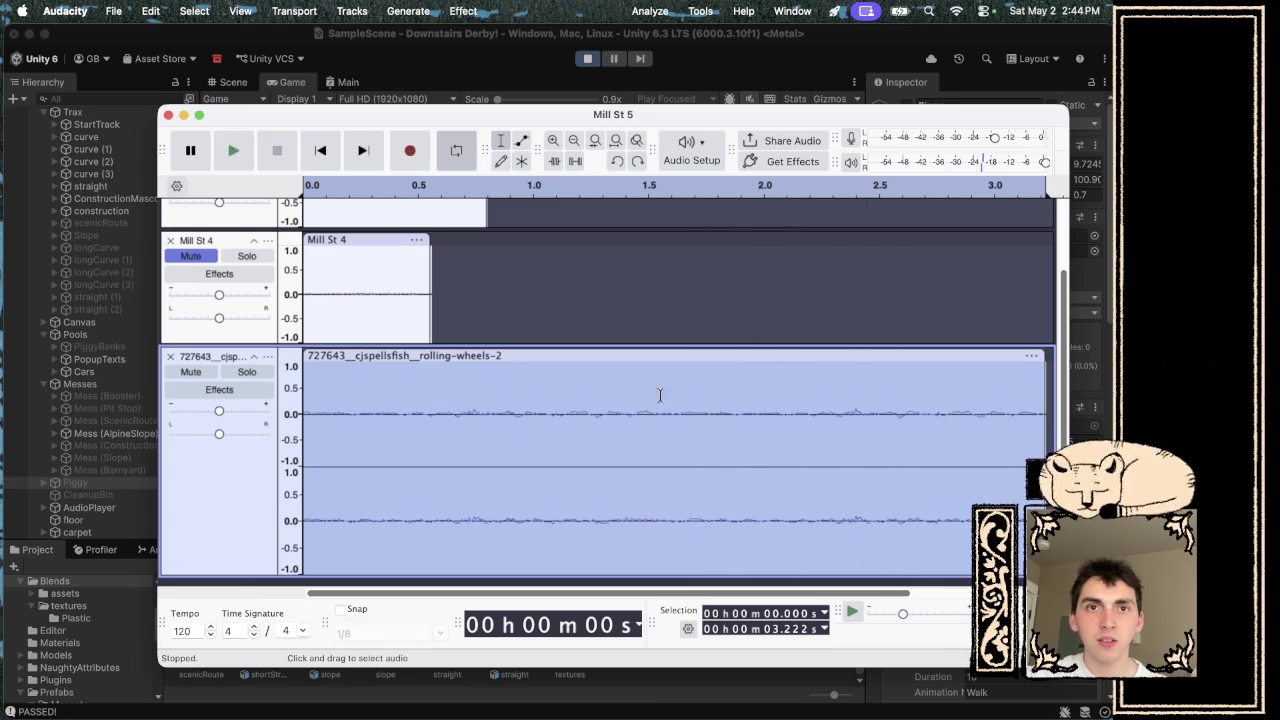
# - Find the Pitch and Tempo submenu in the Effect menu
pyautogui.click(463, 10)
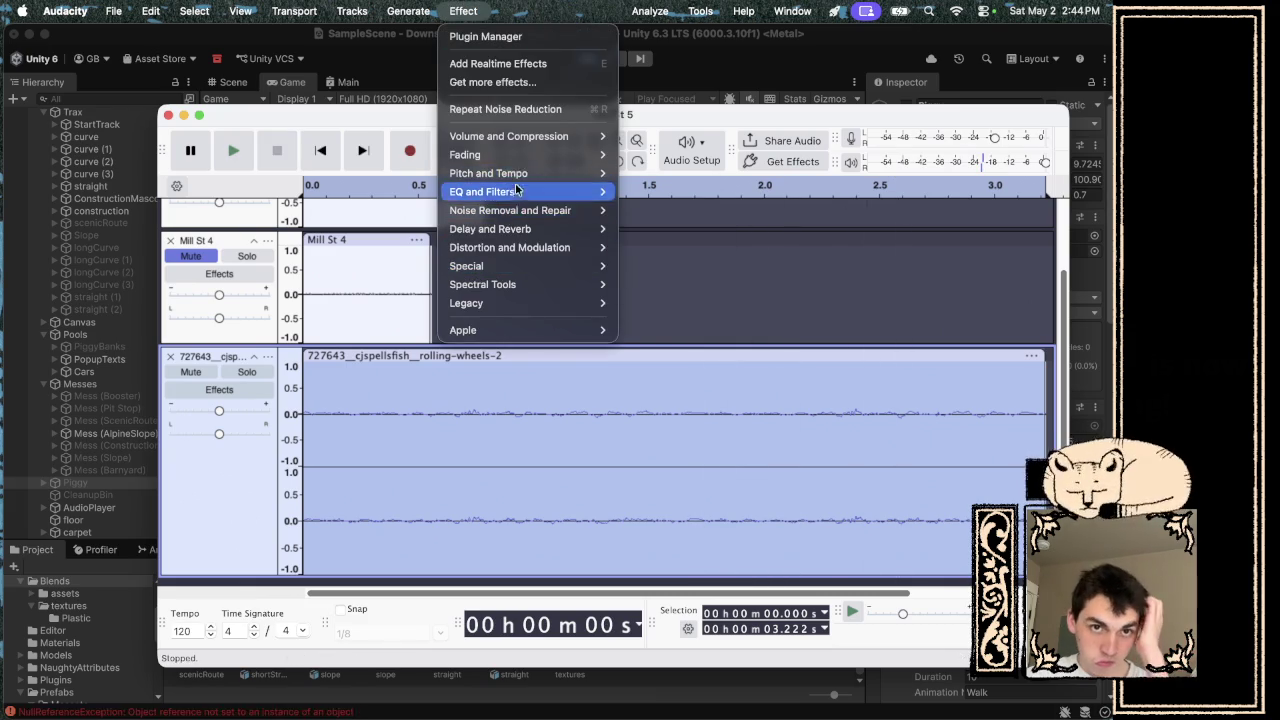
pyautogui.click(493, 5)
pyautogui.click(468, 10)
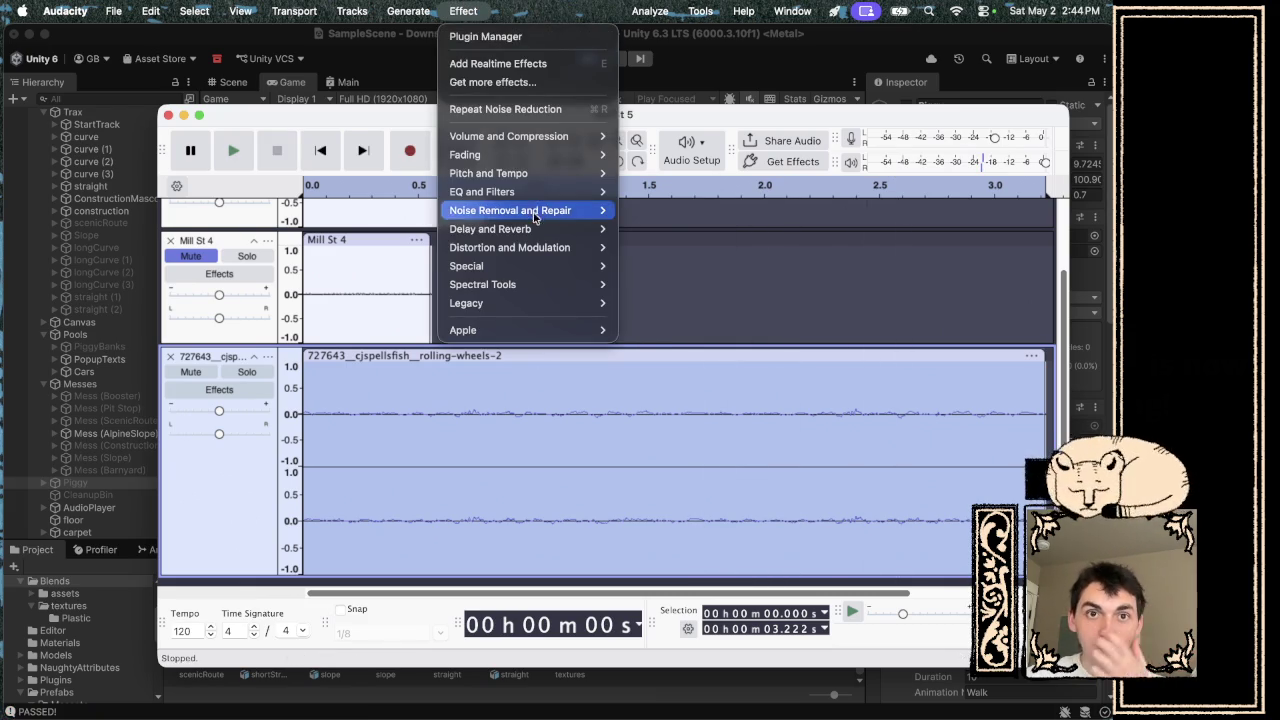
pyautogui.moveTo(533, 175)
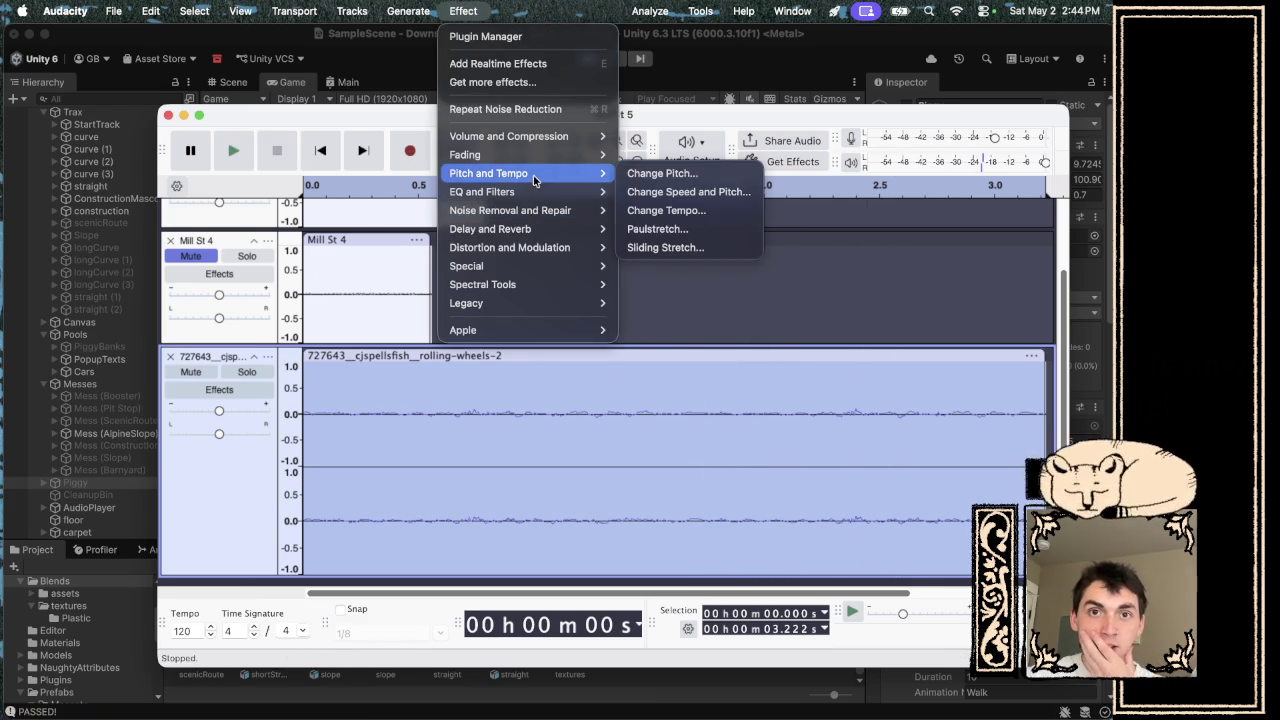
# - Try a 1.5 speed-up on rolling-wheels-2, listen to it, then undo it
pyautogui.click(688, 191)
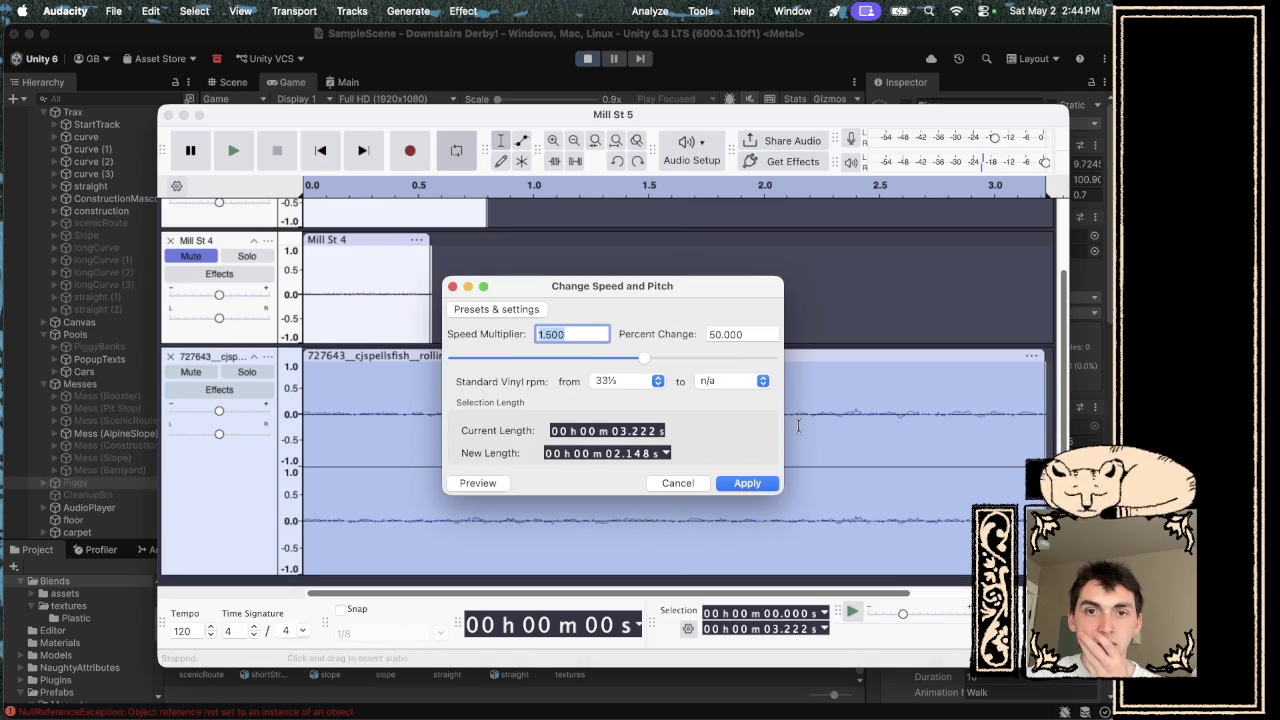
pyautogui.click(747, 483)
pyautogui.press('space')
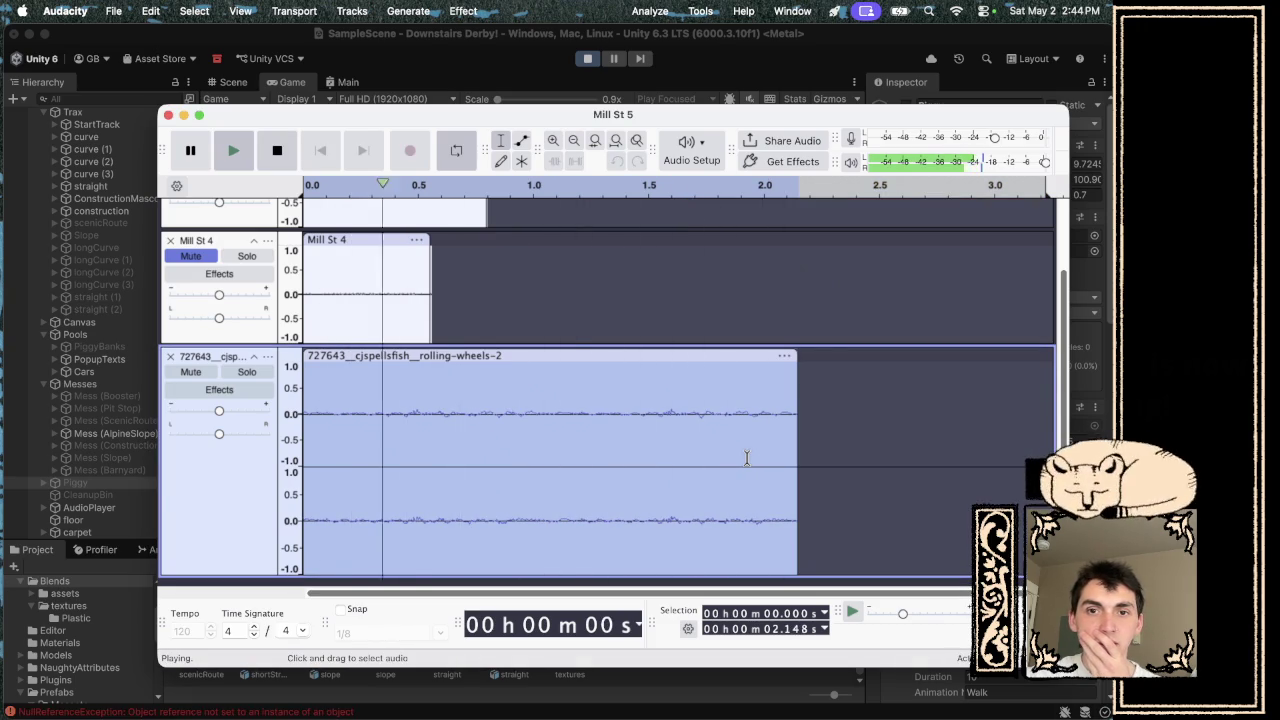
pyautogui.press('space')
pyautogui.press('cmd+z')
# - Apply Change Speed and Pitch with multiplier 1.25, shortening the clip to 2.577 s, and play it
pyautogui.click(463, 11)
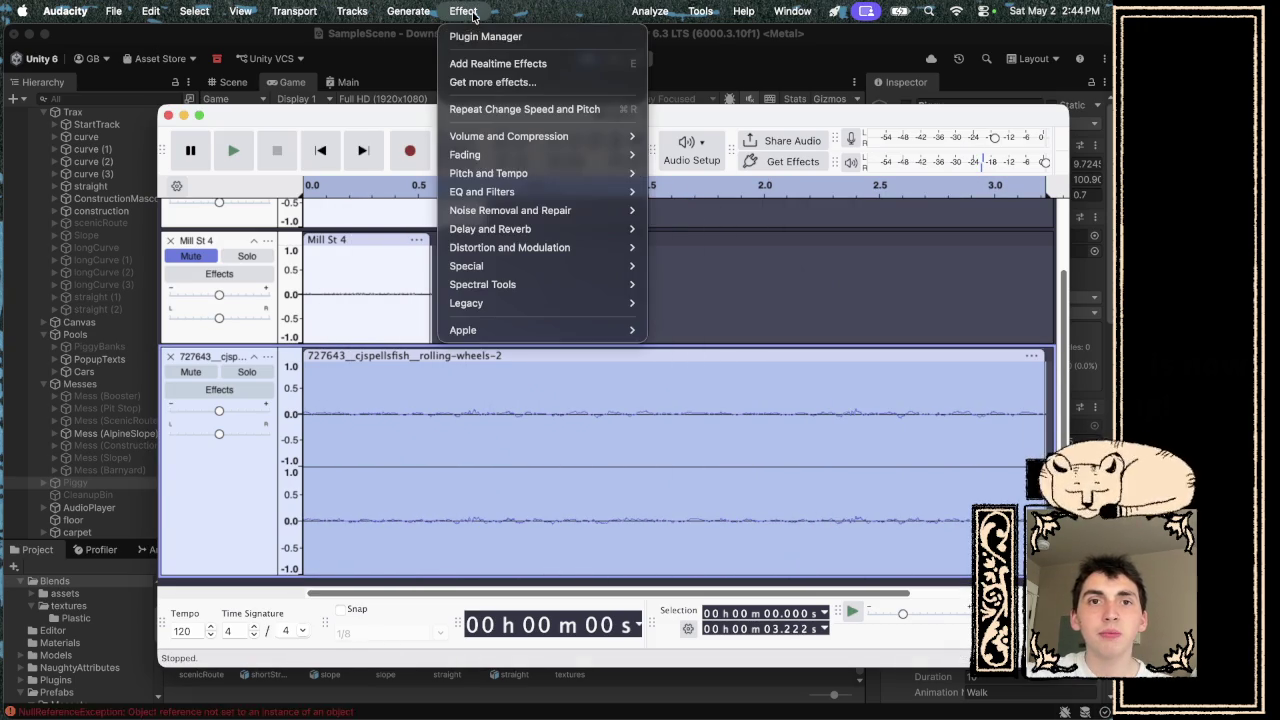
pyautogui.moveTo(537, 173)
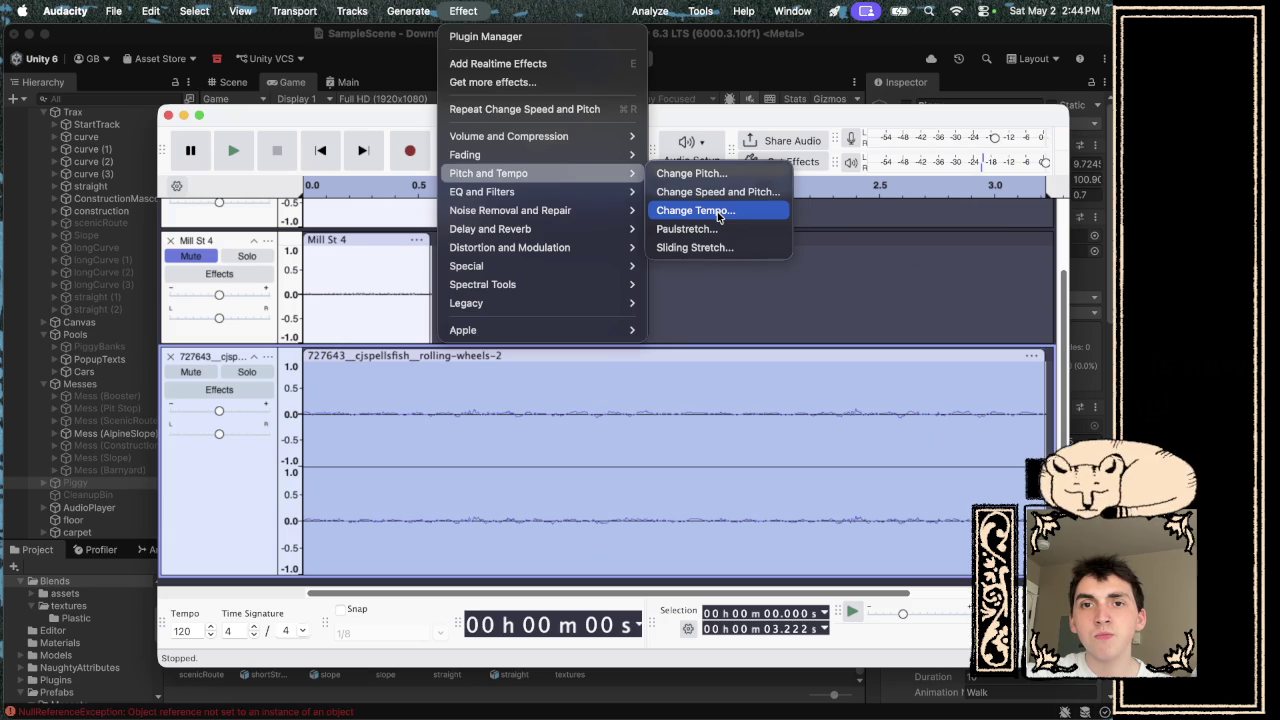
pyautogui.click(716, 191)
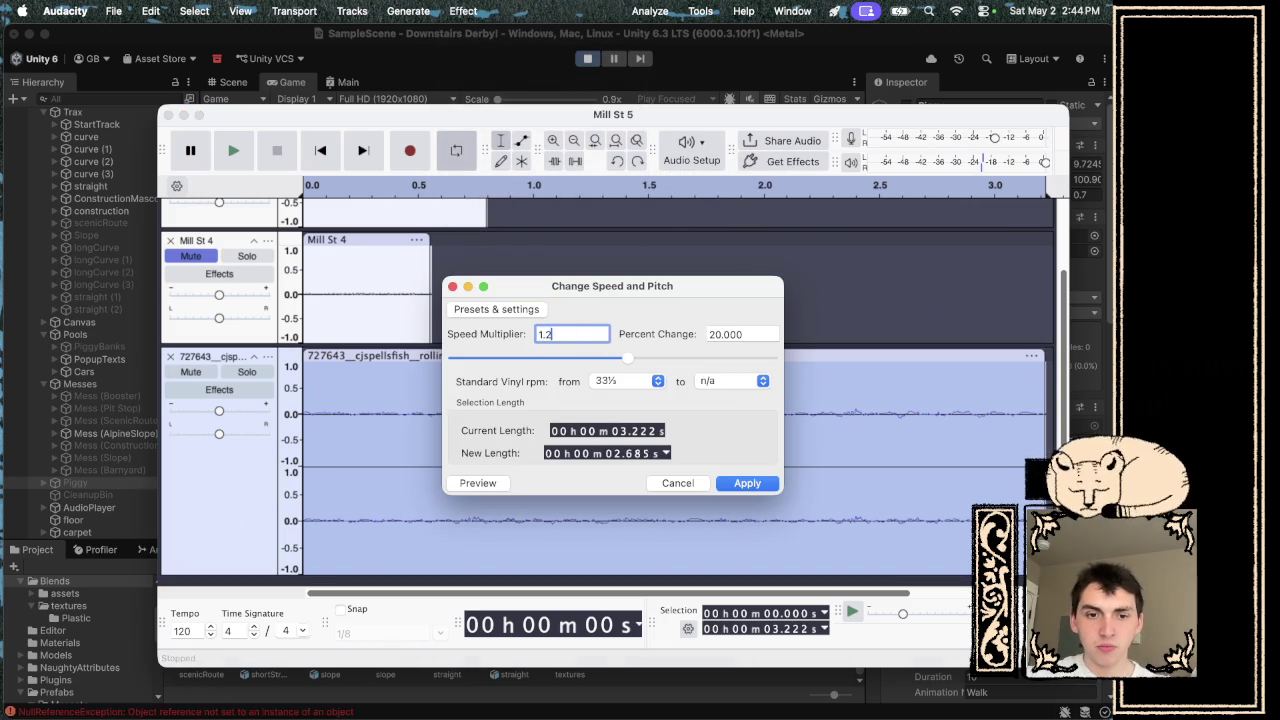
pyautogui.write('5')
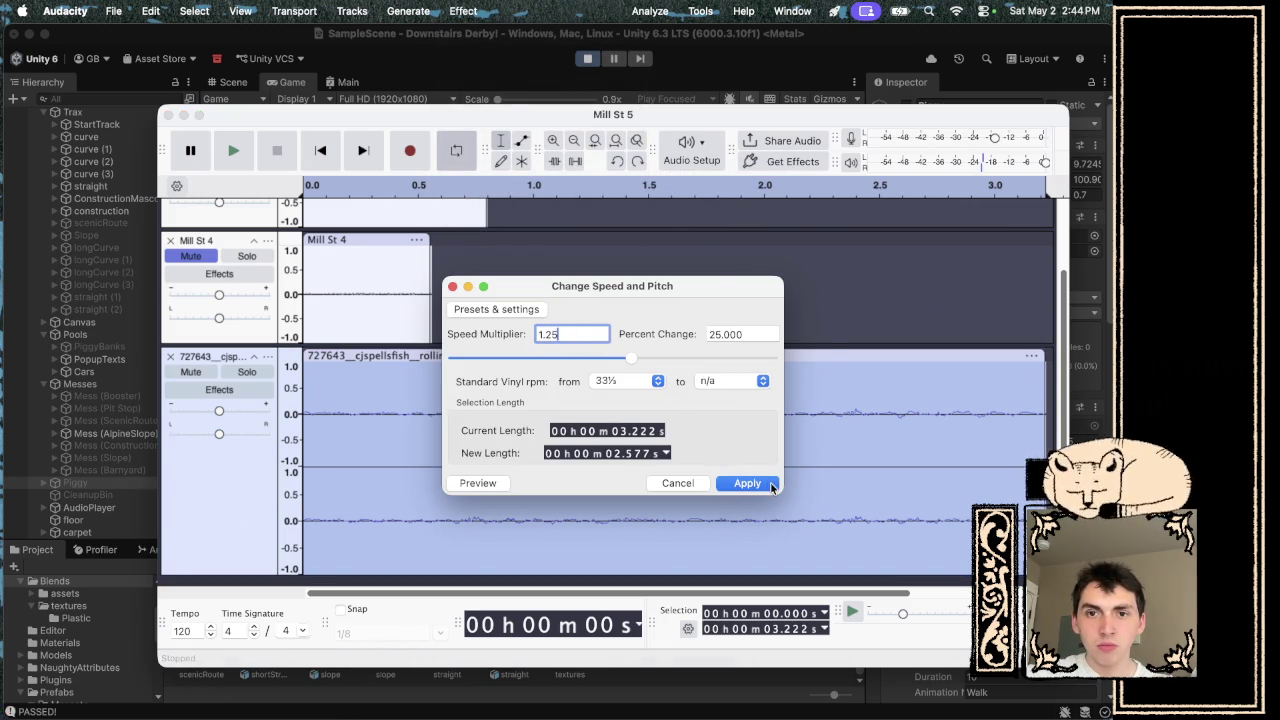
pyautogui.click(748, 483)
pyautogui.press('space')
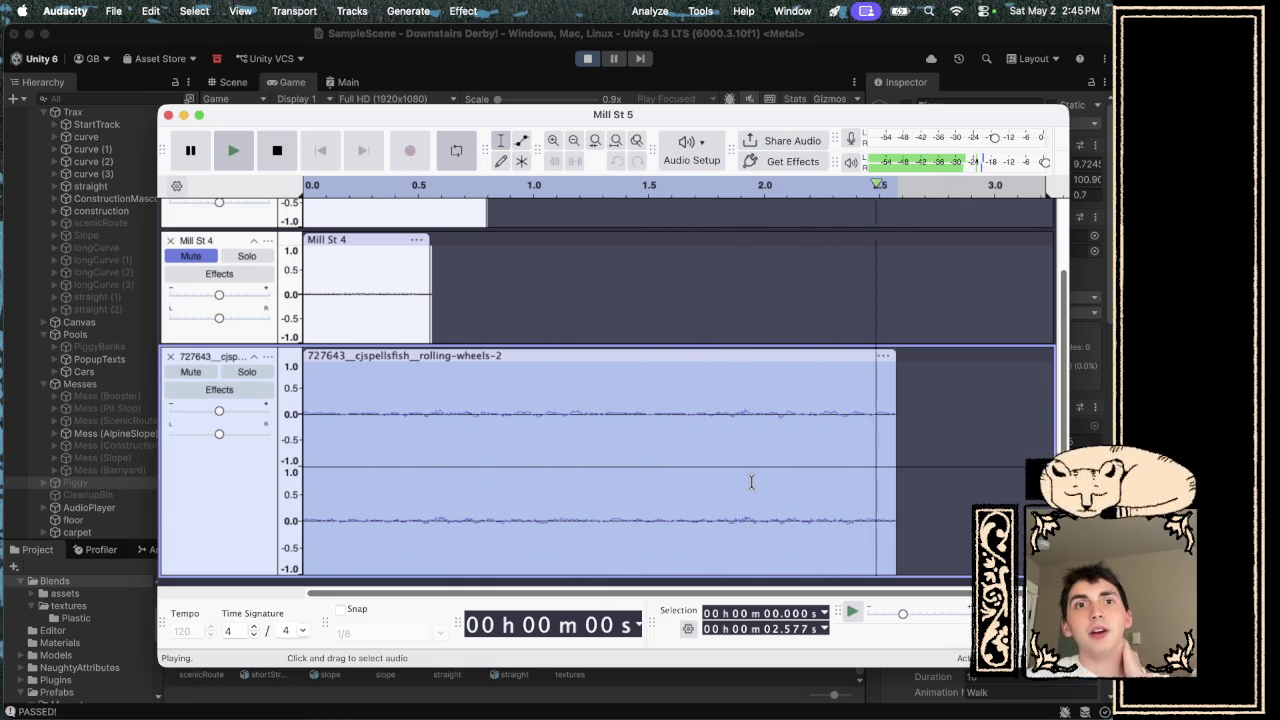
pyautogui.press('space')
pyautogui.click(463, 10)
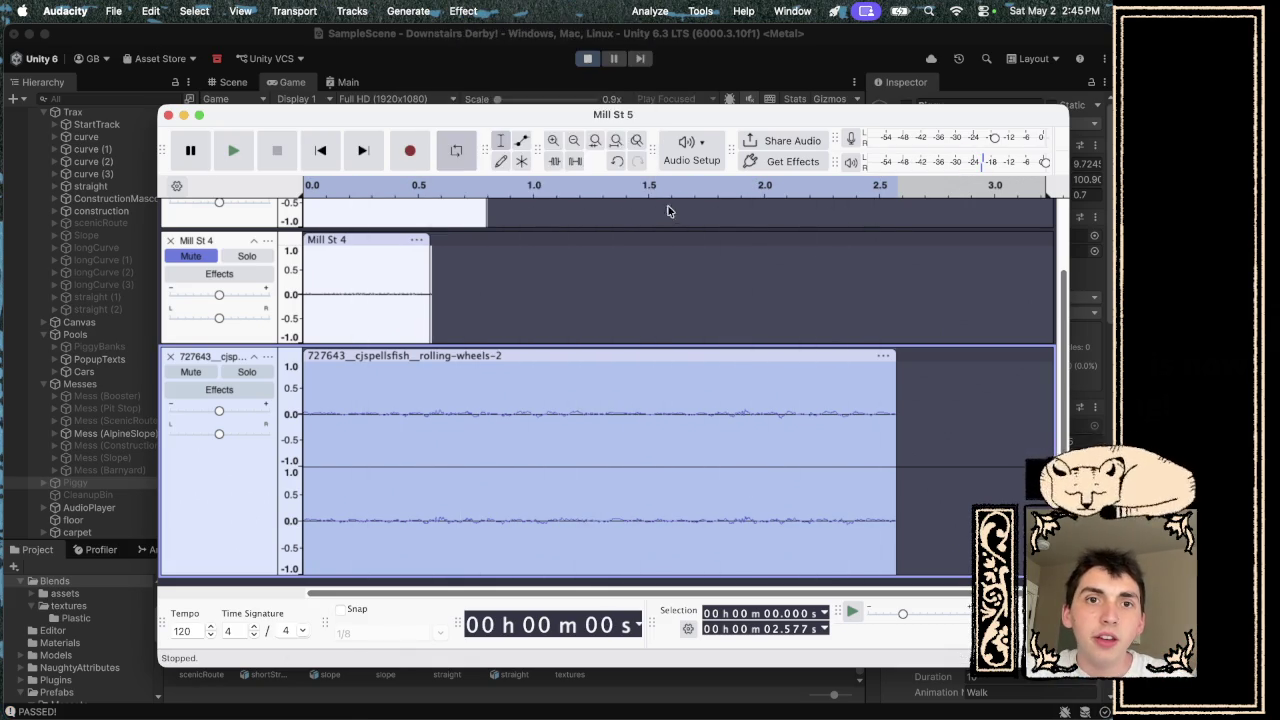
pyautogui.click(460, 11)
pyautogui.click(456, 12)
pyautogui.click(455, 12)
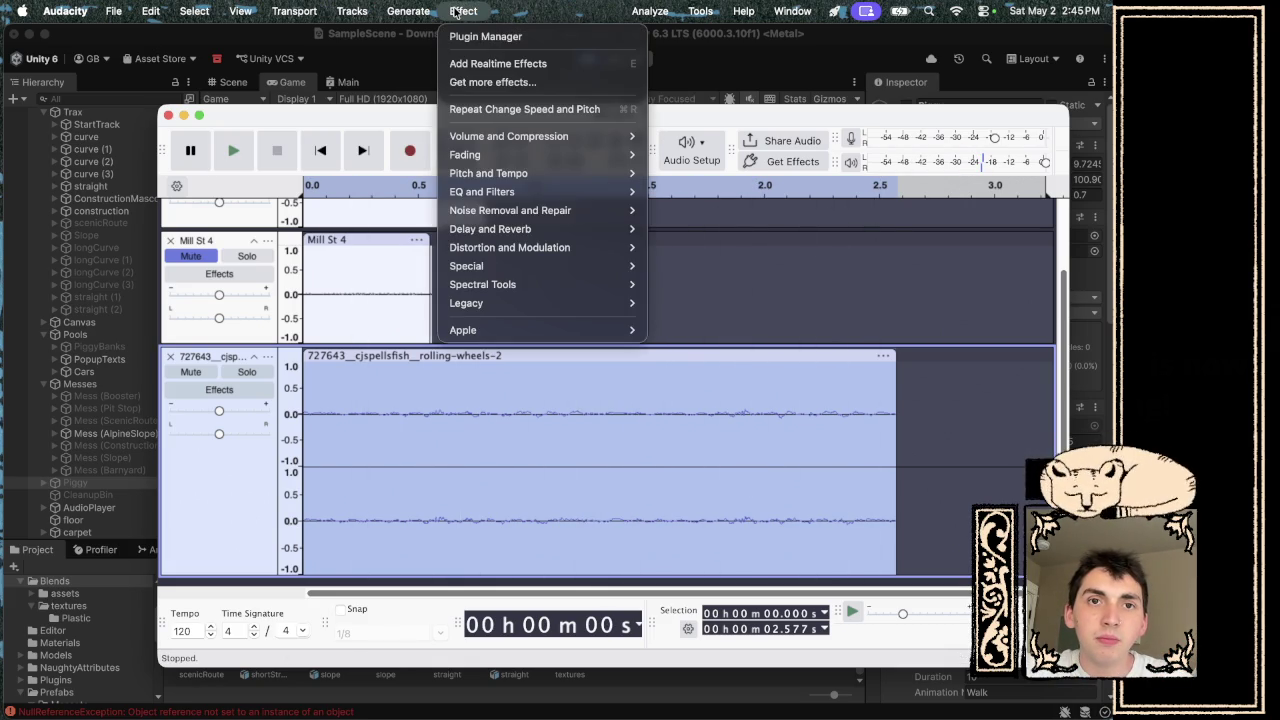
pyautogui.moveTo(540, 228)
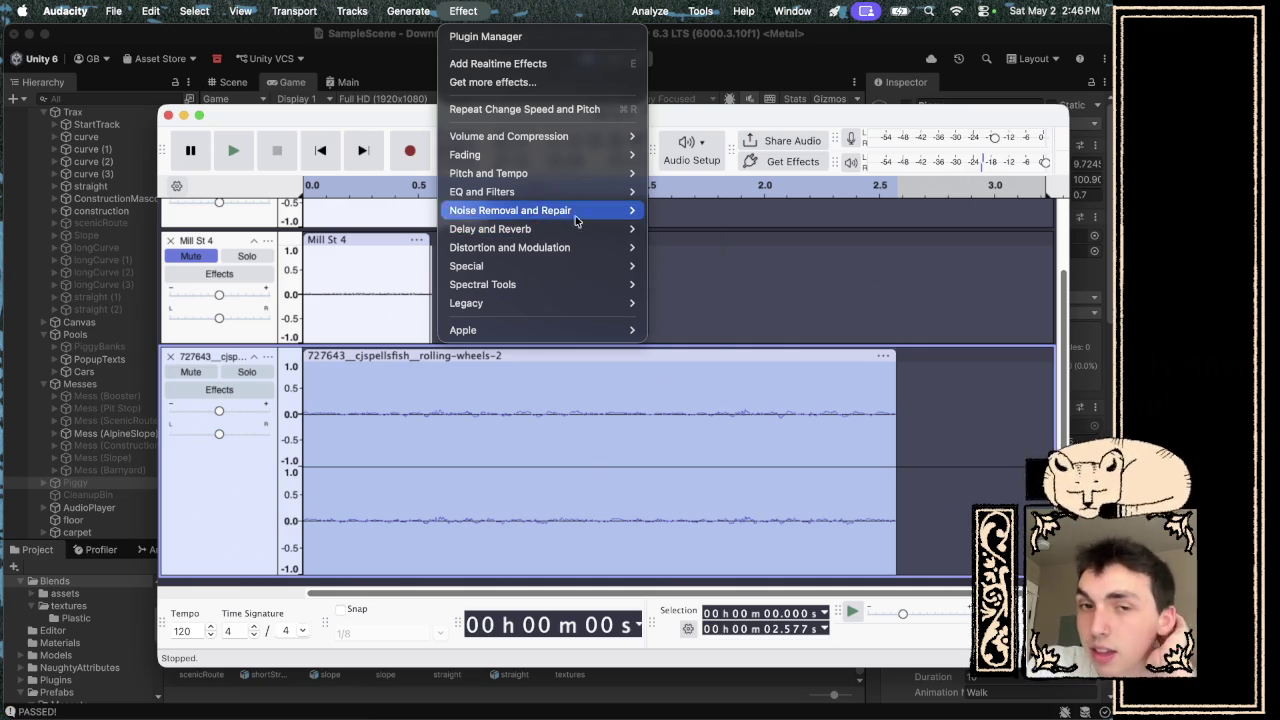
# - Extend the Mill St 4 clip to end with rolling-wheels-2 at about 2.58 s and play the tracks
pyautogui.click(753, 248)
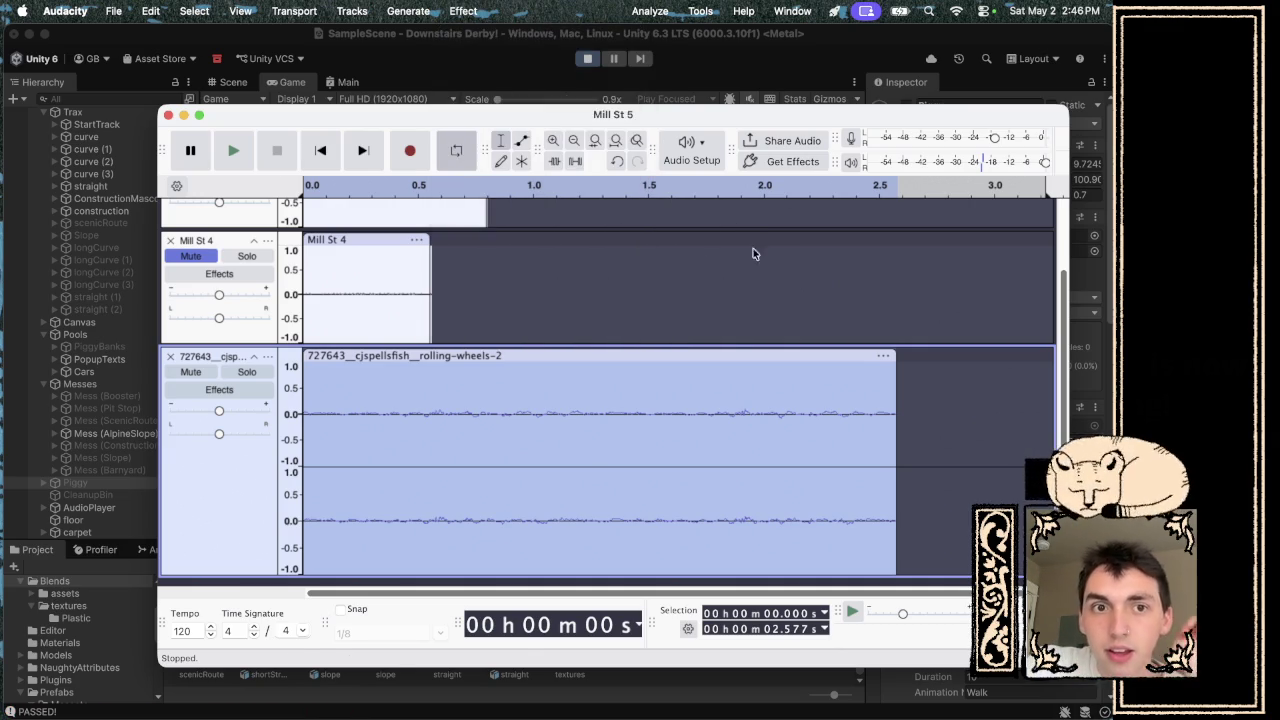
pyautogui.moveTo(431, 241)
pyautogui.mouseDown()
pyautogui.moveTo(977, 268)
pyautogui.moveTo(880, 271)
pyautogui.moveTo(891, 272)
pyautogui.mouseUp()
pyautogui.press('space')
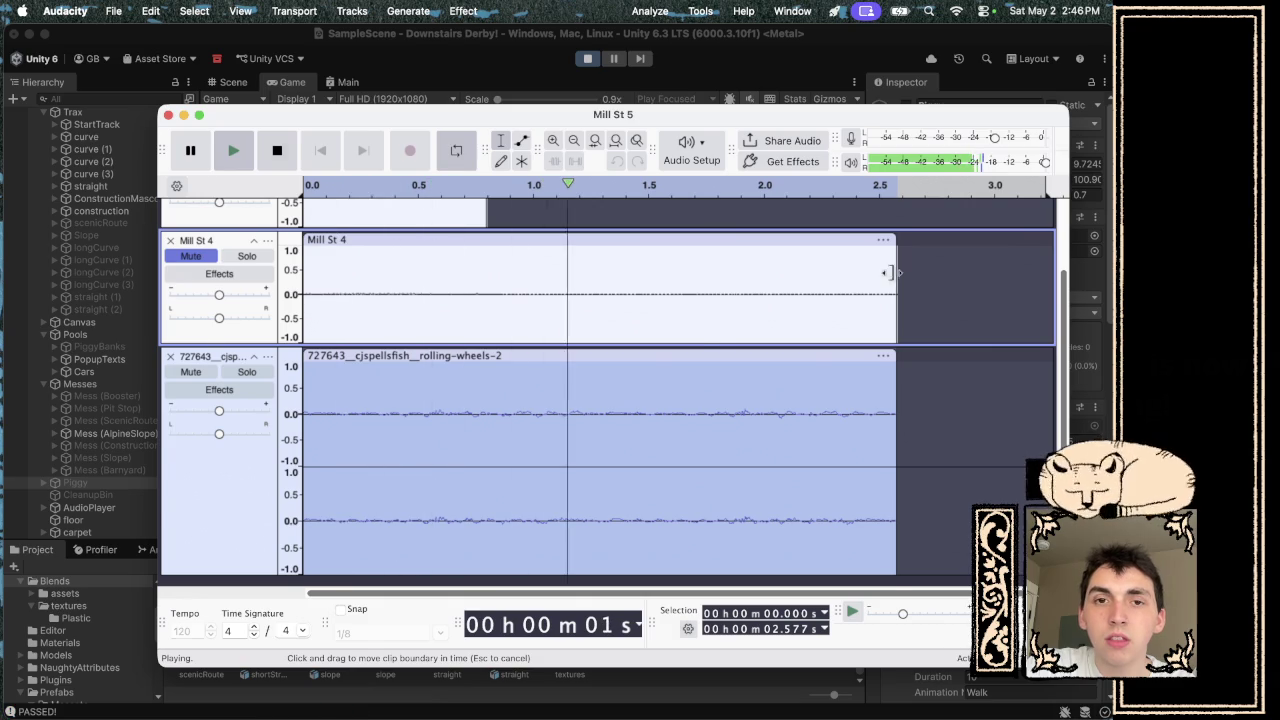
pyautogui.press('space')
# - Extend the Mill St 5 clip to the same end and unmute both Mill St tracks while playing
pyautogui.scroll(2, 889, 271)
pyautogui.moveTo(487, 220)
pyautogui.mouseDown()
pyautogui.moveTo(920, 220)
pyautogui.moveTo(897, 222)
pyautogui.mouseUp()
pyautogui.press('space')
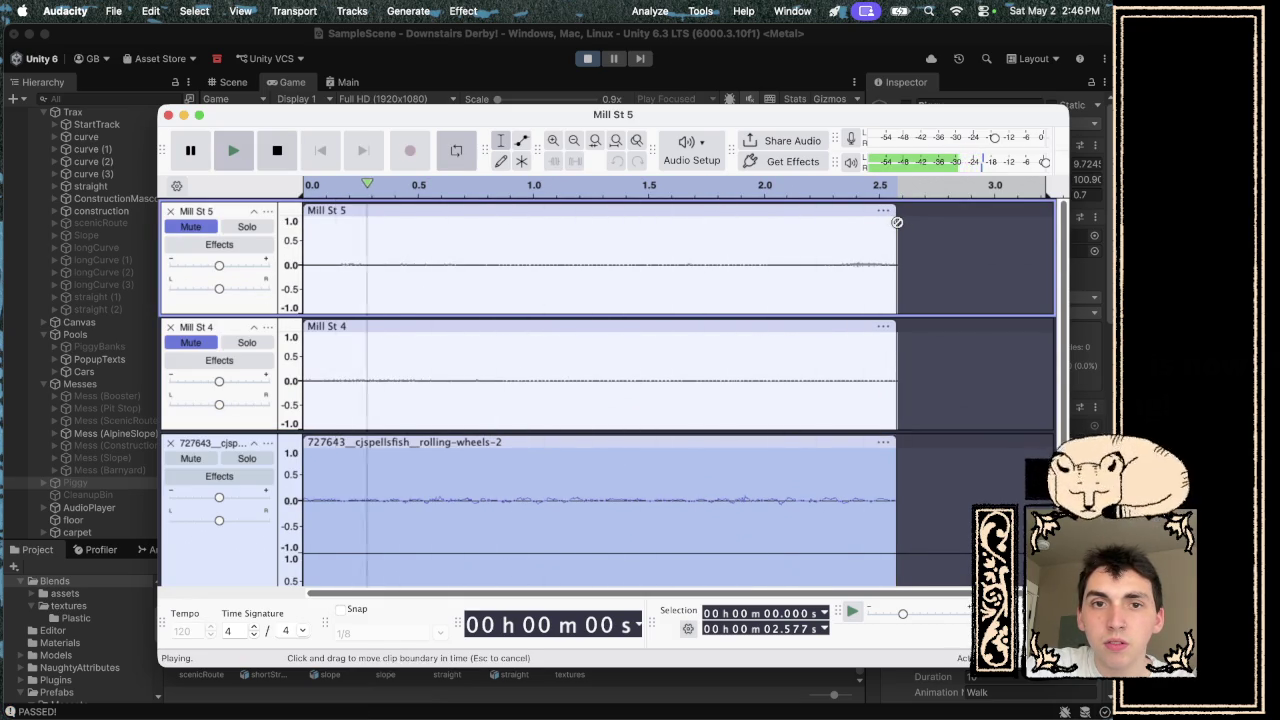
pyautogui.click(190, 227)
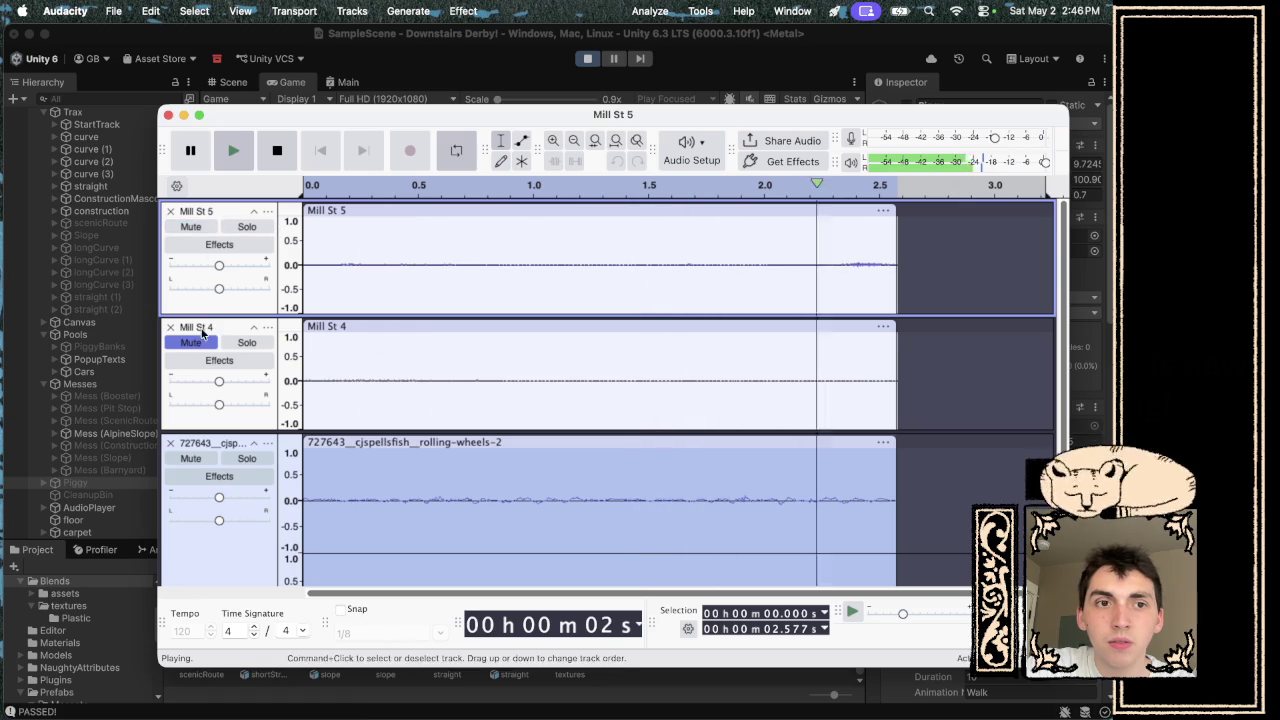
pyautogui.click(191, 343)
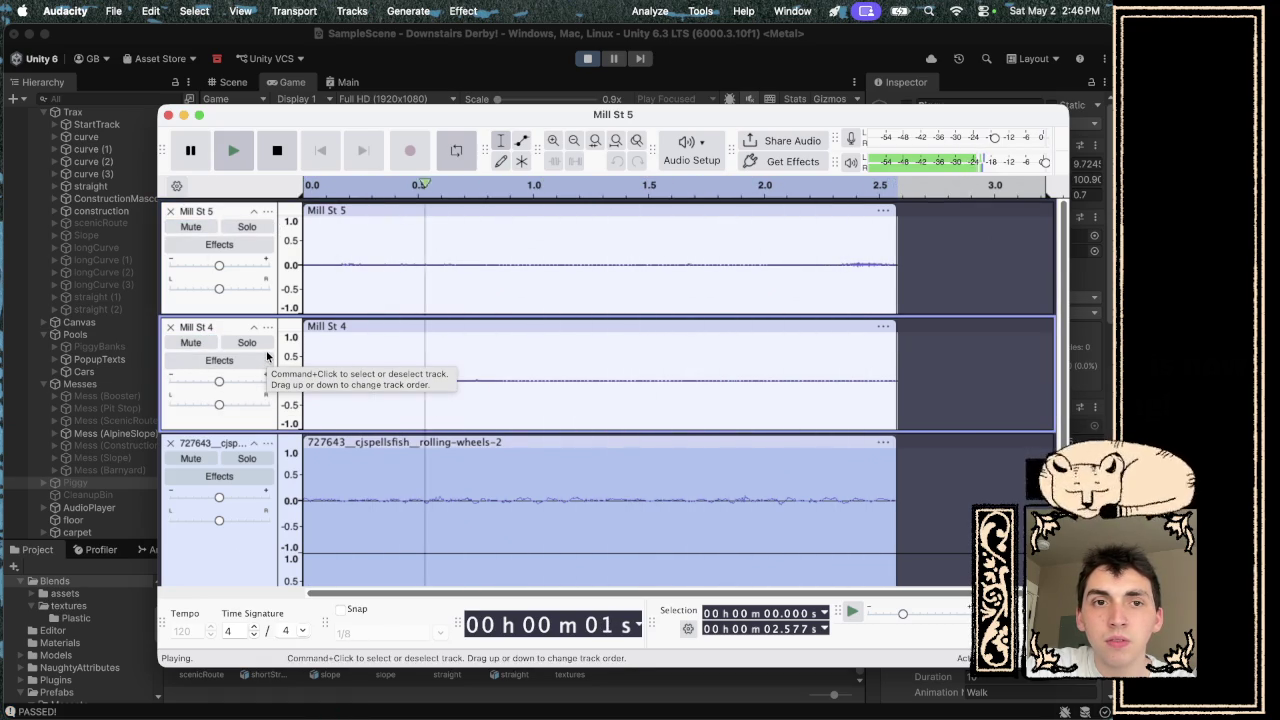
pyautogui.press('space')
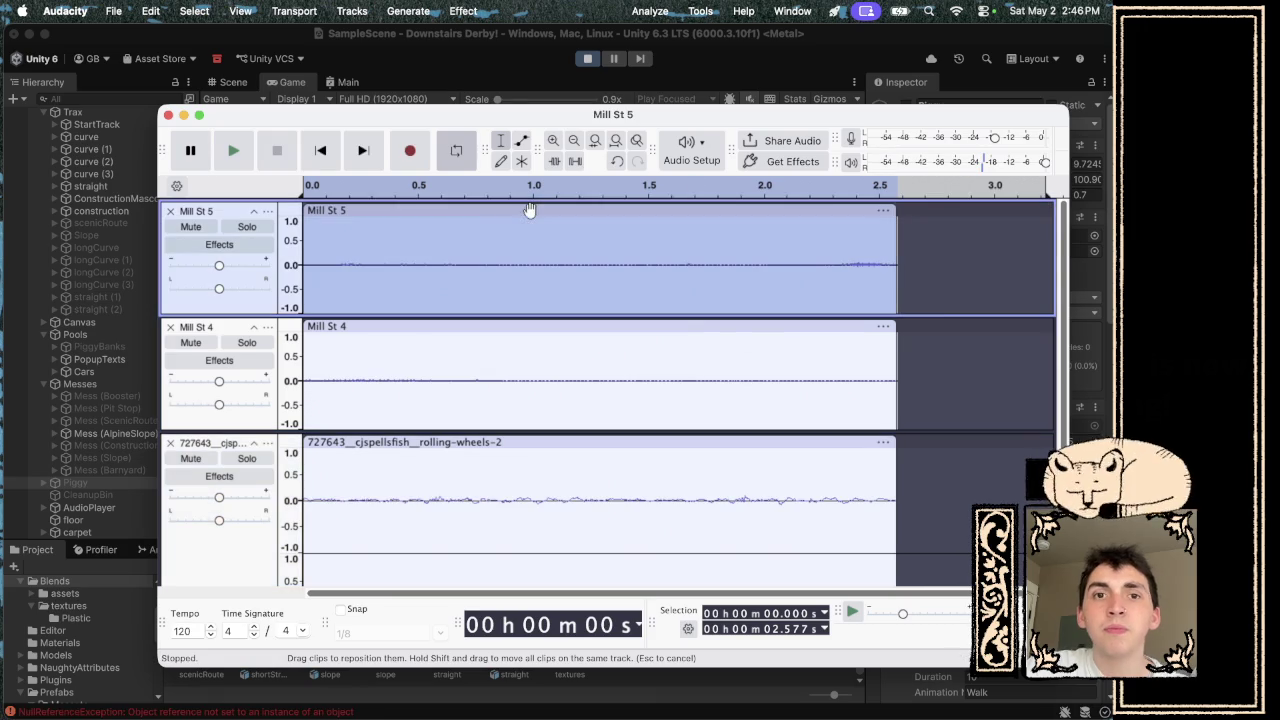
pyautogui.click(467, 27)
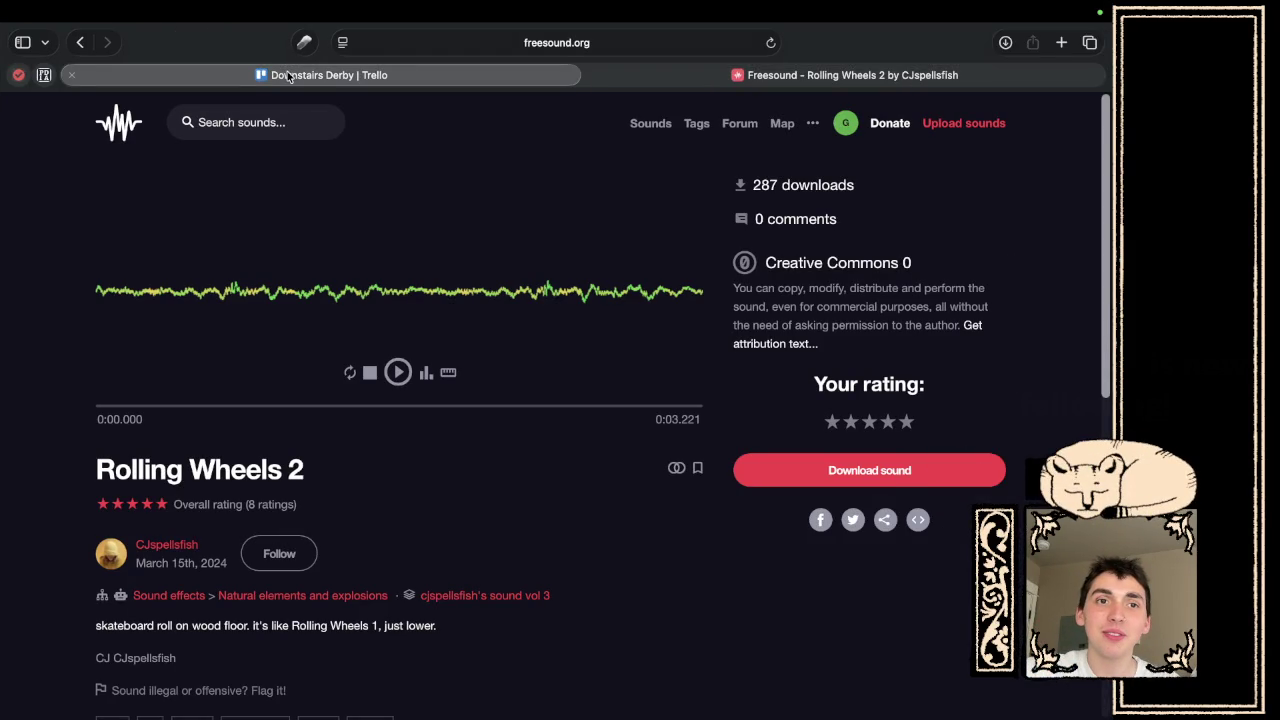
# - Add a card 'there's no max speed' to the Trello BUGS list
pyautogui.click(288, 75)
pyautogui.write('th')
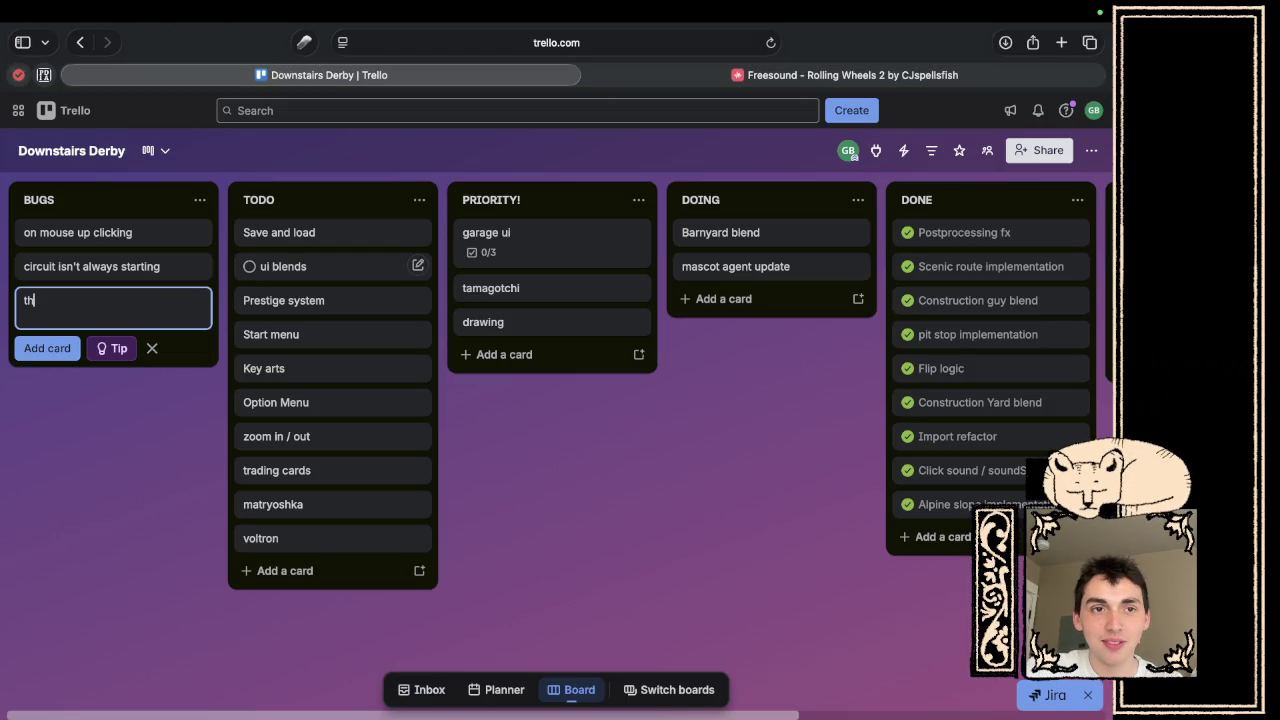
pyautogui.write("ere's no ma")
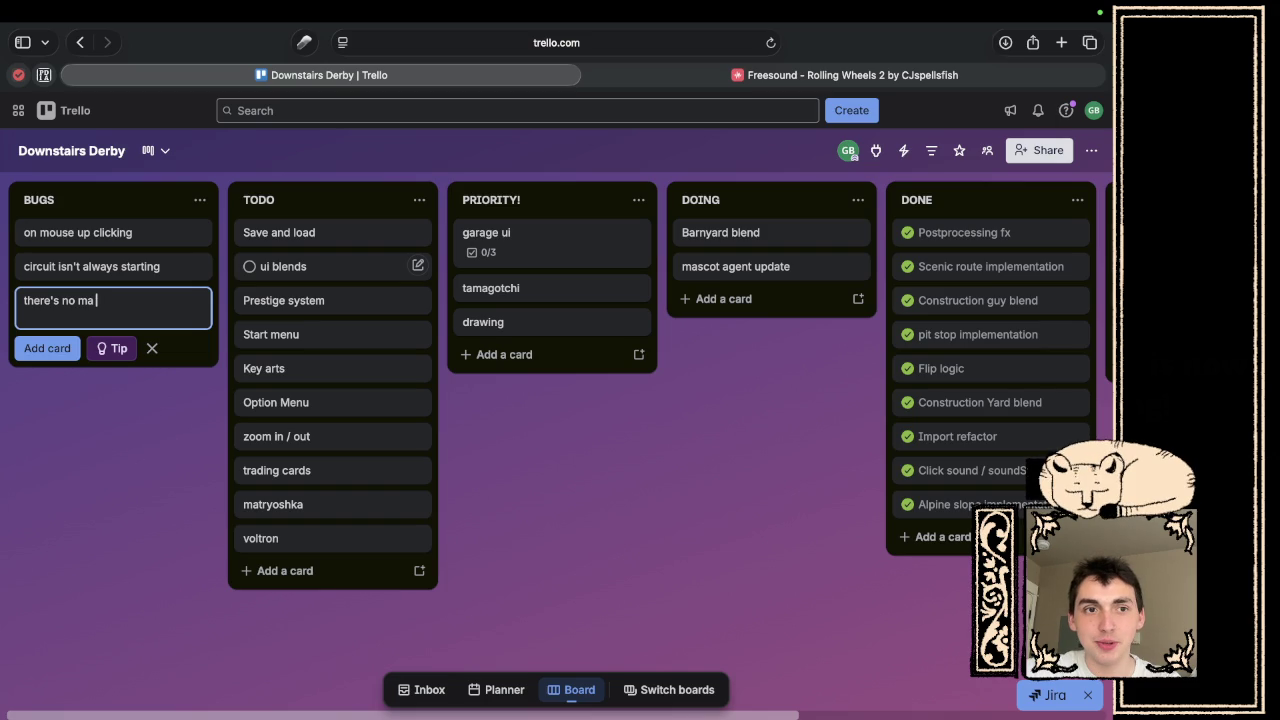
pyautogui.write('x speed')
pyautogui.press('Return')
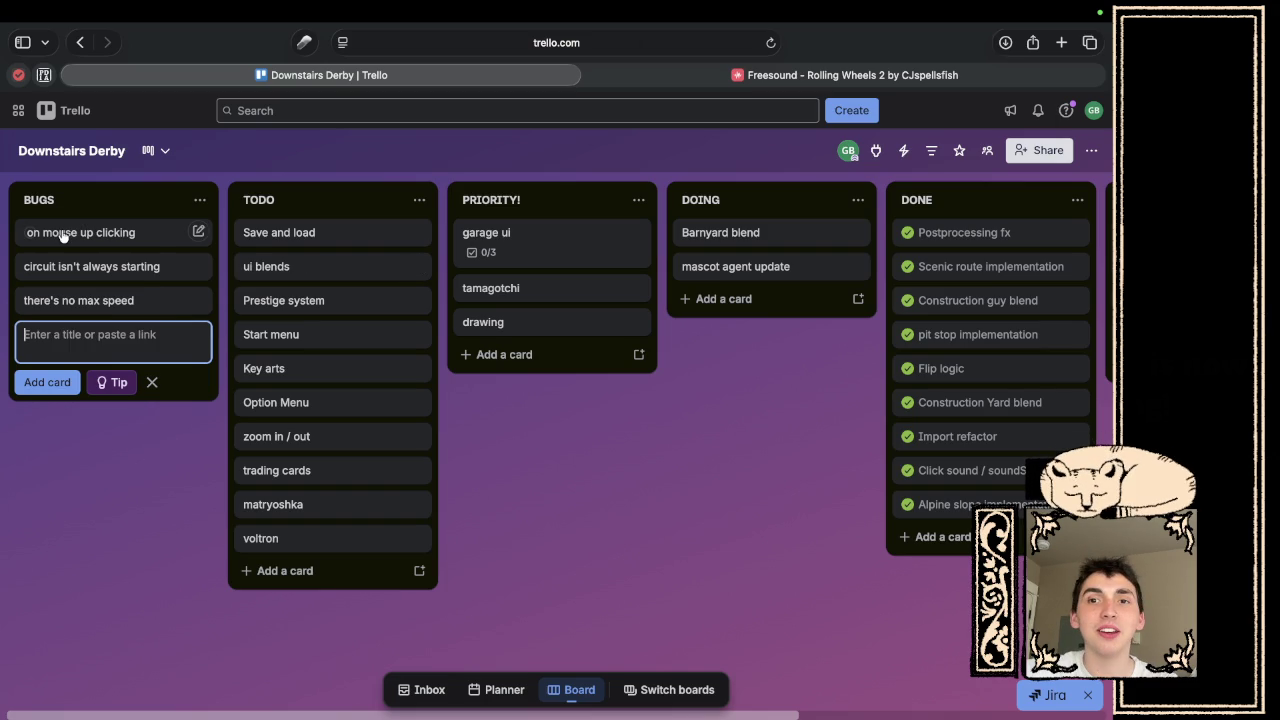
# - Move the 'on mouse up clicking' card into the SQUASHED list
pyautogui.moveTo(62, 234)
pyautogui.mouseDown()
pyautogui.moveTo(770, 300)
pyautogui.moveTo(692, 372)
pyautogui.mouseUp()
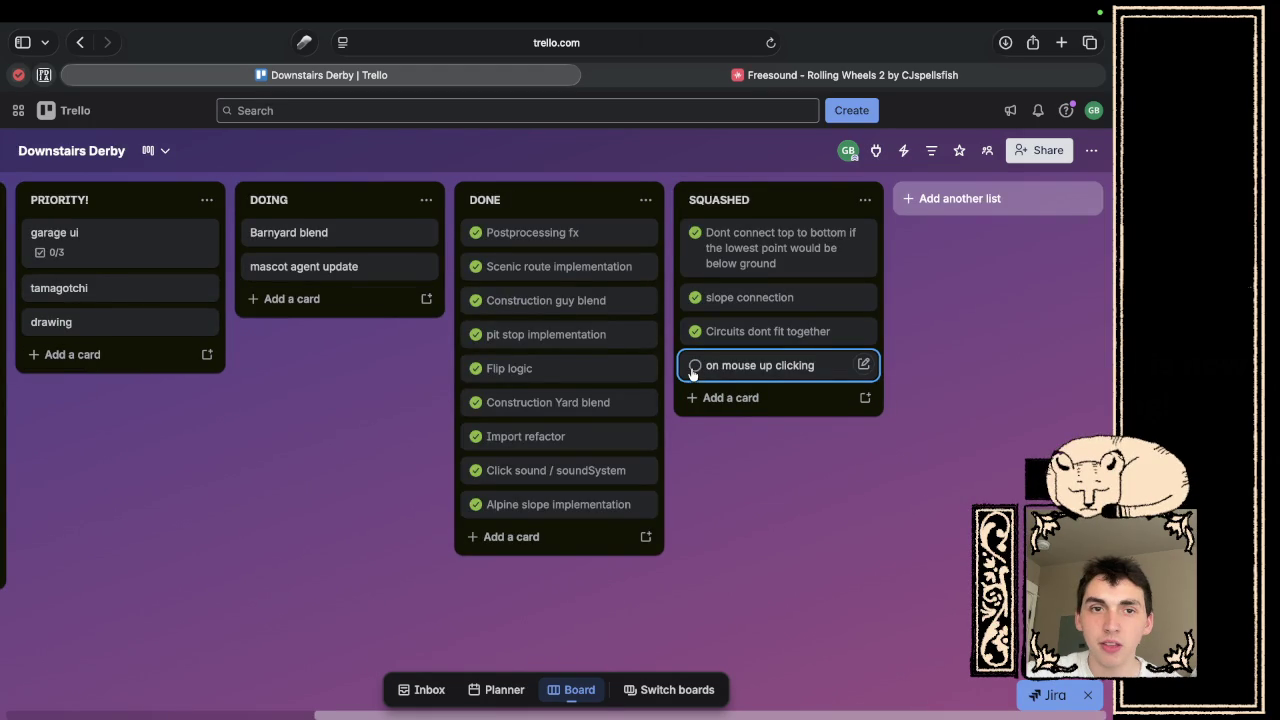
pyautogui.hscroll(-5, 692, 372)
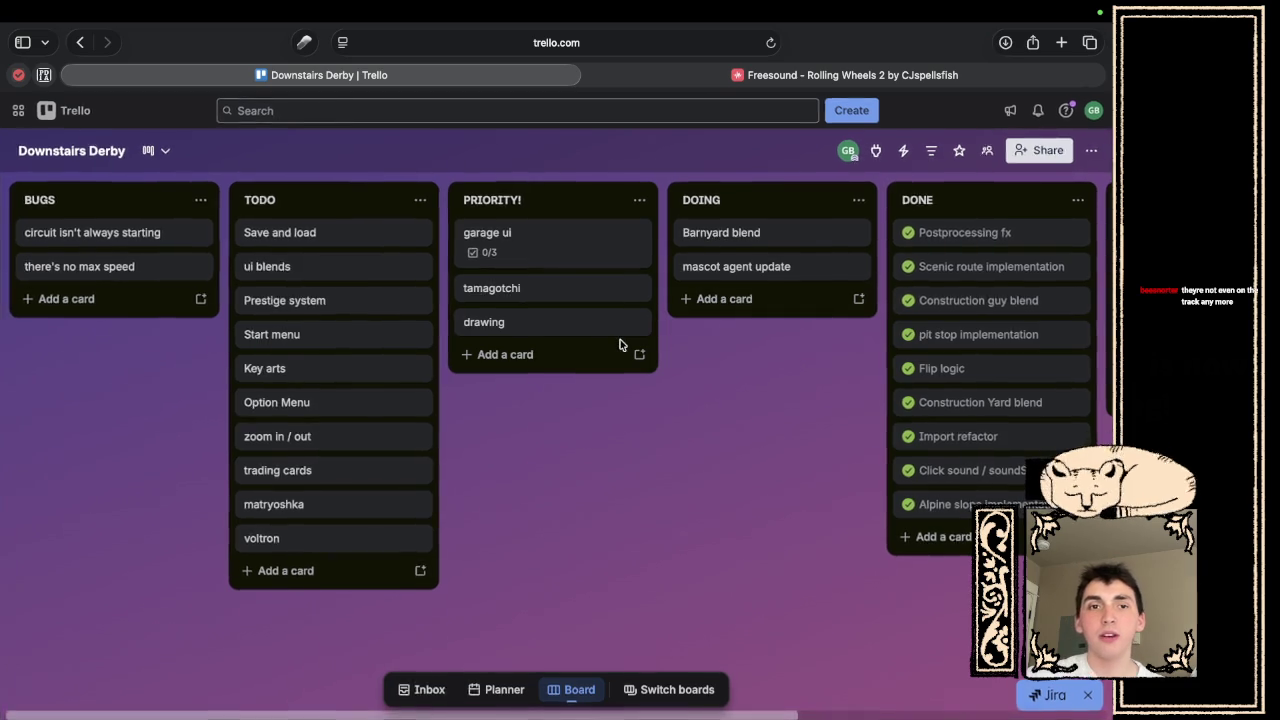
pyautogui.press('super+Tab')
pyautogui.click(632, 224)
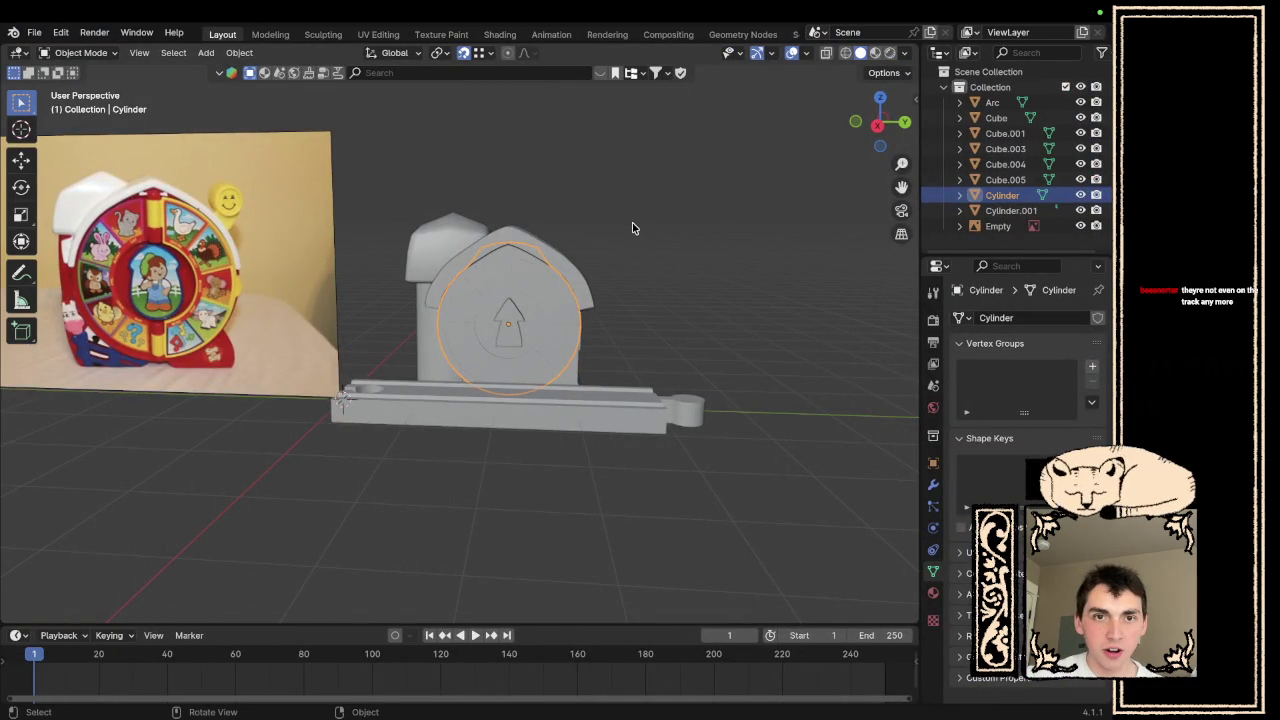
pyautogui.hscroll(10, 632, 224)
pyautogui.hscroll(10, 632, 228)
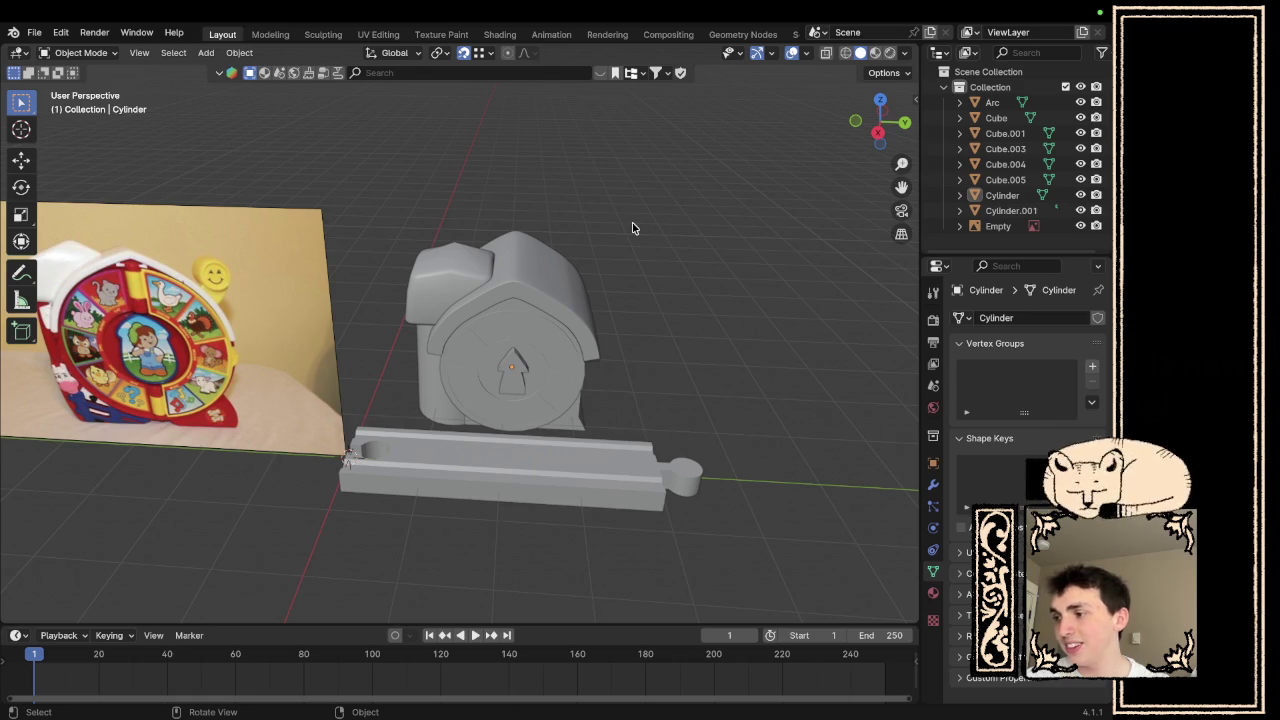
pyautogui.hscroll(-10, 502, 291)
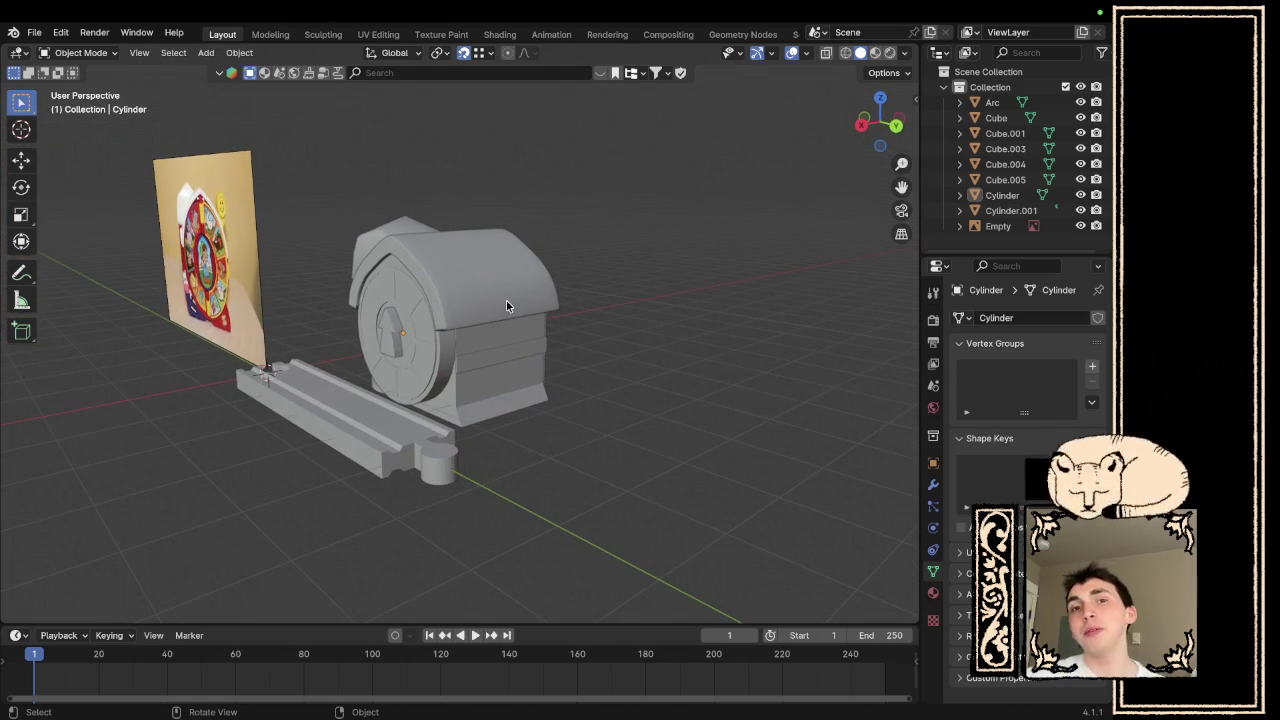
pyautogui.hscroll(-5, 563, 324)
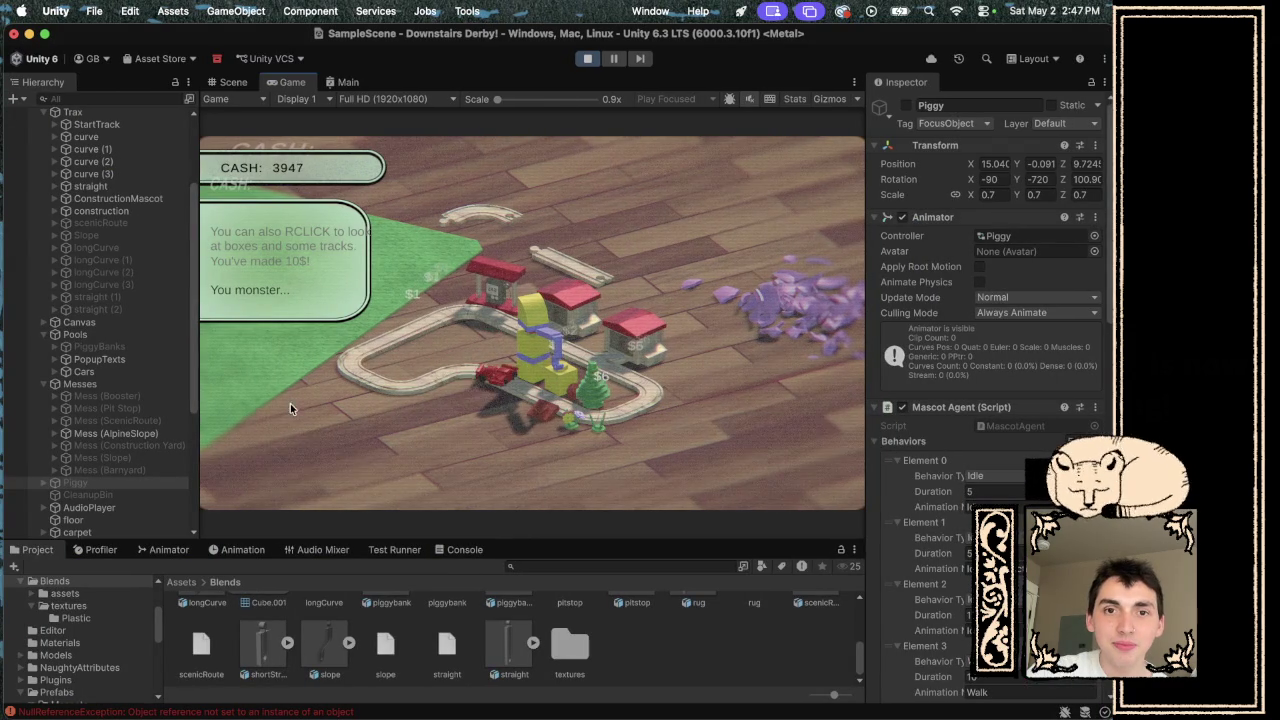
# - Pan the Game view, nudge the red-roofed pitstop piece up-left, and start a new Trello BUGS card
pyautogui.moveTo(308, 404); pyautogui.dragTo(352, 445)
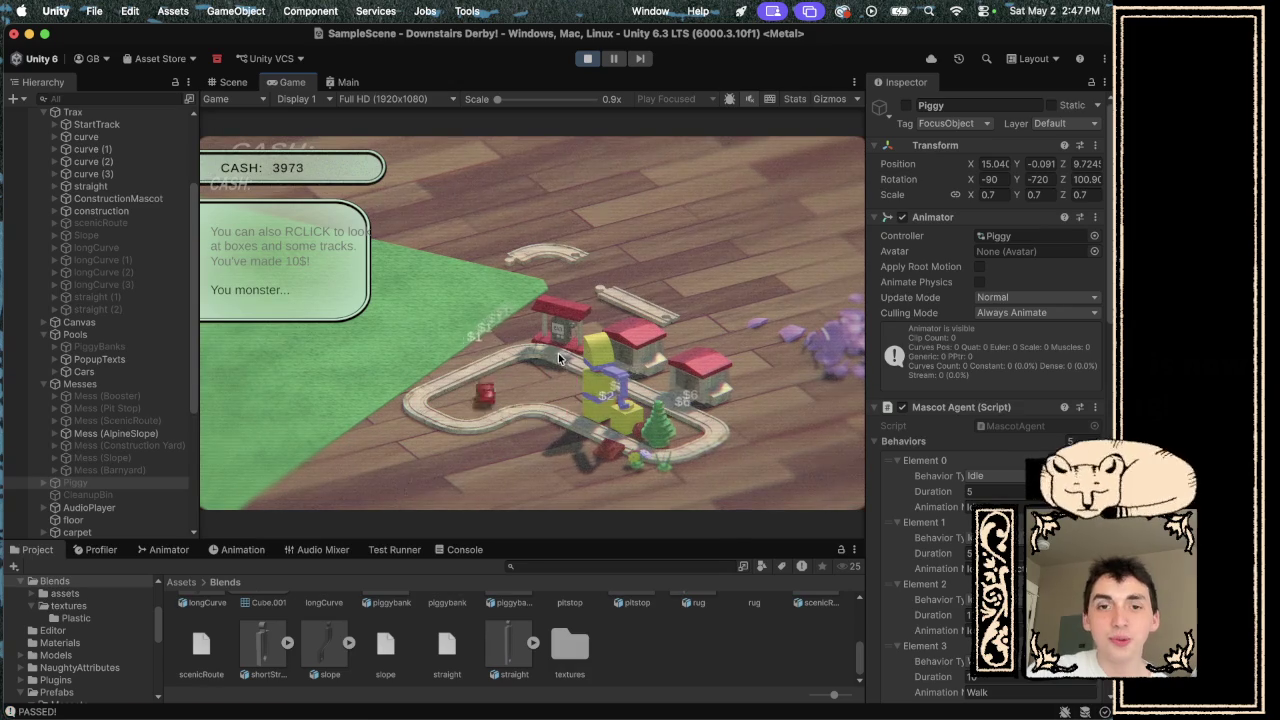
pyautogui.moveTo(558, 353)
pyautogui.mouseDown()
pyautogui.moveTo(502, 305)
pyautogui.moveTo(545, 348)
pyautogui.mouseUp()
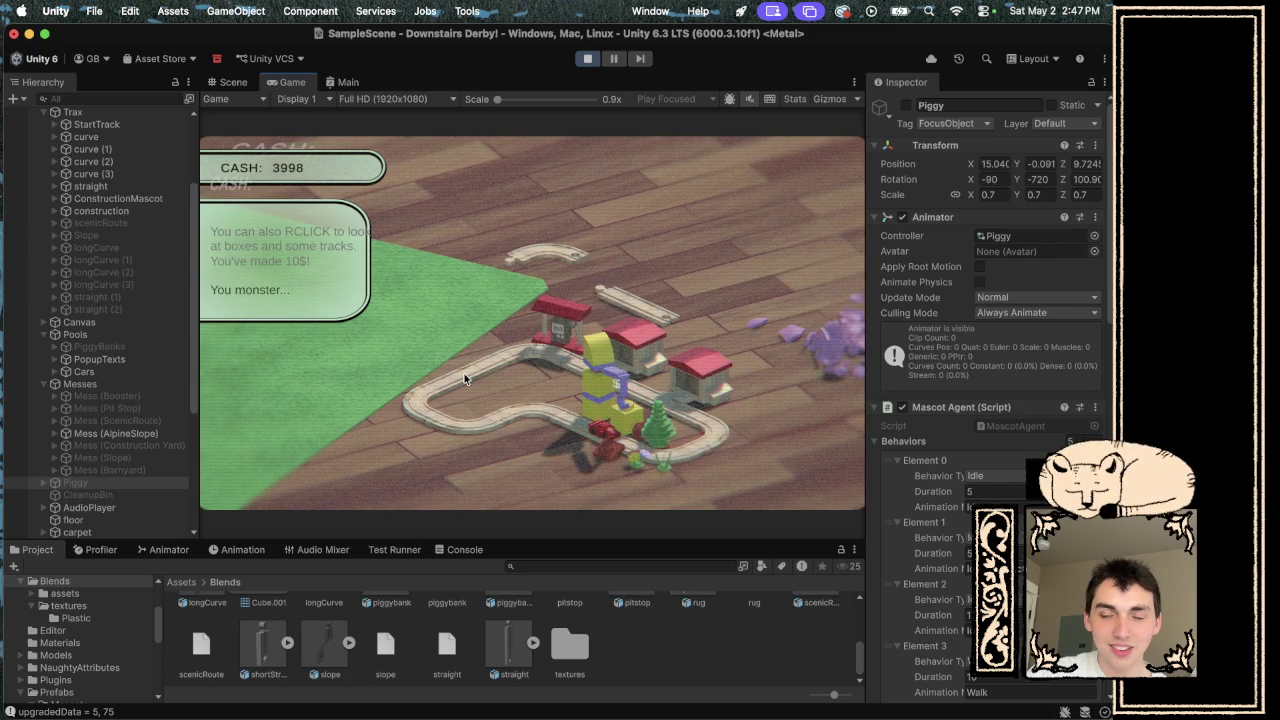
pyautogui.press('super+Tab')
pyautogui.click(116, 300)
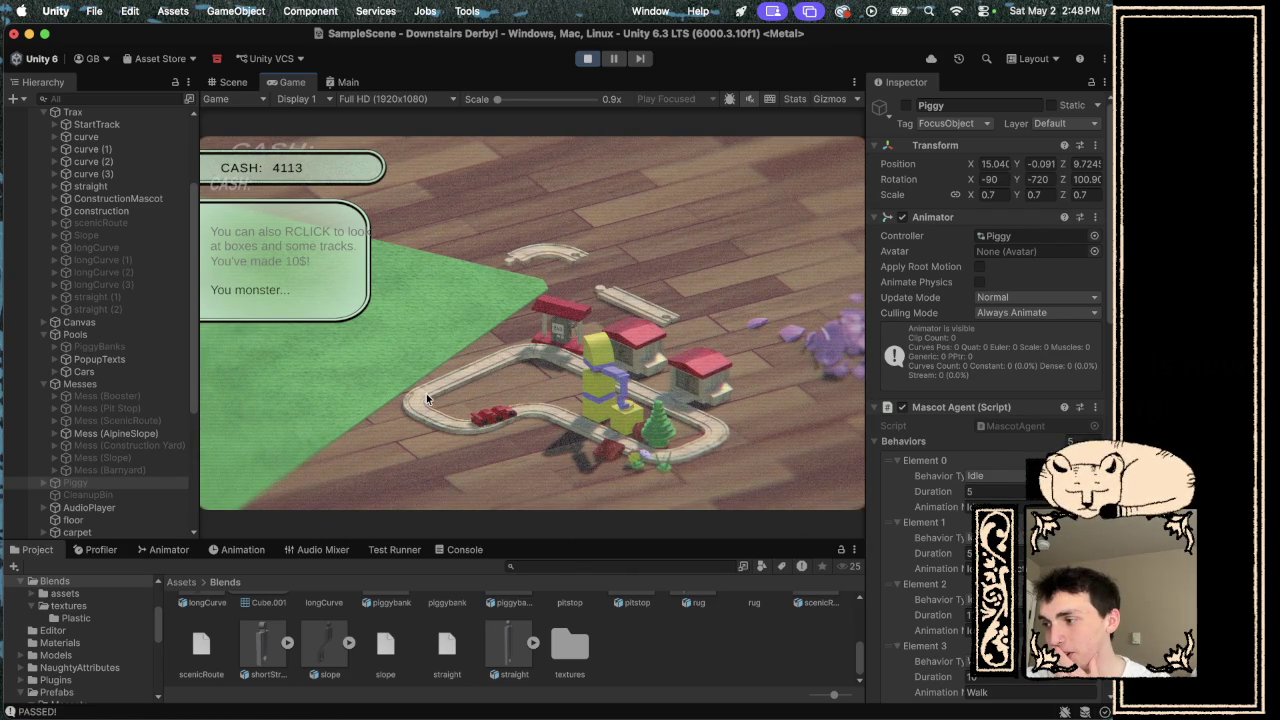
pyautogui.hotkey('ctrl', 'Left')
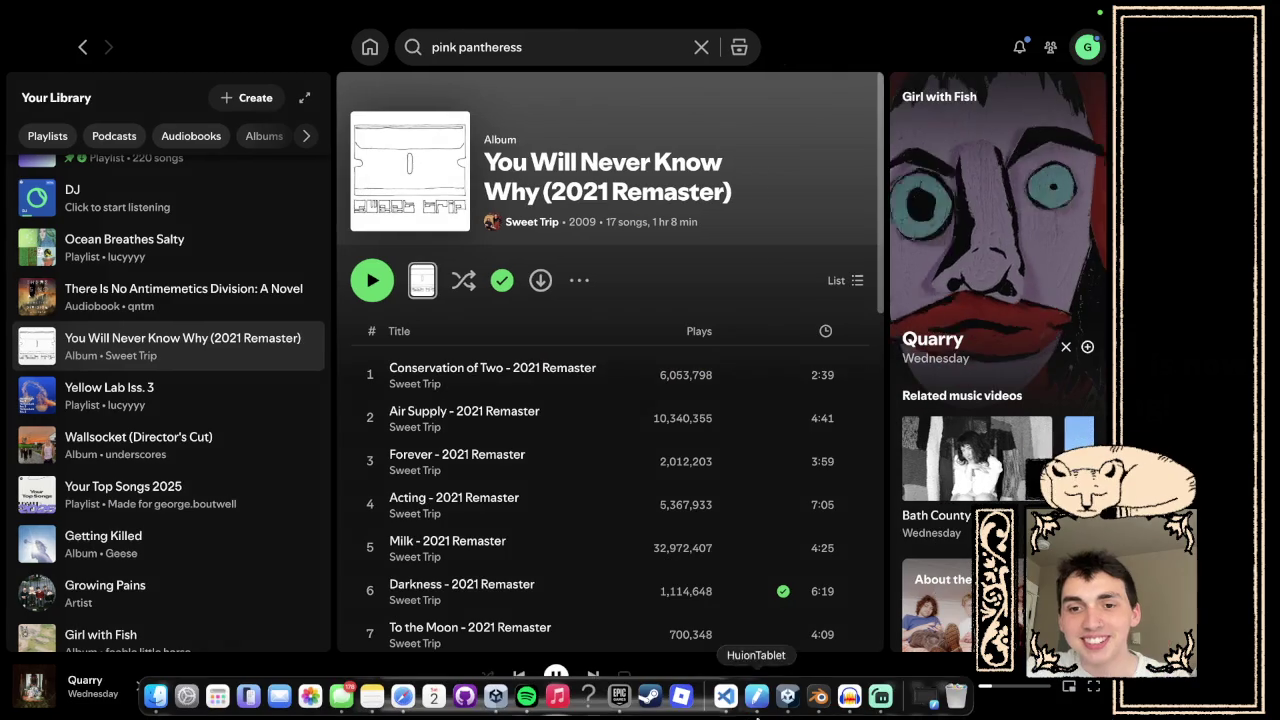
# - Bring Audacity's Mill St 5 project forward and play its three tracks together
pyautogui.click(849, 705)
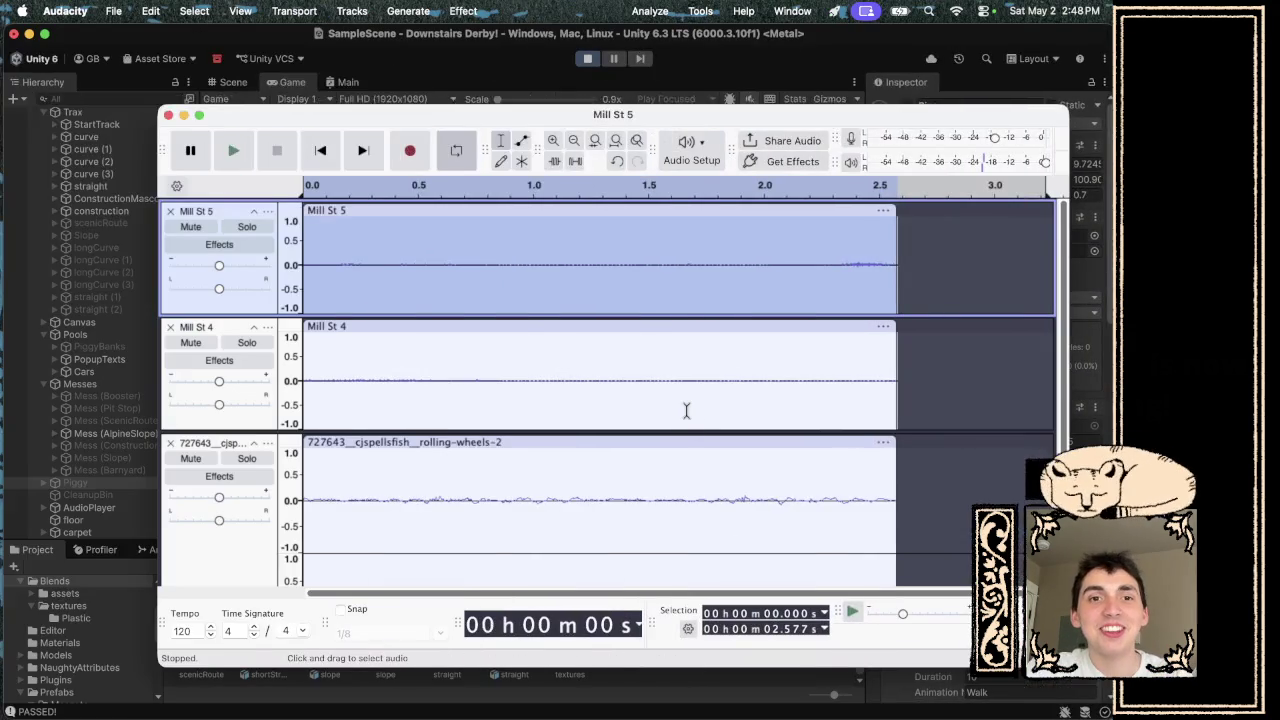
pyautogui.press('space')
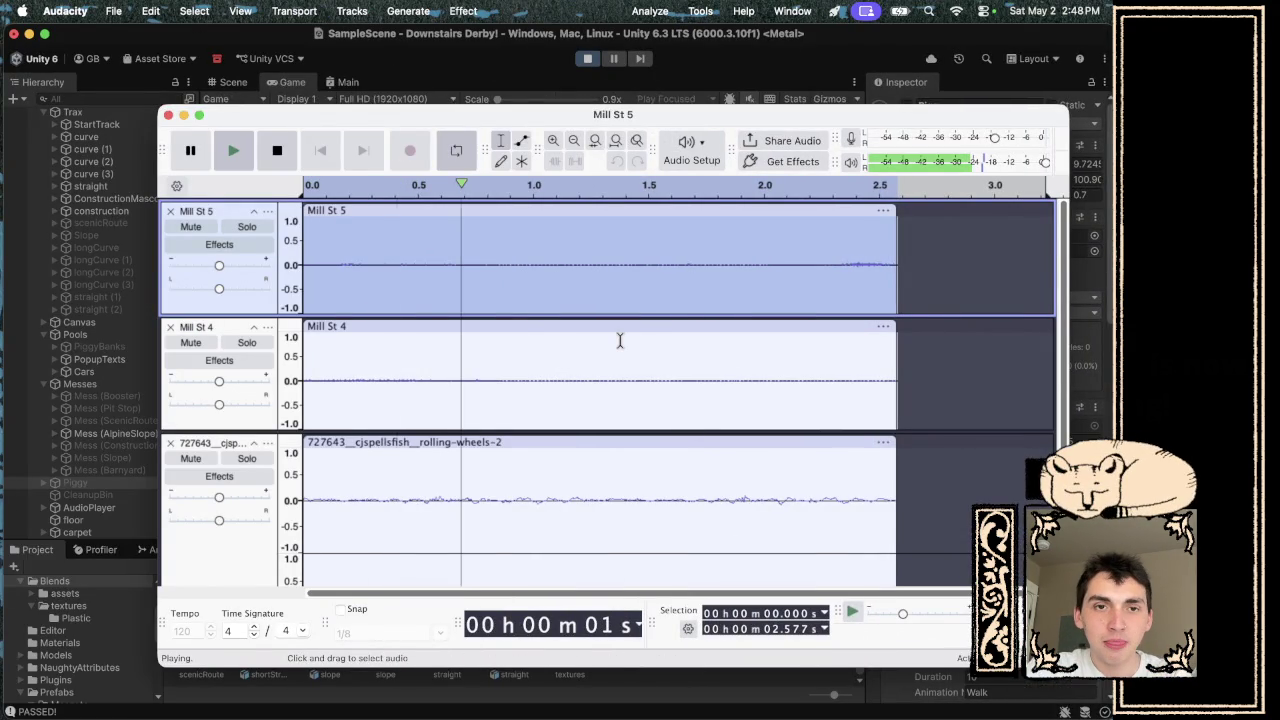
pyautogui.click(463, 11)
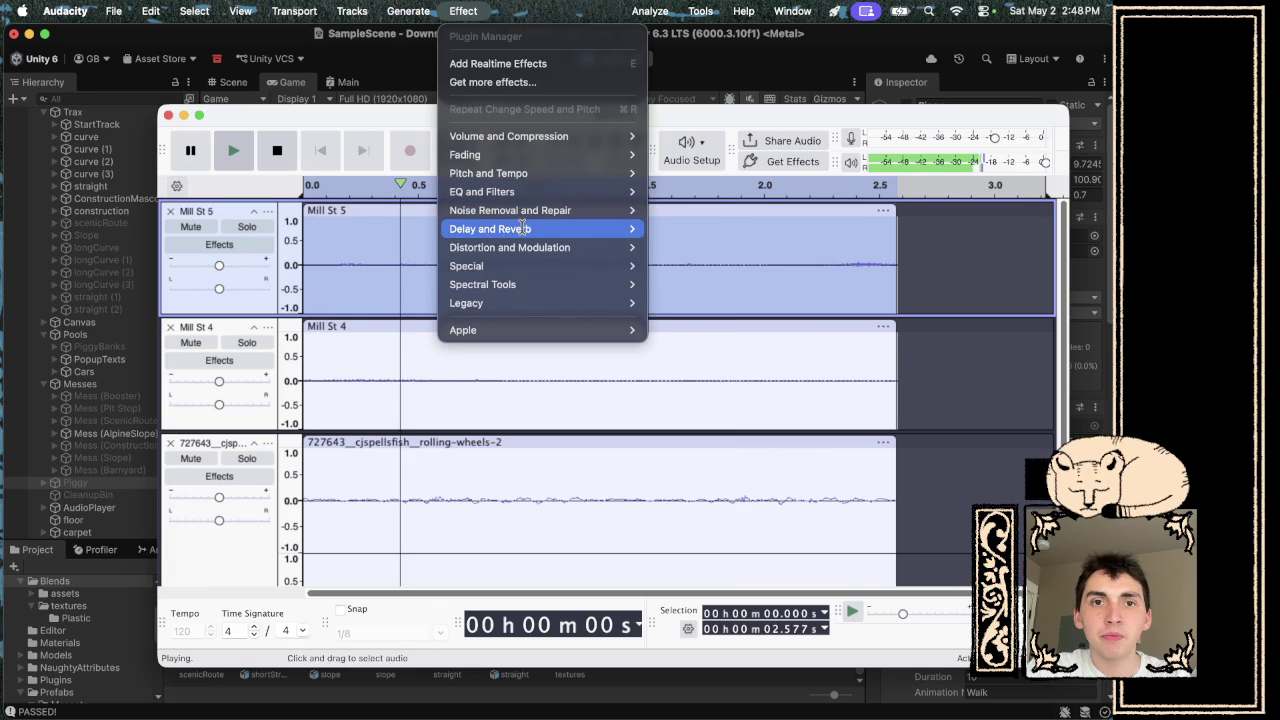
# - Run EQ and Filters > Low-Pass Filter at 1200 Hz on Mill St 5, then set its gain to -10 dB
pyautogui.moveTo(540, 191)
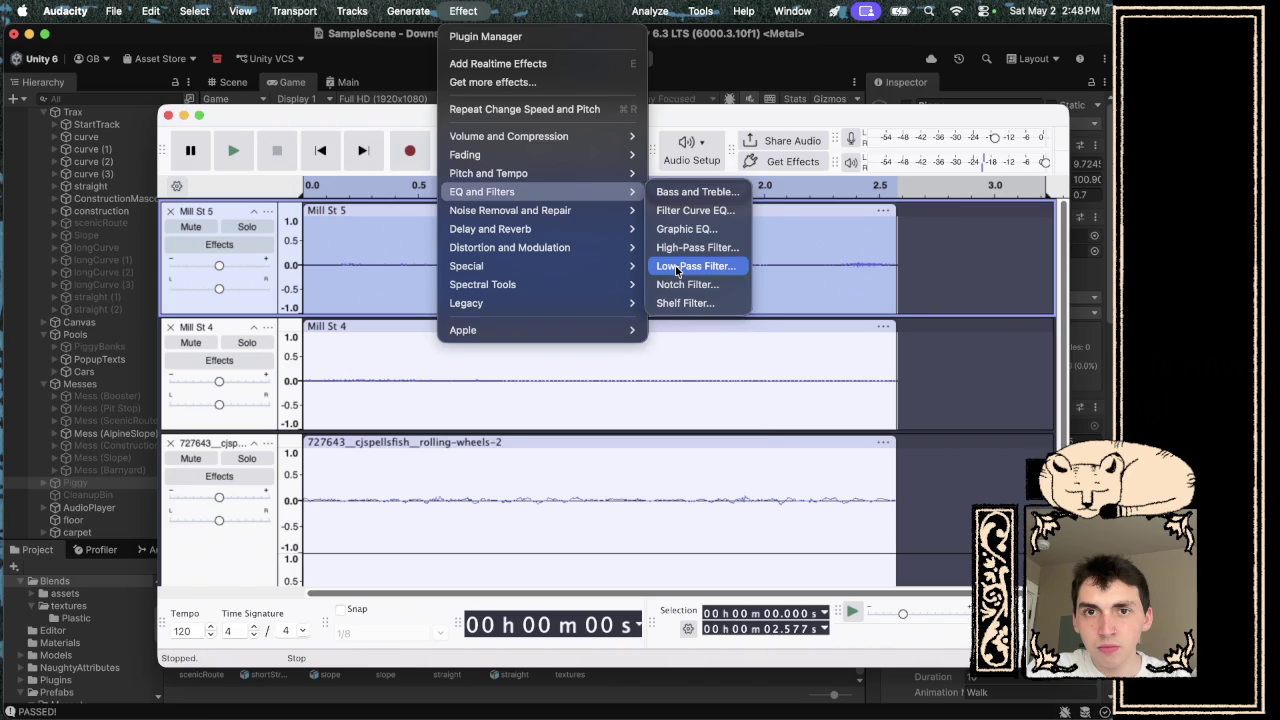
pyautogui.click(677, 268)
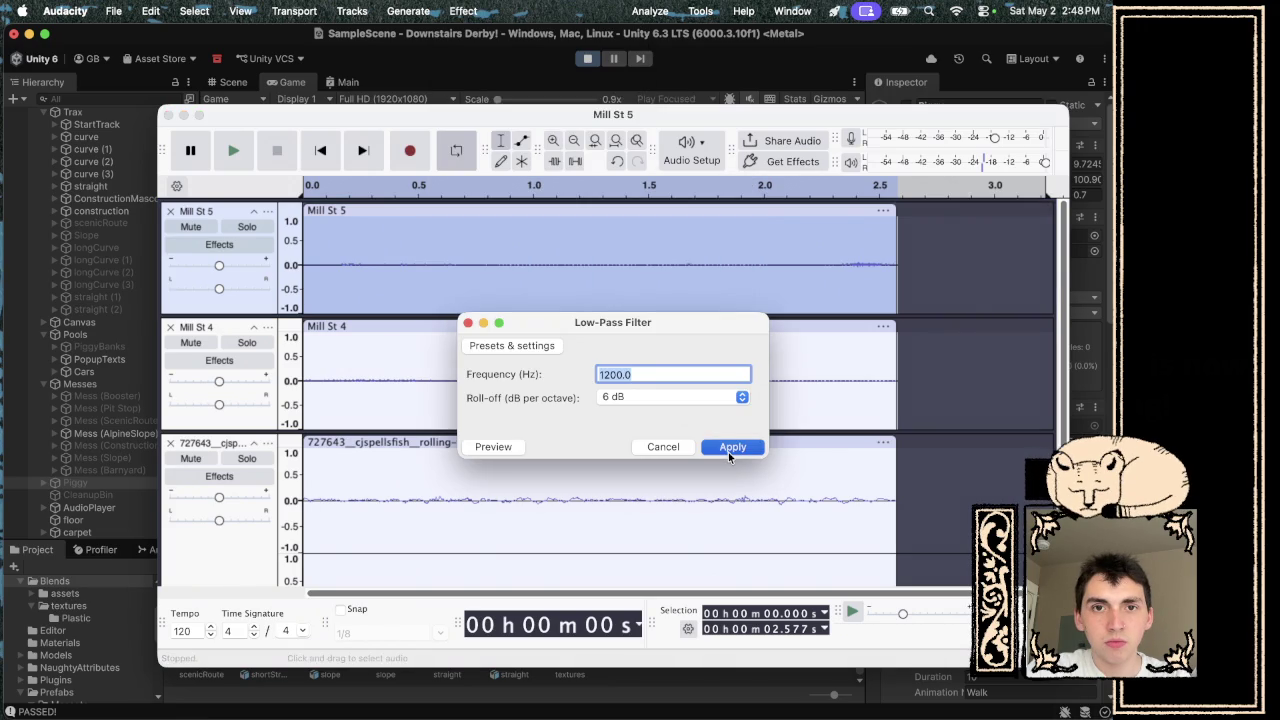
pyautogui.click(731, 447)
pyautogui.click(233, 150)
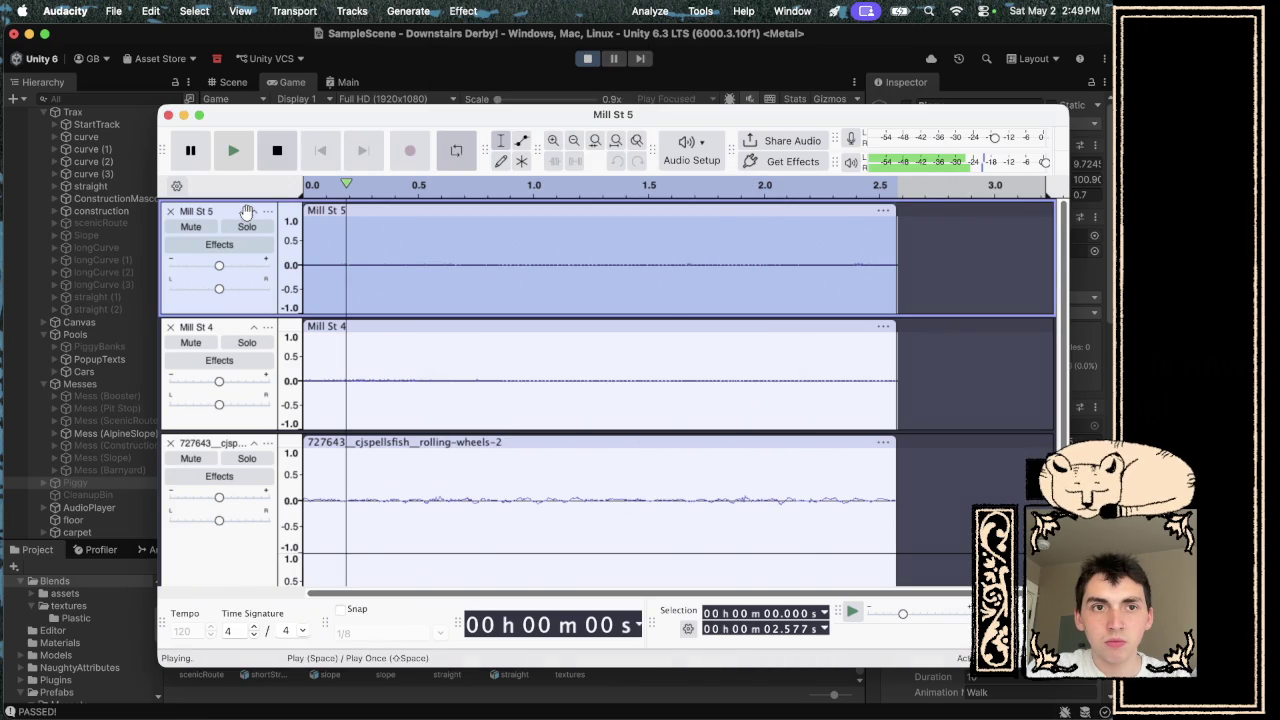
pyautogui.moveTo(219, 265); pyautogui.dragTo(195, 268)
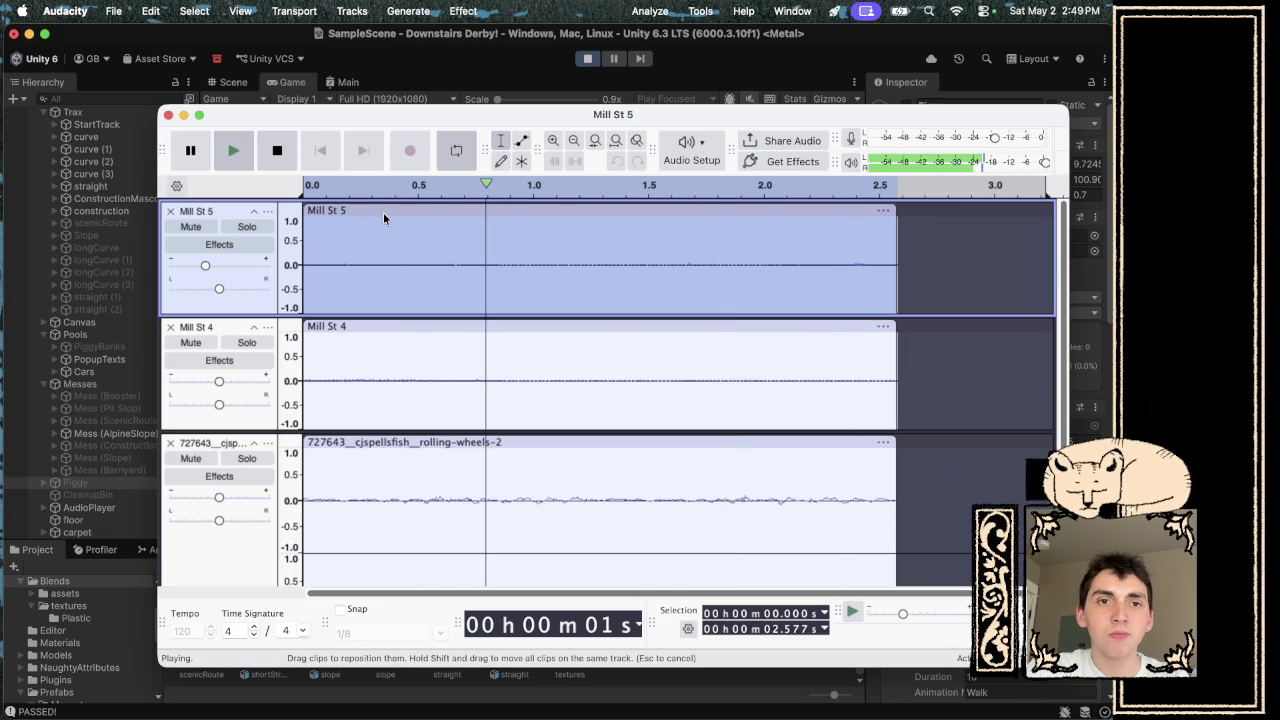
pyautogui.press('space')
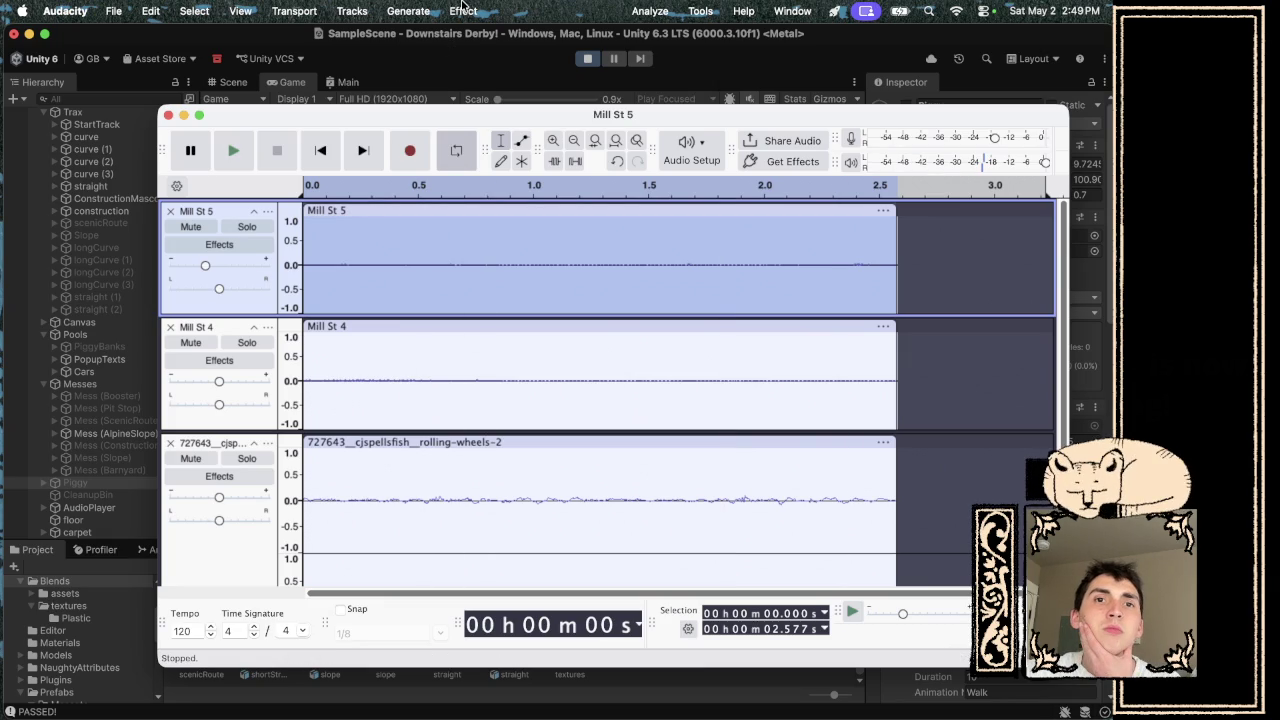
# - Apply a Fade In to the Mill St 5 track and play it back
pyautogui.click(463, 10)
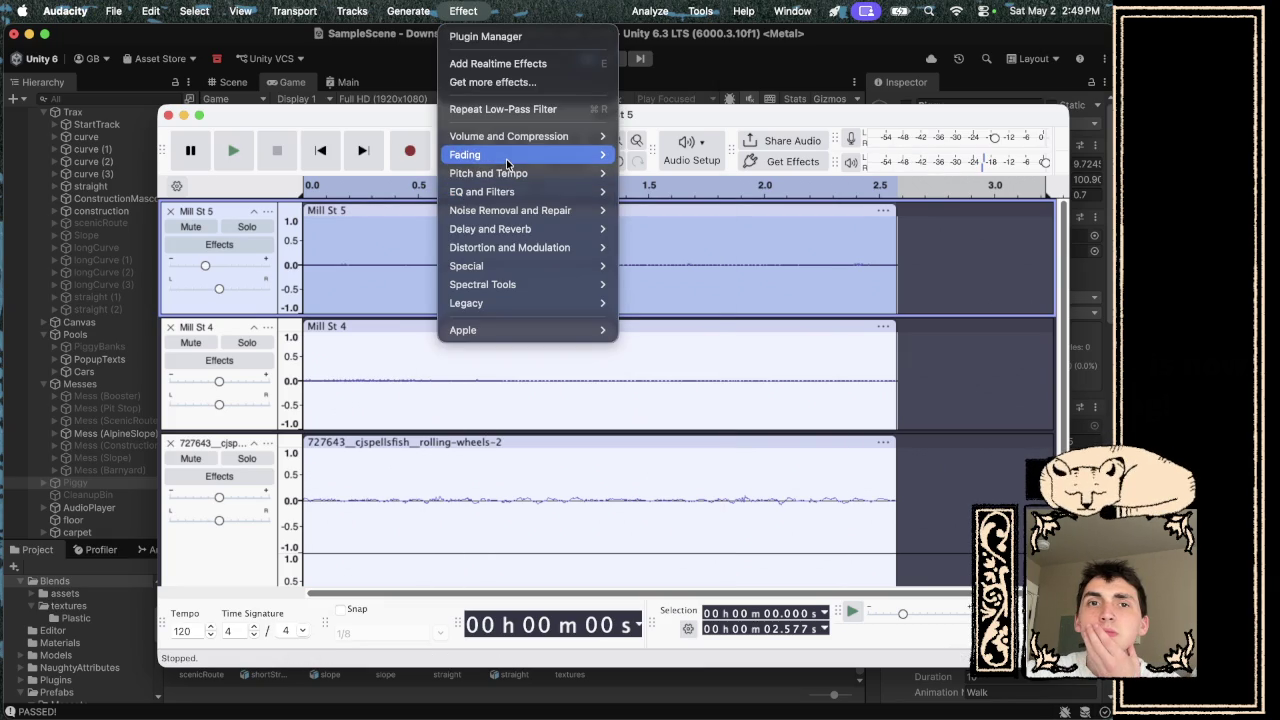
pyautogui.click(630, 207)
pyautogui.press('space')
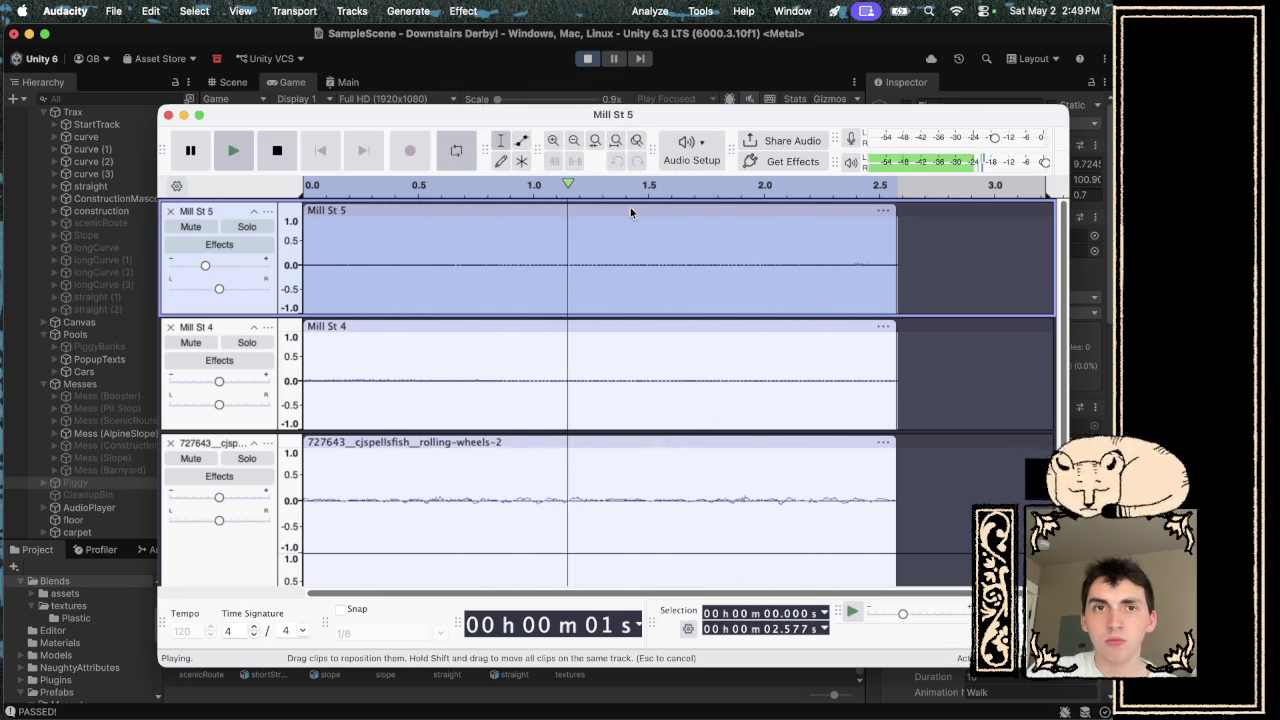
pyautogui.press('space')
# - Replay the mix twice to review it, then select the Mill St 4 track
pyautogui.click(463, 11)
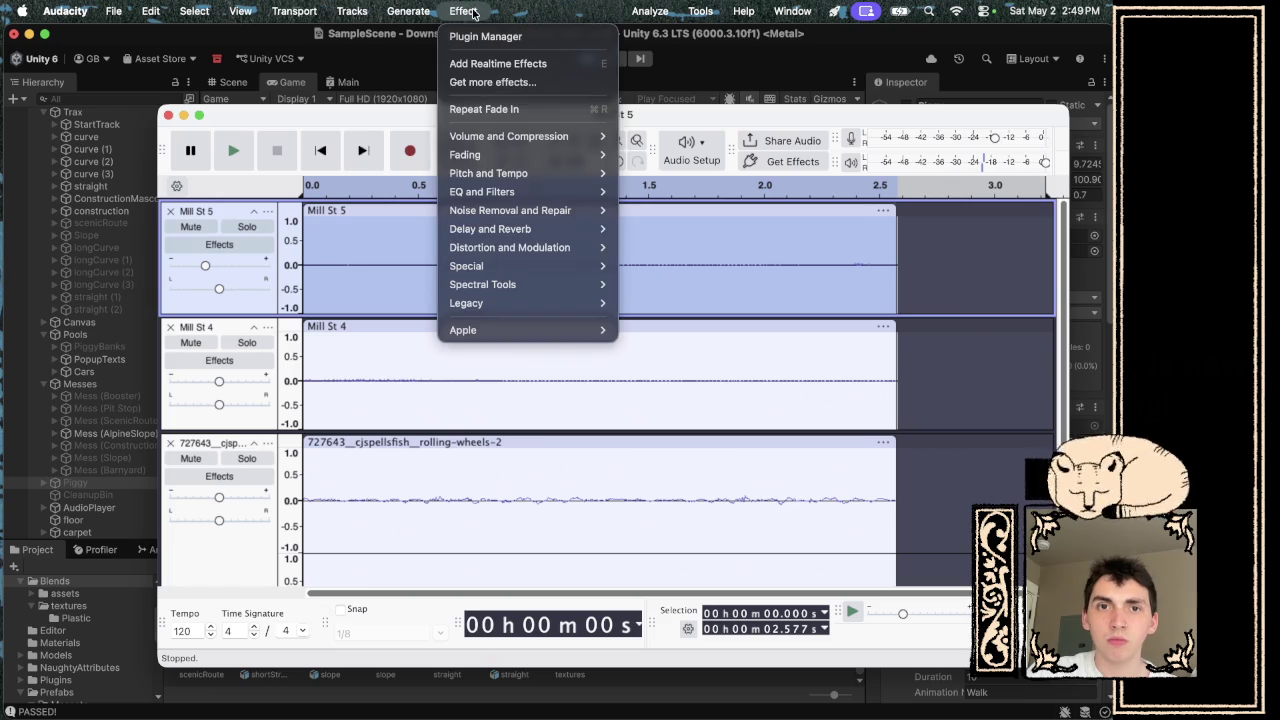
pyautogui.click(507, 108)
pyautogui.press('space')
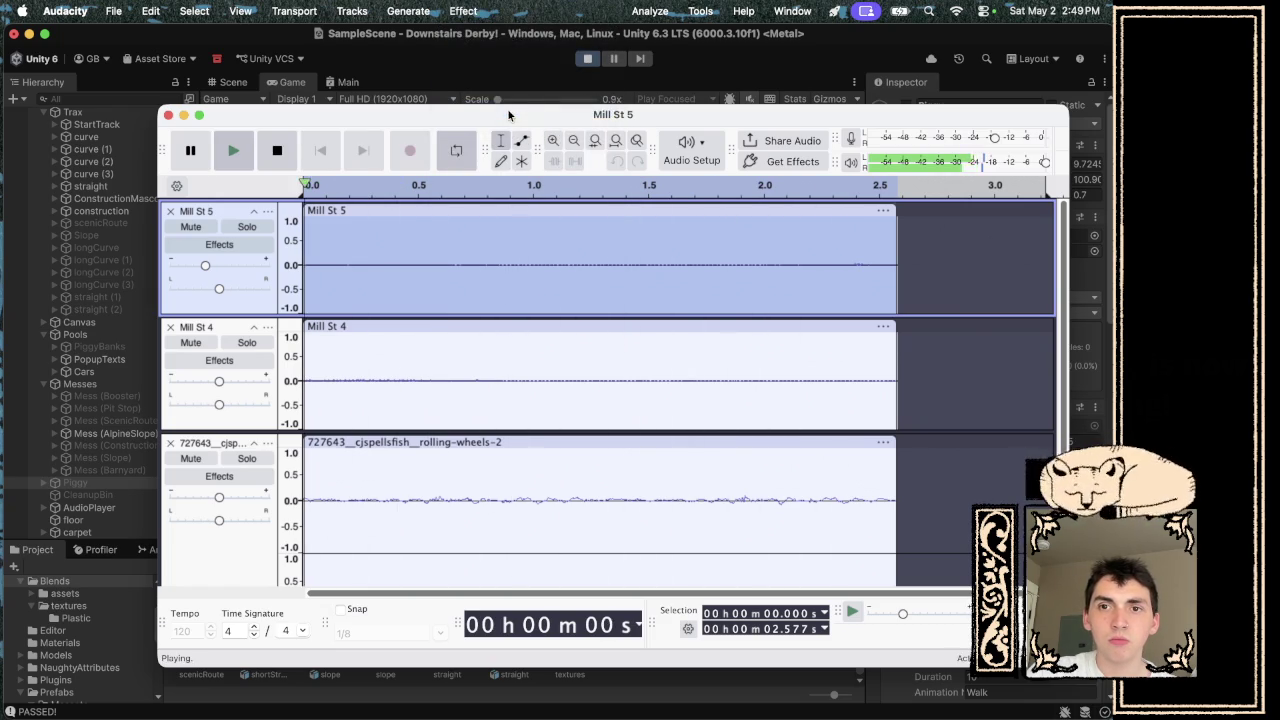
pyautogui.press('space')
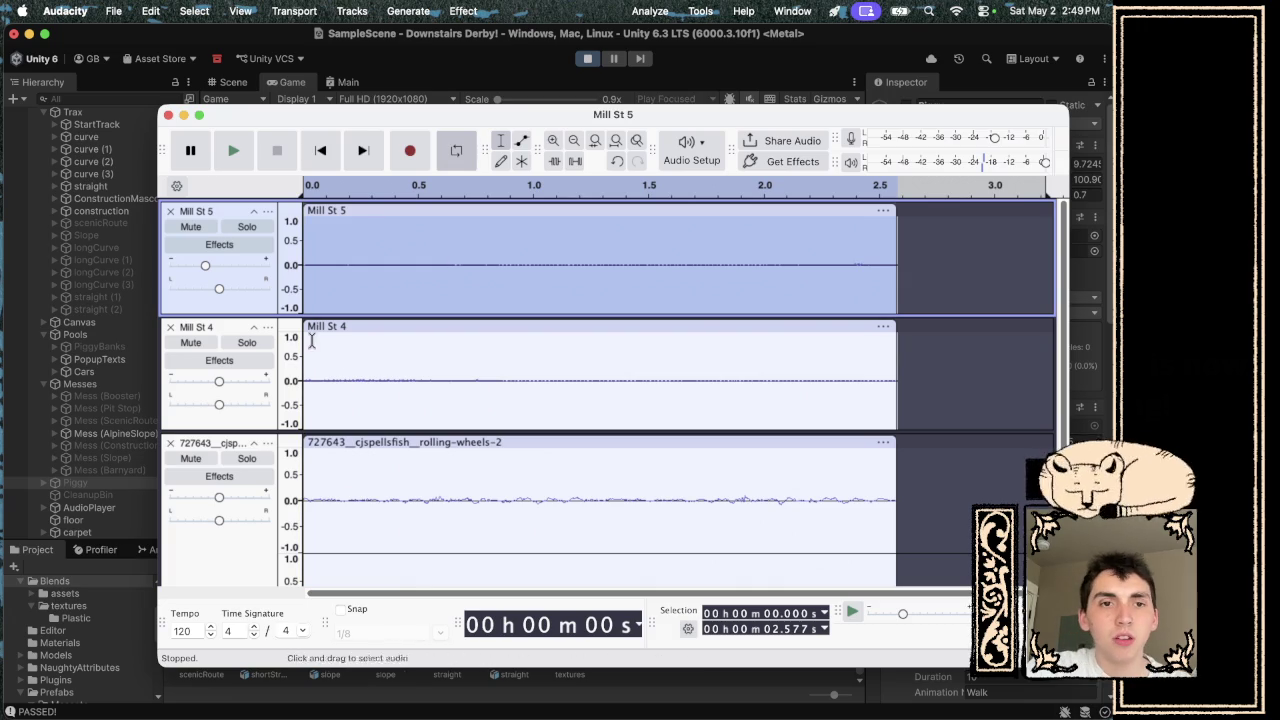
pyautogui.press('space')
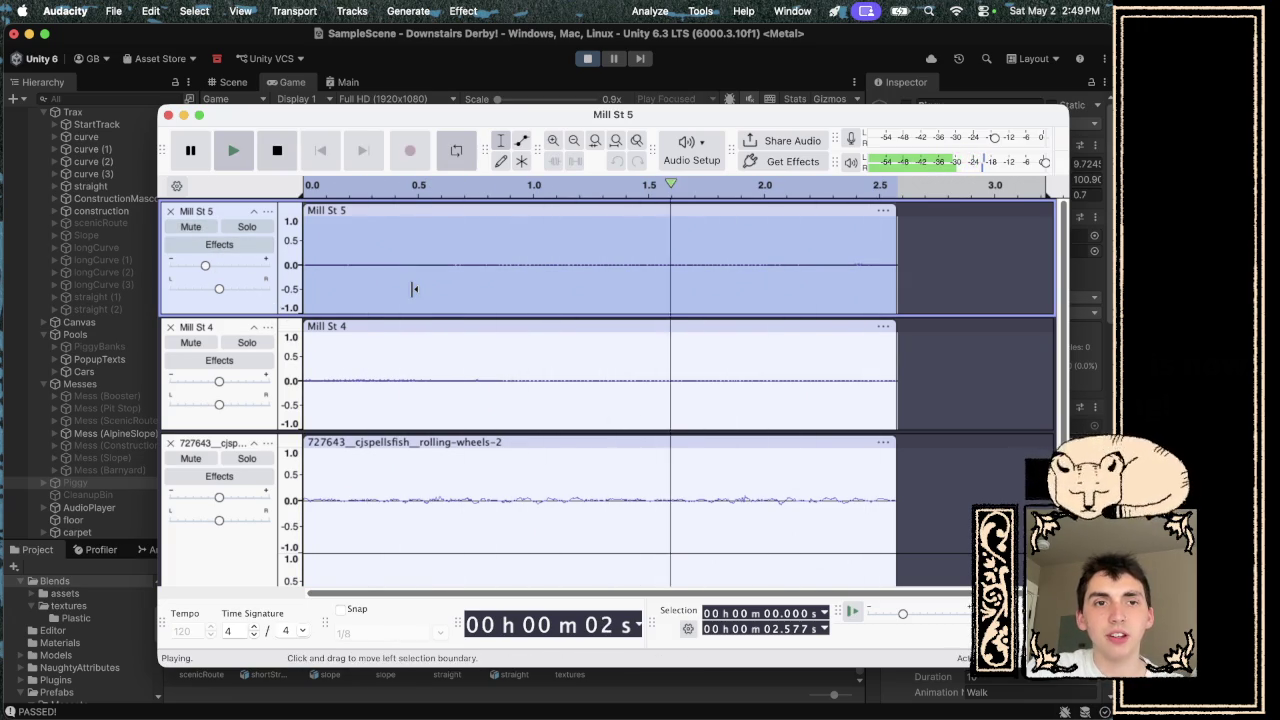
pyautogui.press('space')
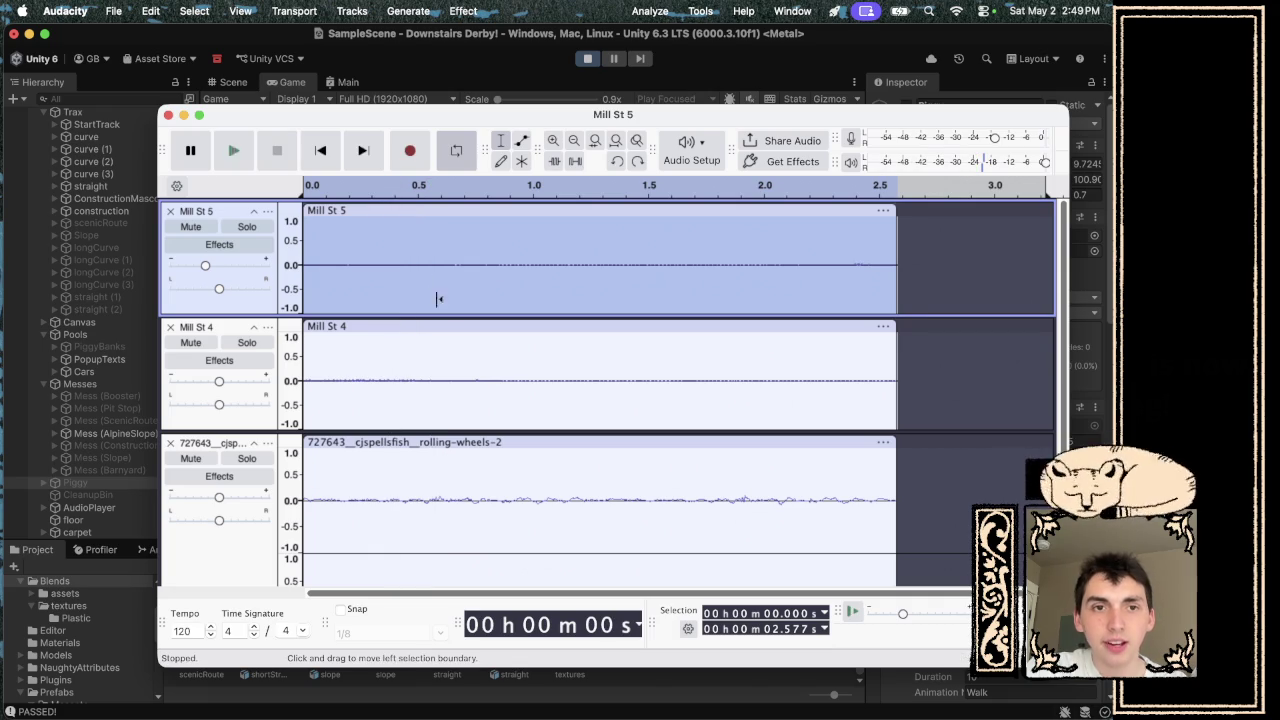
pyautogui.click(428, 325)
# - Browse the effects list without applying one, then play and stop the tracks
pyautogui.click(480, 9)
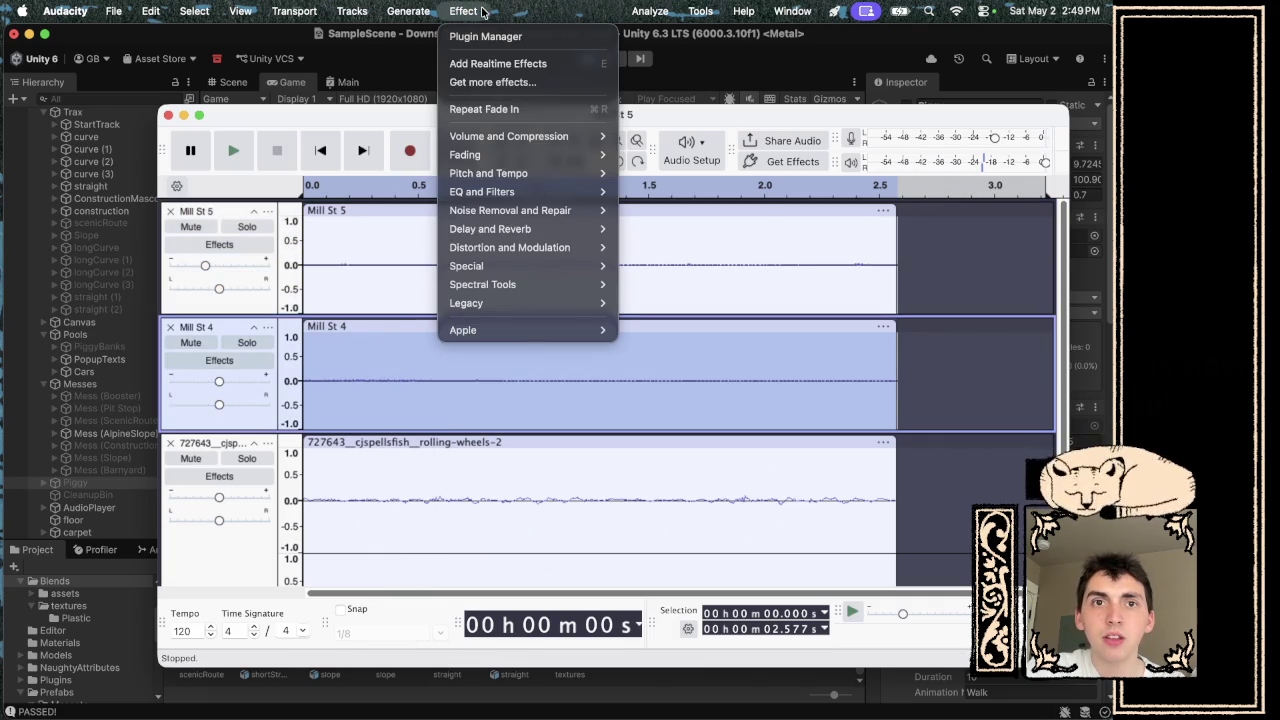
pyautogui.moveTo(492, 181)
pyautogui.click(484, 109)
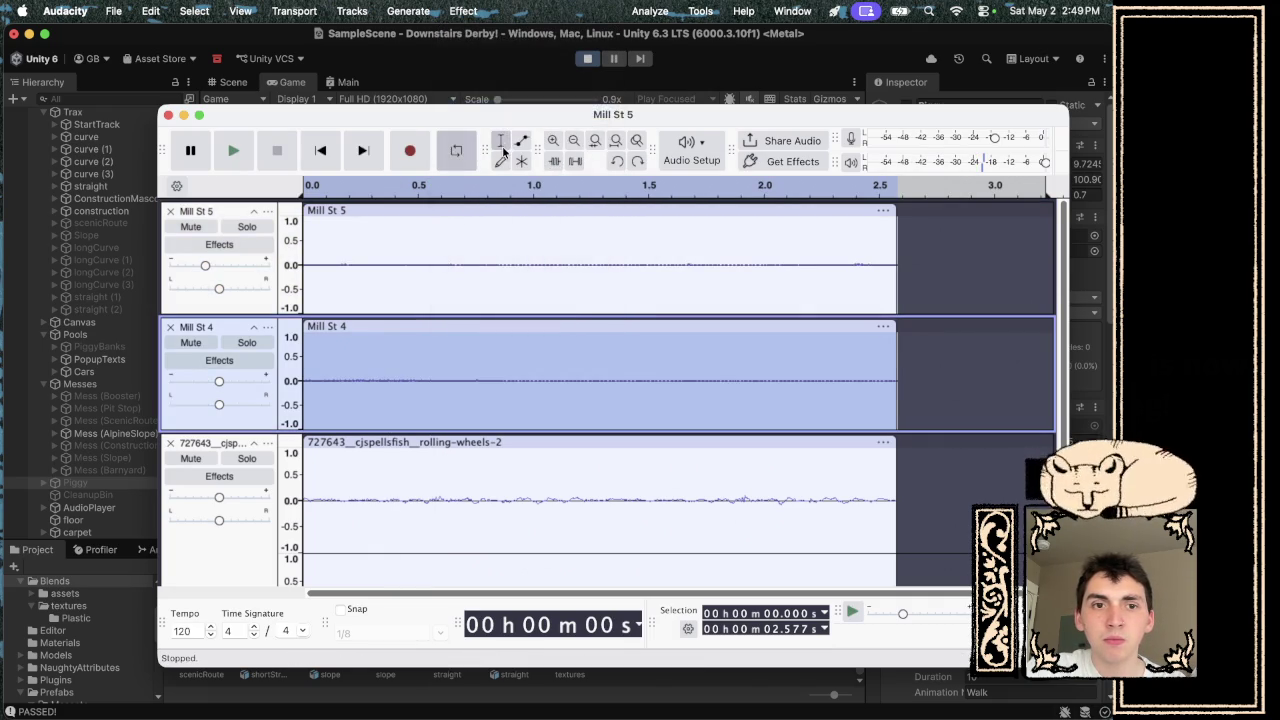
pyautogui.press('space')
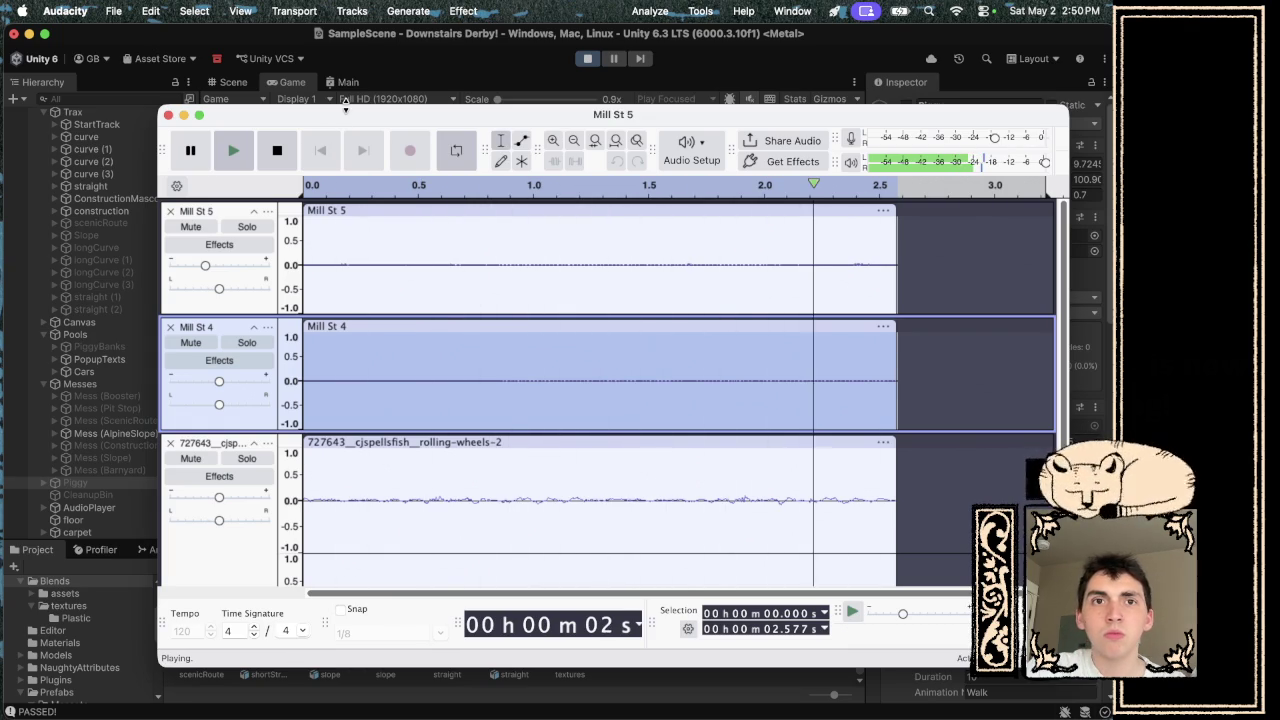
pyautogui.press('space')
# - Apply Fade Out to Mill St 4 and play back the faded result
pyautogui.click(463, 11)
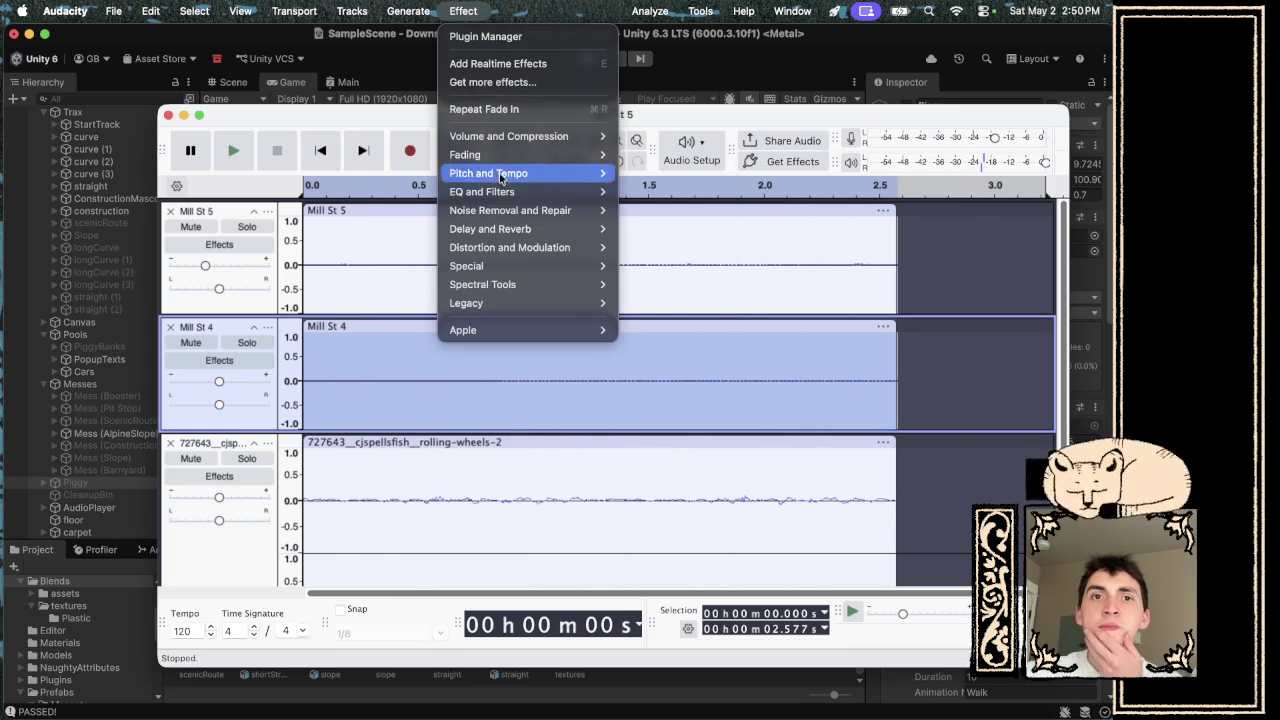
pyautogui.moveTo(508, 154)
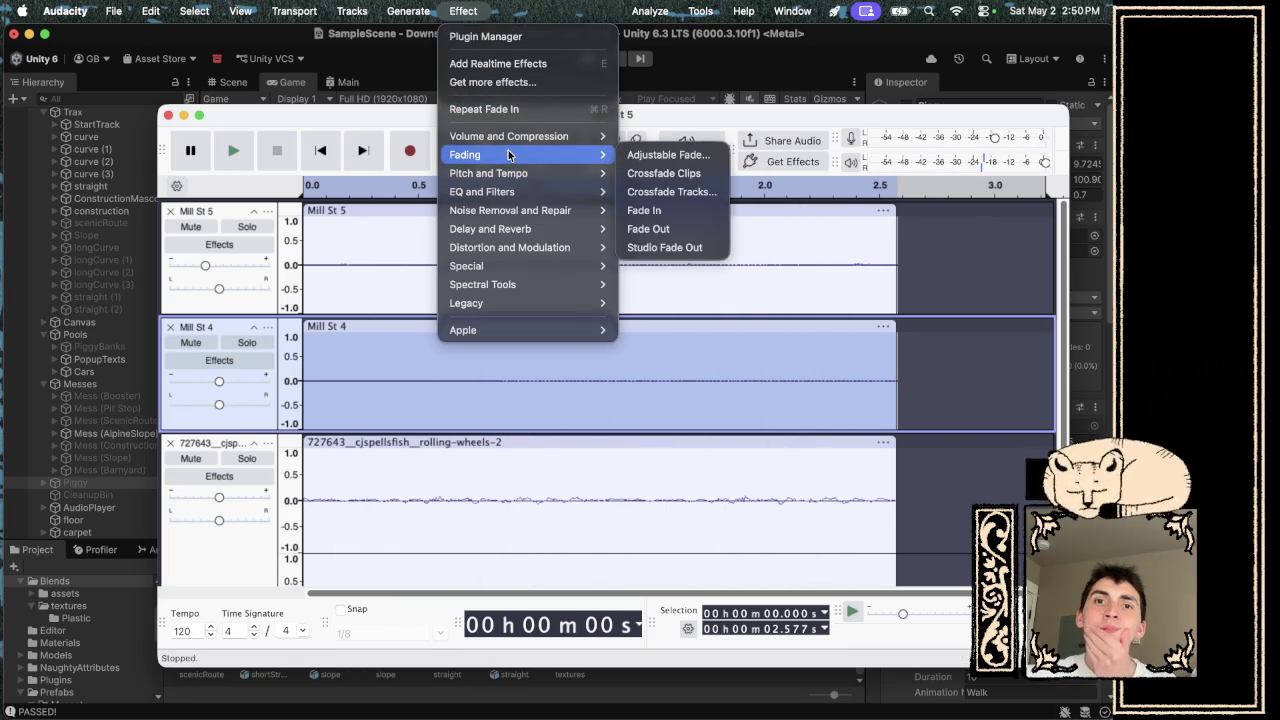
pyautogui.click(648, 229)
pyautogui.press('space')
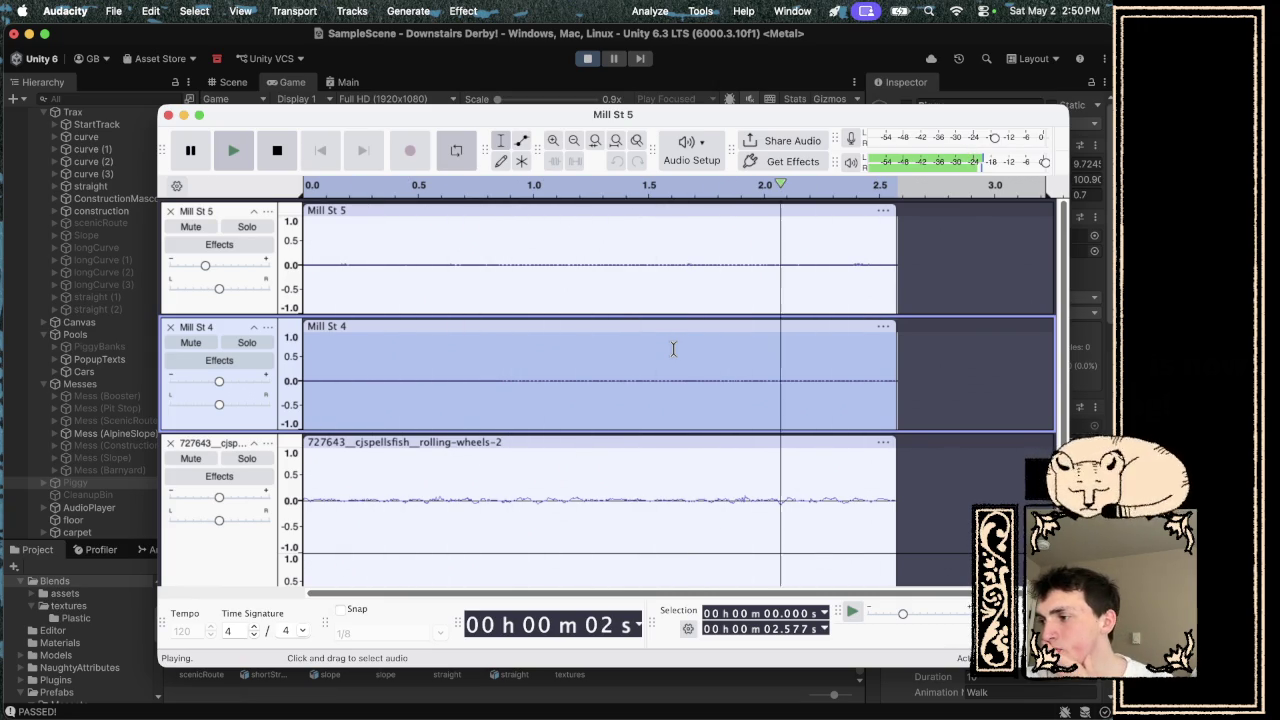
pyautogui.press('space')
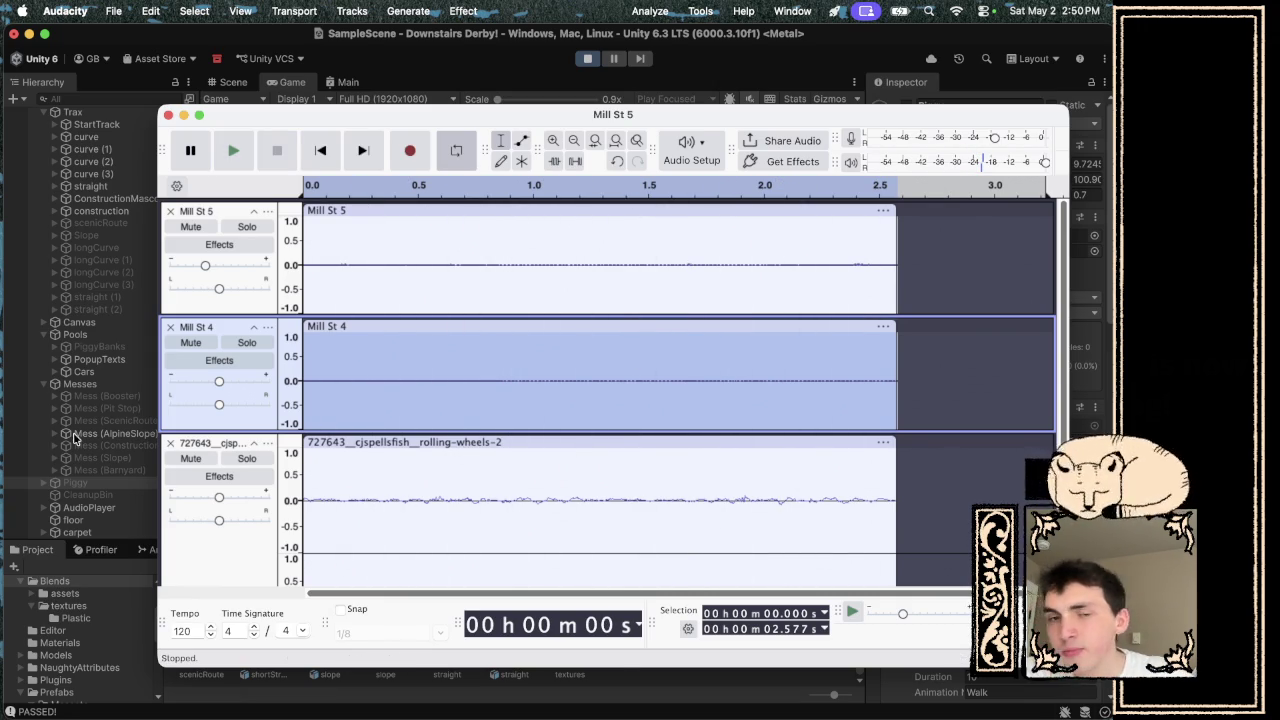
# - Lower the rolling-wheels-2 track to -3 dB, preview the mix, and reveal the File commands
pyautogui.moveTo(214, 492); pyautogui.dragTo(209, 497)
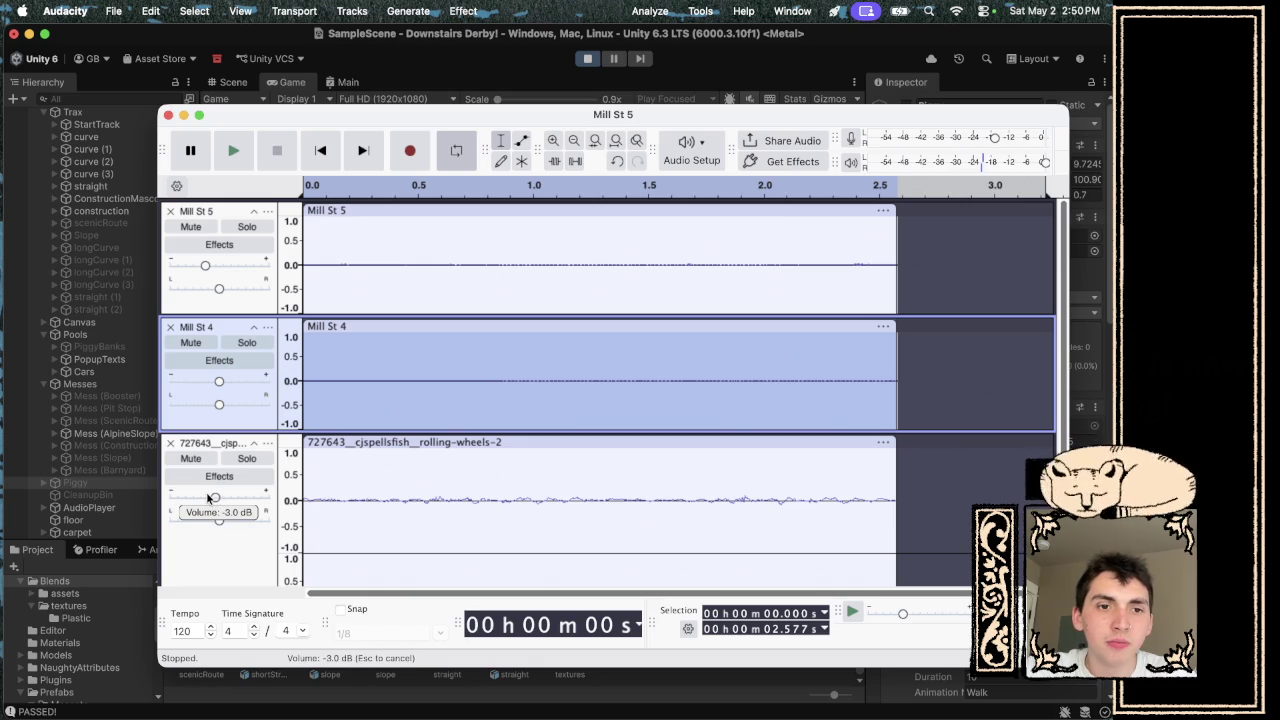
pyautogui.scroll(-2, 202, 492)
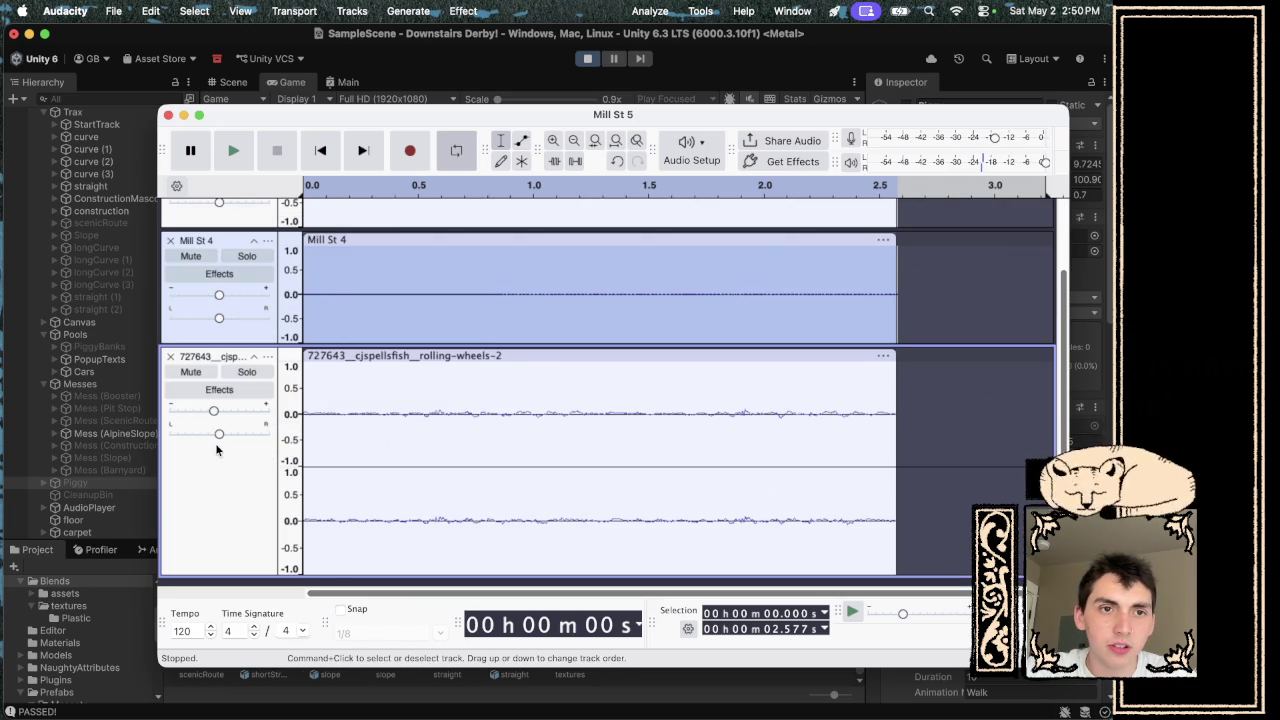
pyautogui.press('space')
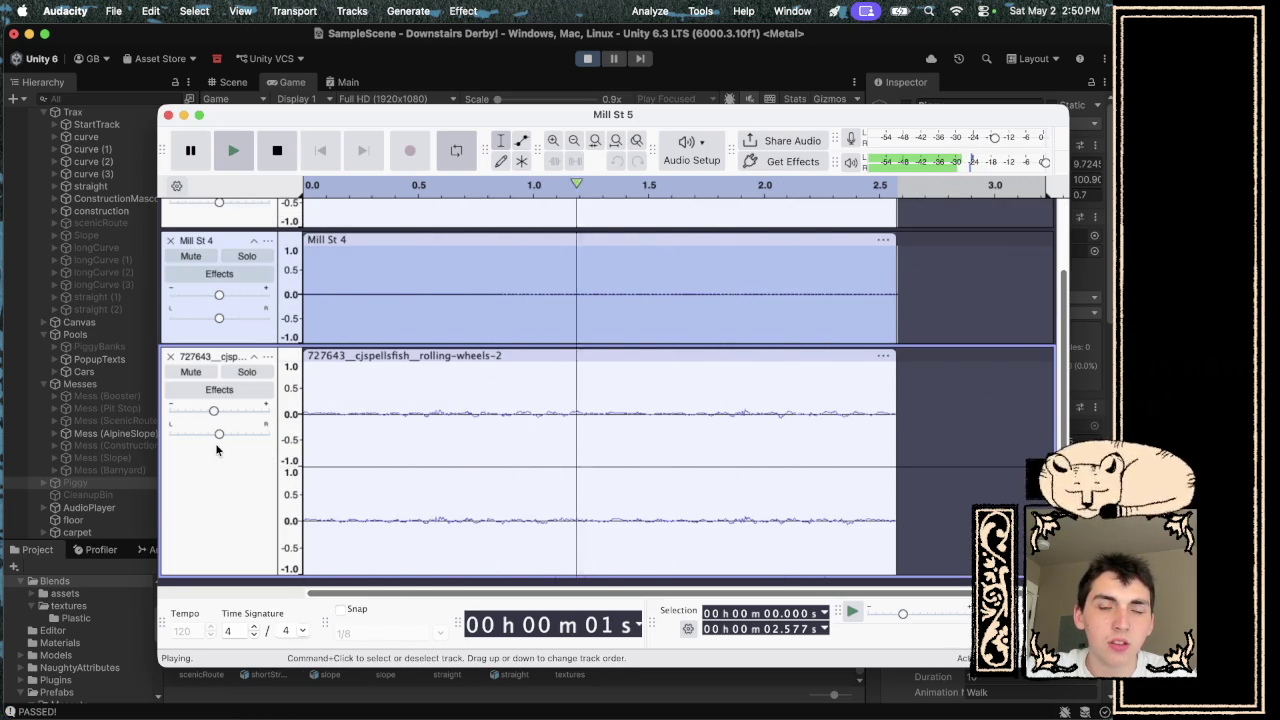
pyautogui.scroll(2, 351, 408)
pyautogui.press('space')
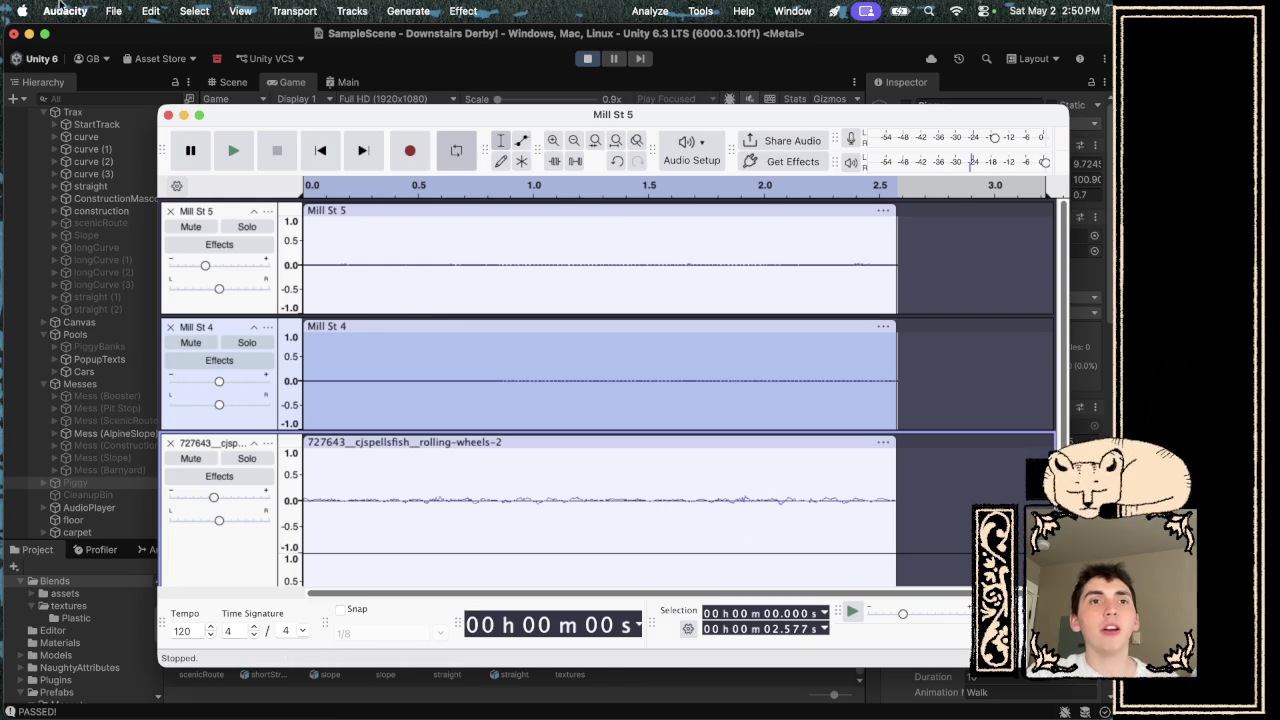
pyautogui.click(113, 11)
# - Export the audio as drive1.mp3 into Assets/Resources/Audio, then return to VS Code
pyautogui.moveTo(243, 220)
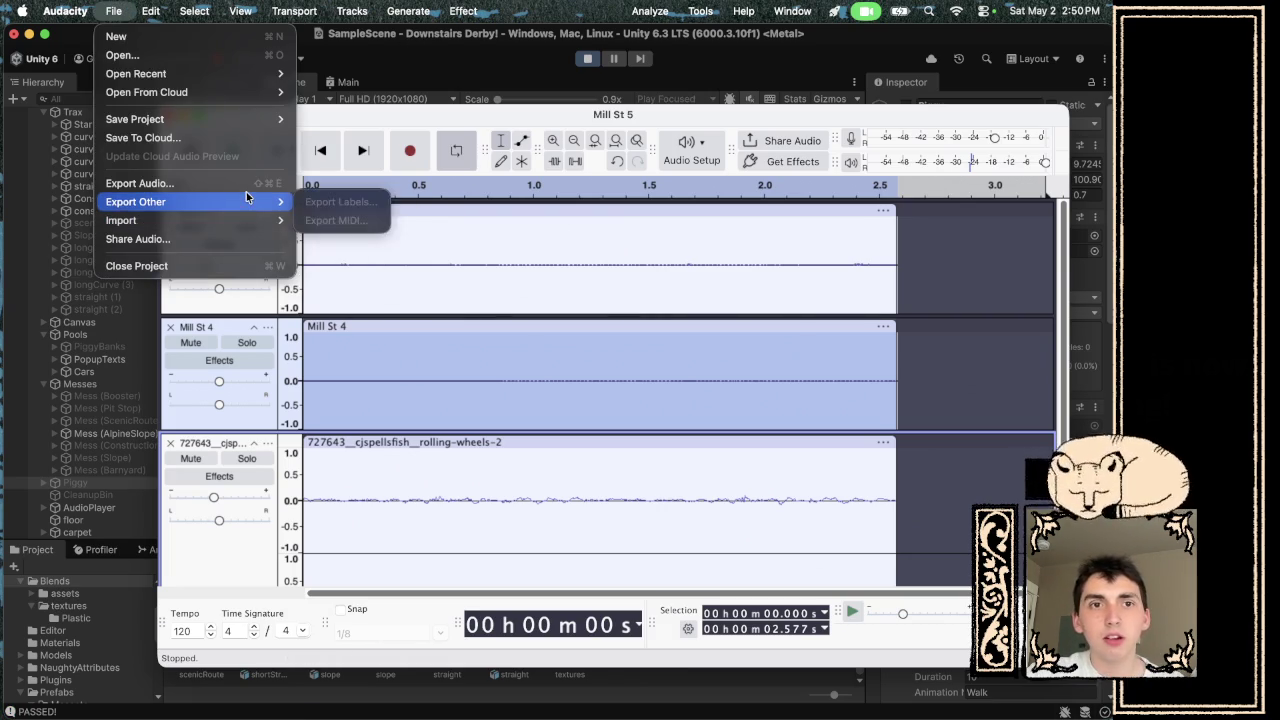
pyautogui.click(240, 183)
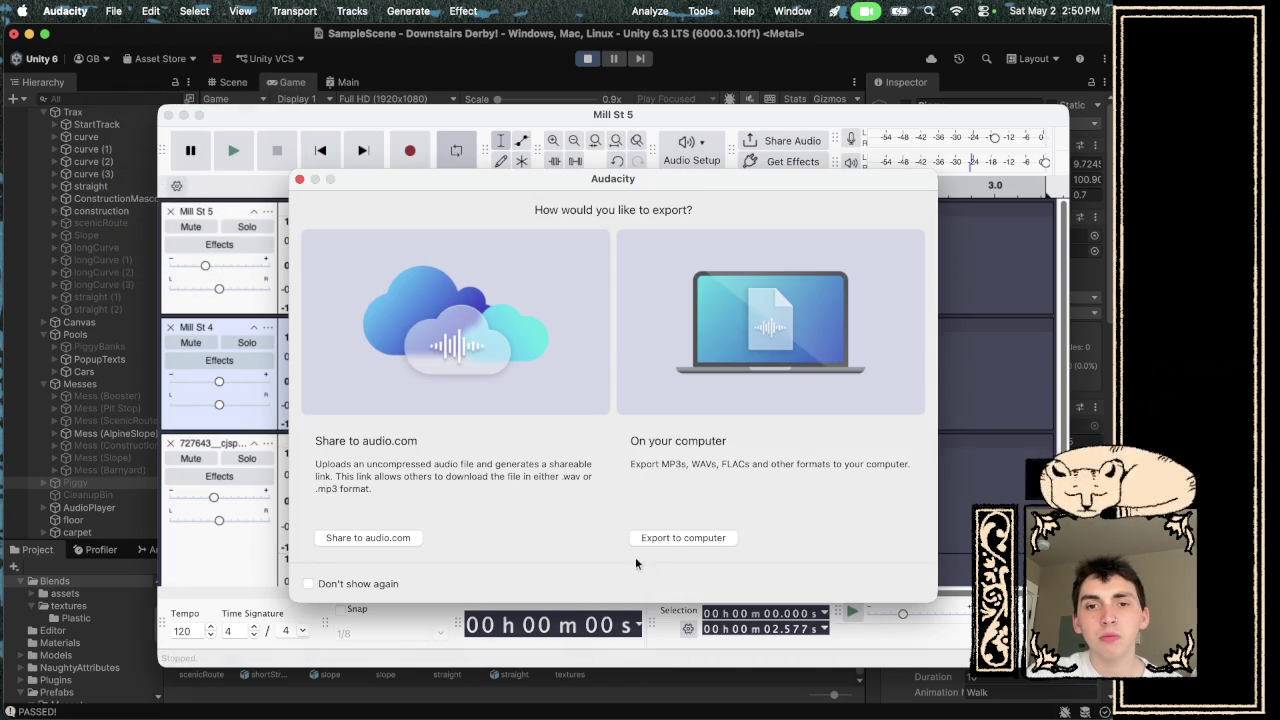
pyautogui.click(668, 538)
pyautogui.write('drive1.mp3')
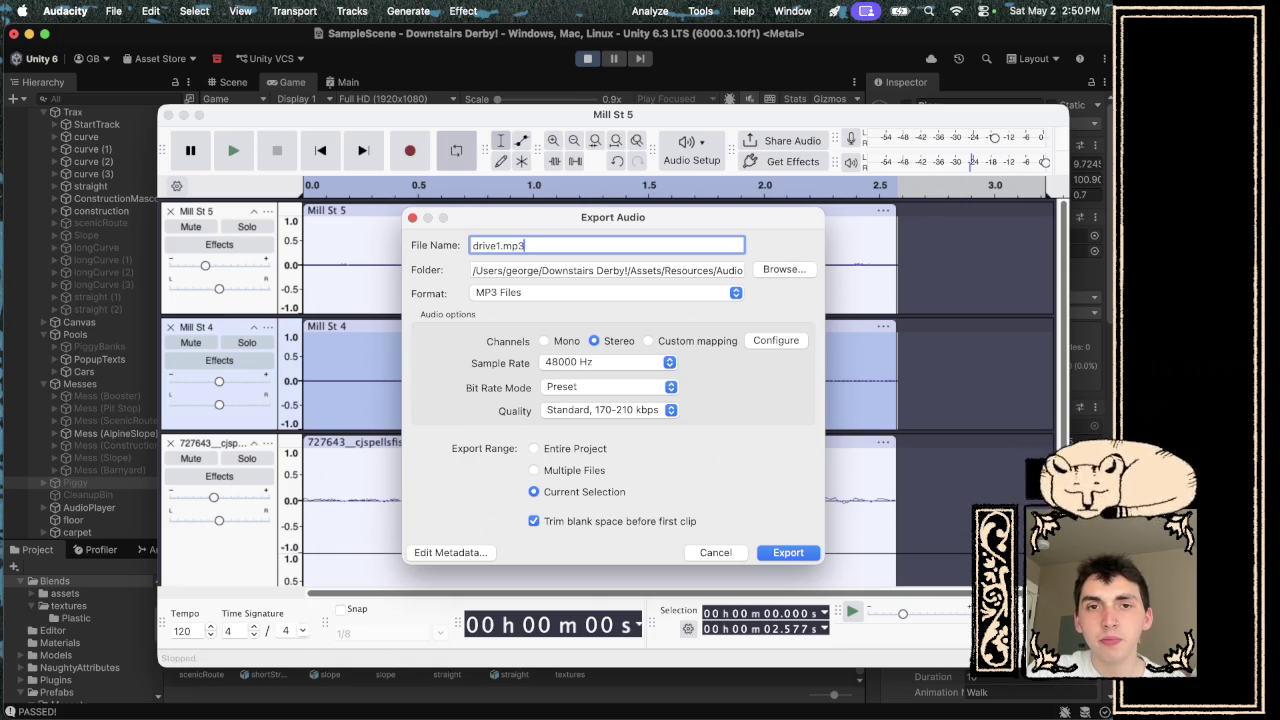
pyautogui.press('Return')
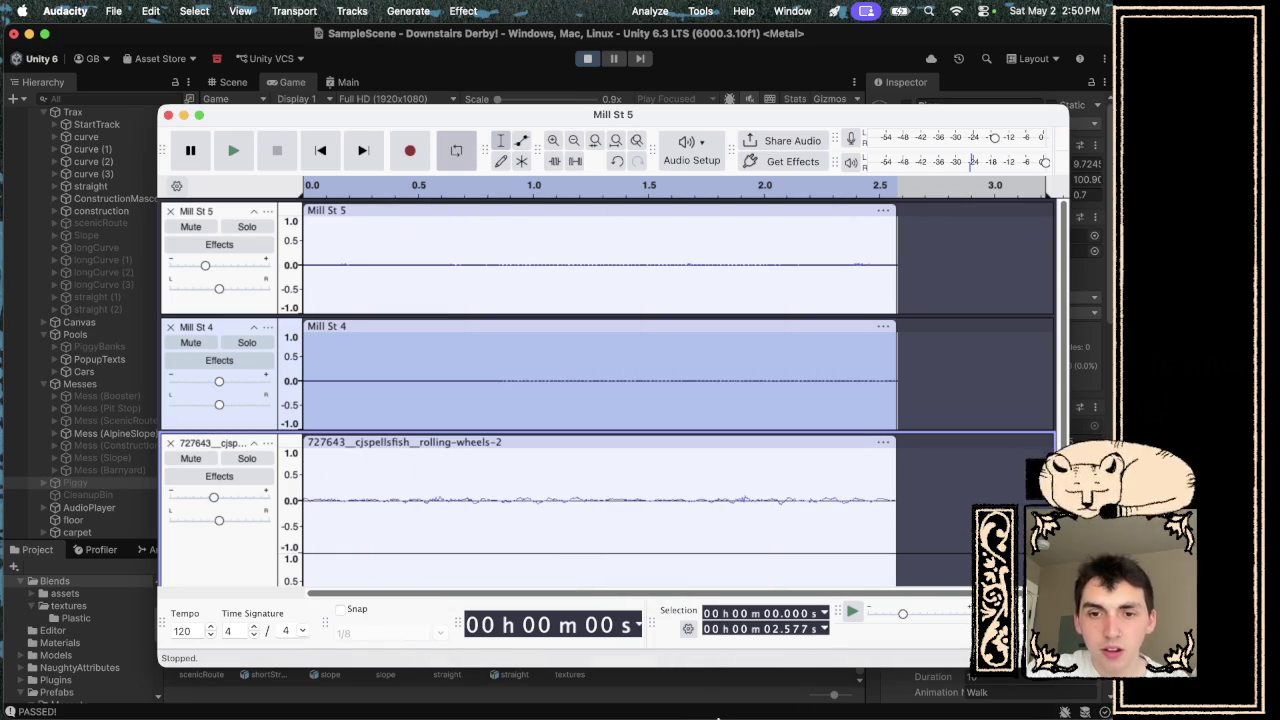
pyautogui.click(725, 698)
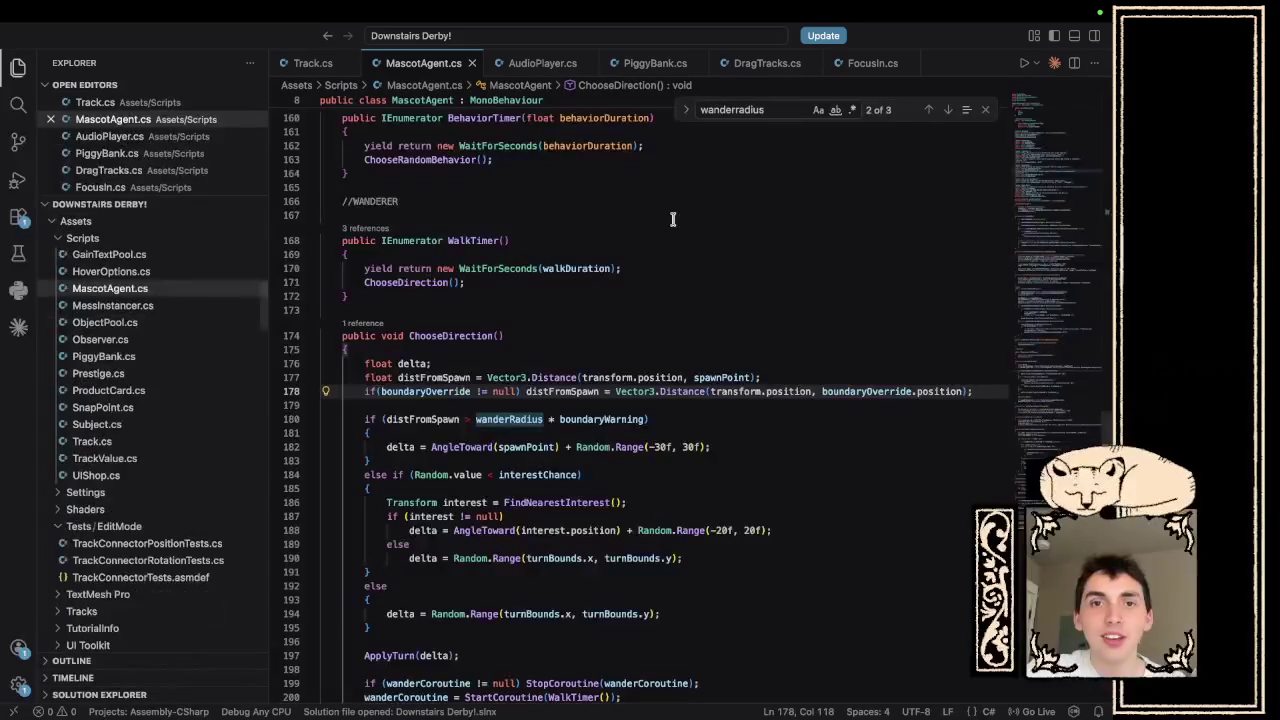
# - In AudioPlayer.cs, add blank lines below the Play method for a new method
pyautogui.click(525, 64)
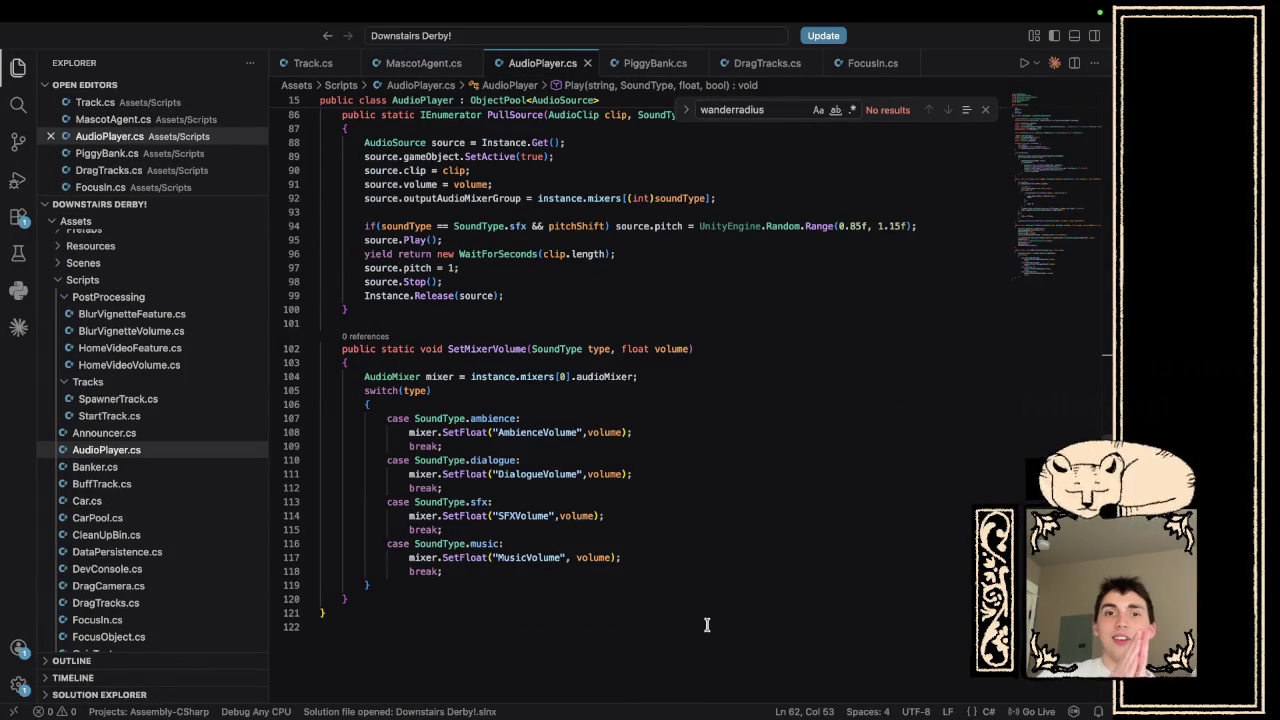
pyautogui.scroll(15, 690, 600)
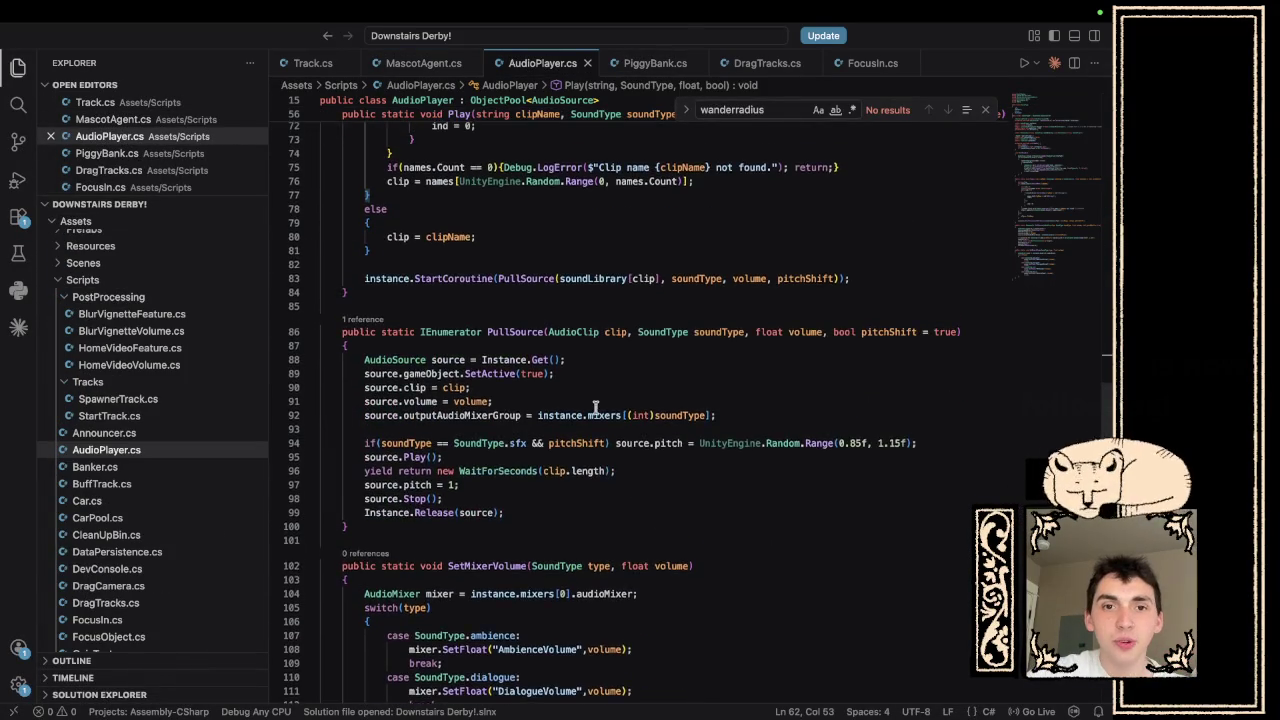
pyautogui.scroll(-5, 594, 401)
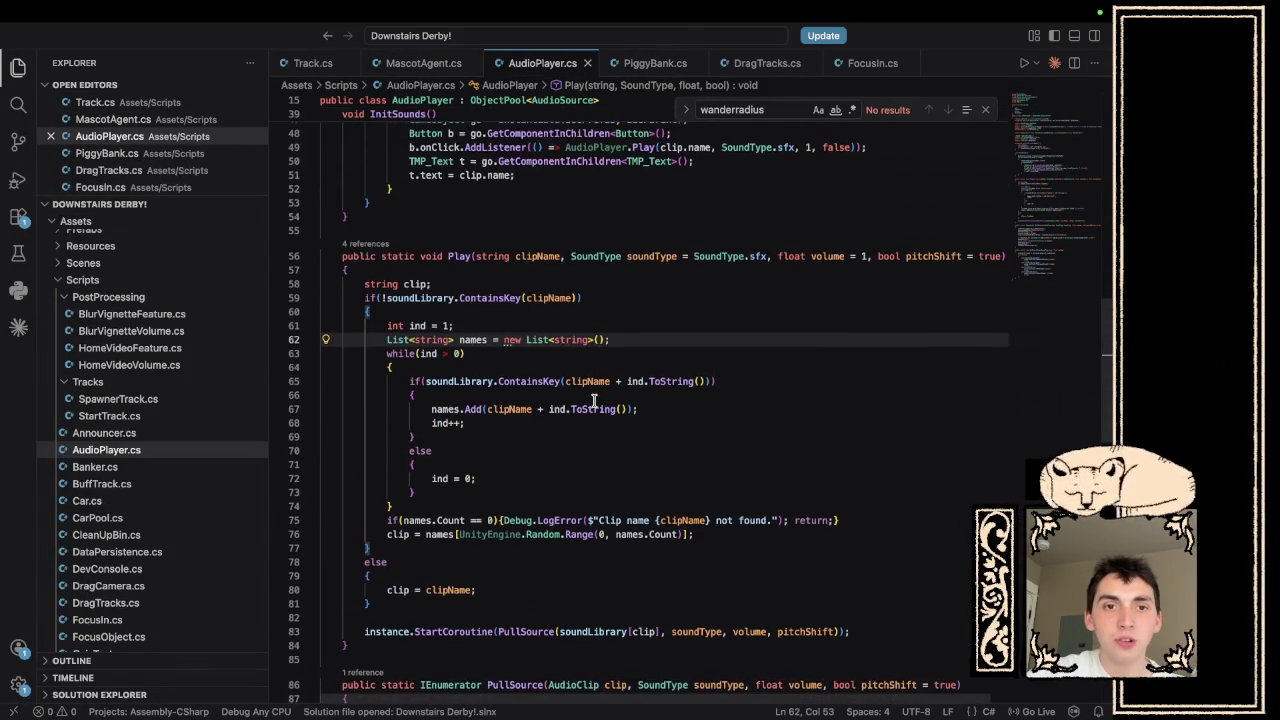
pyautogui.click(386, 642)
pyautogui.press('Return')
pyautogui.scroll(-1, 386, 642)
pyautogui.press('Return')
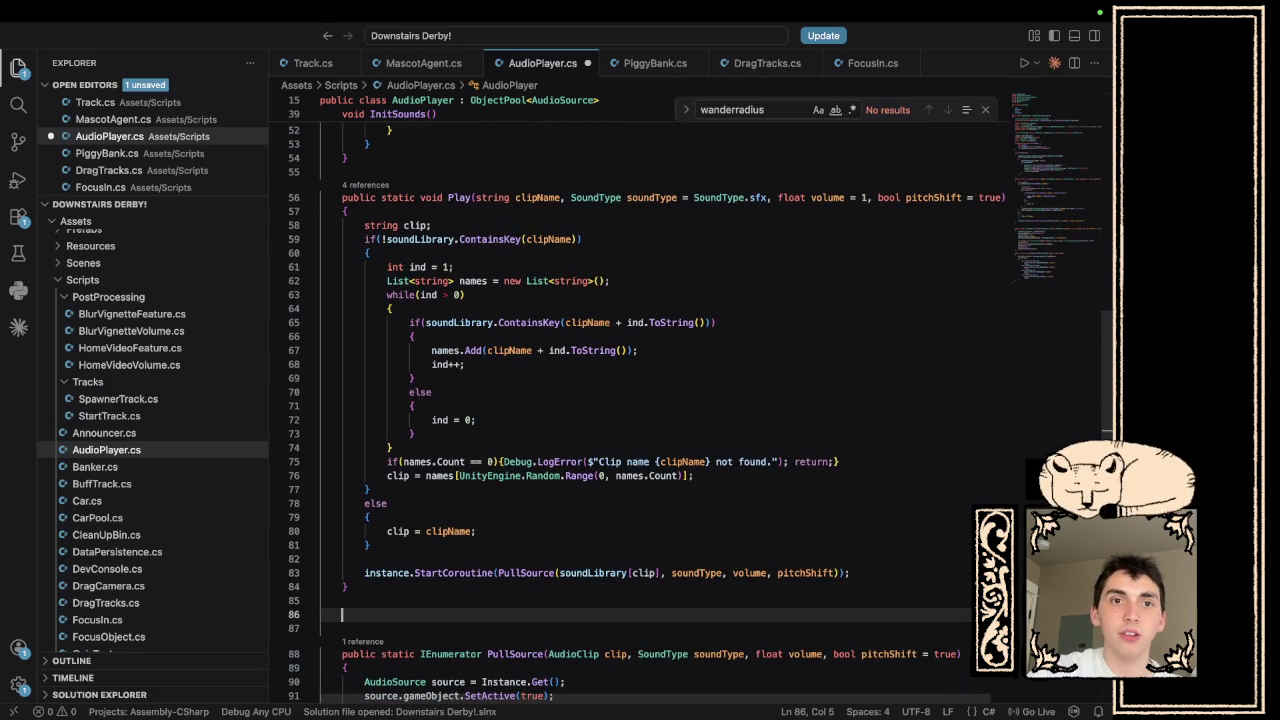
# - Write the PlayContinuous(string clipName, ...) signature, copying Play's optional parameters with pitchShift = false
pyautogui.write('public st')
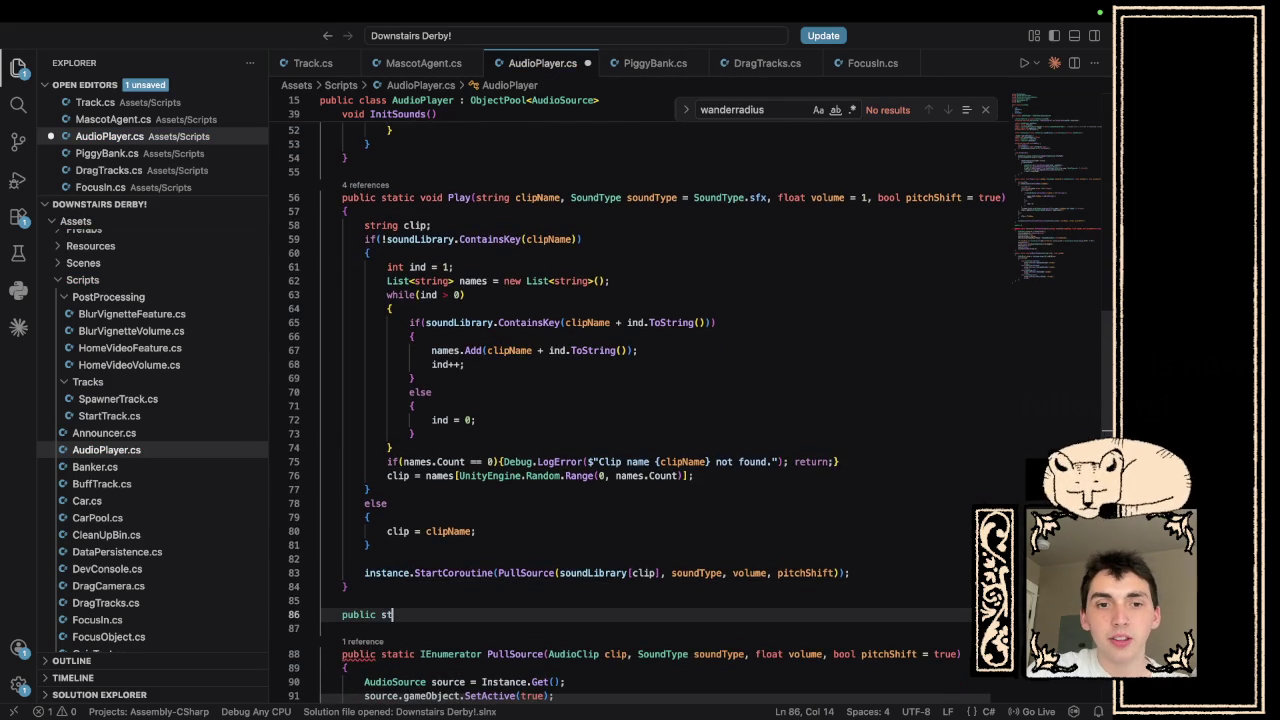
pyautogui.write('atic voidPlay(')
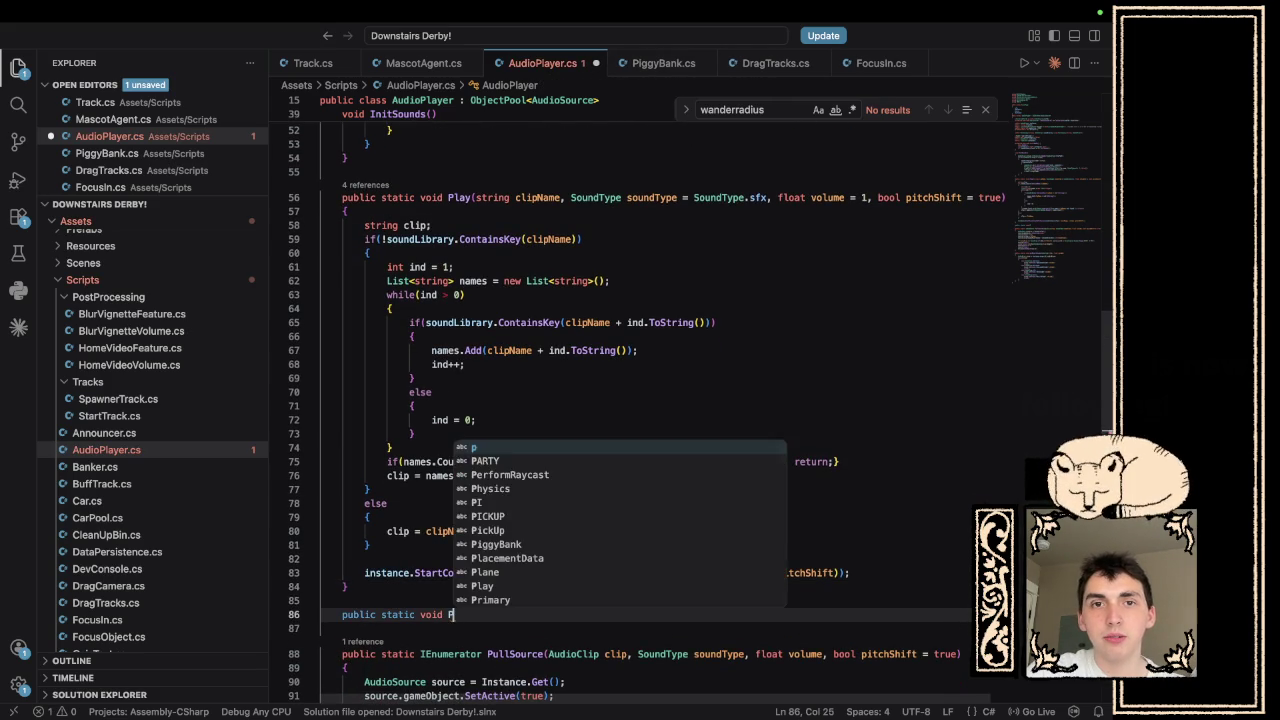
pyautogui.write('ont')
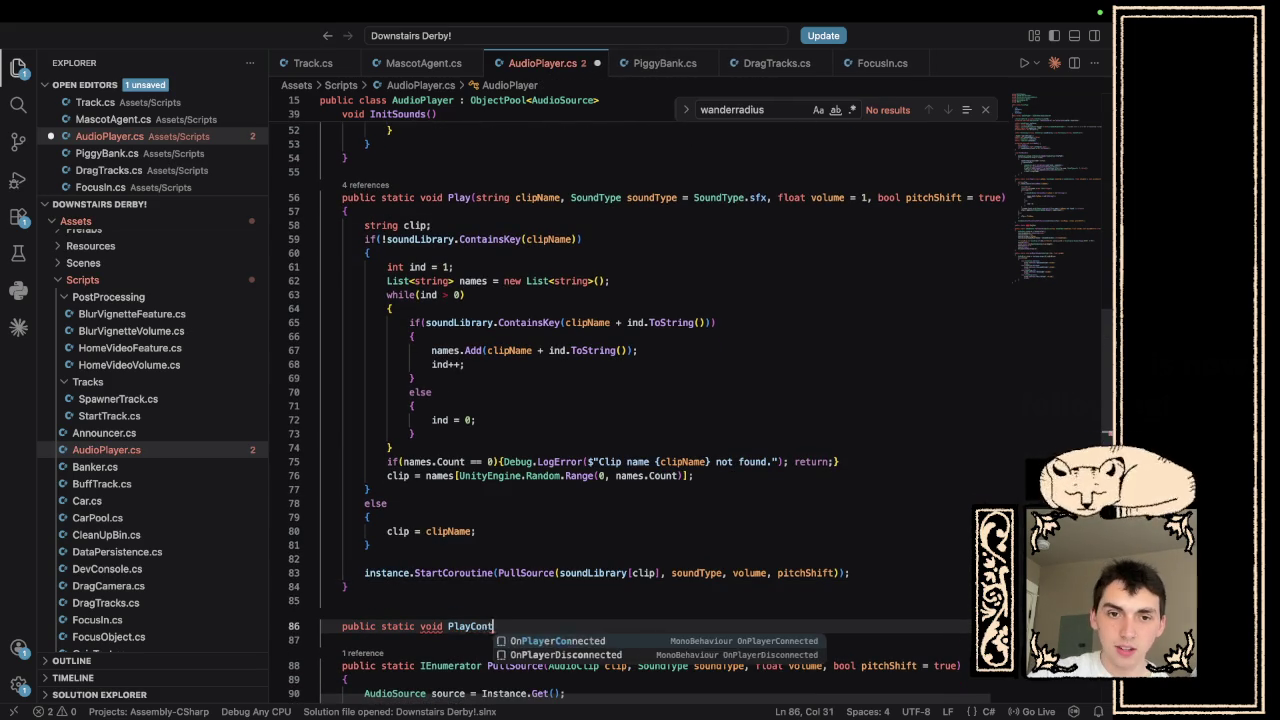
pyautogui.write('inus(')
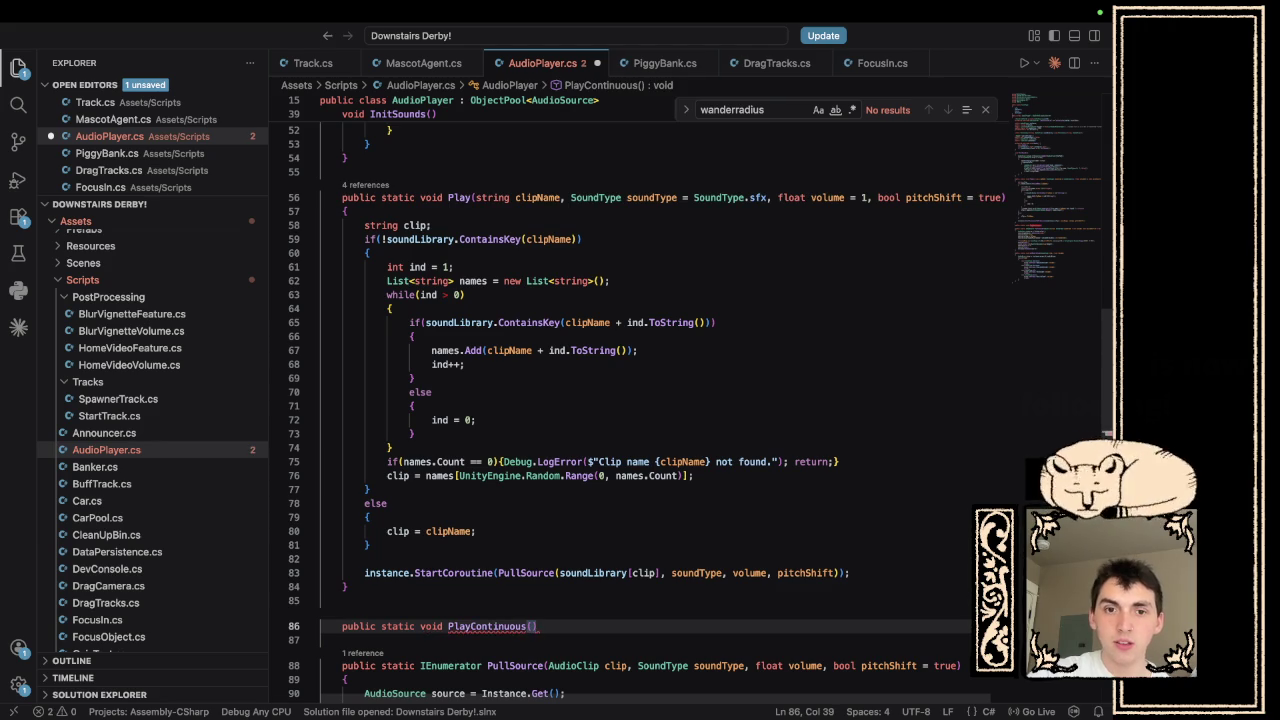
pyautogui.moveTo(491, 626)
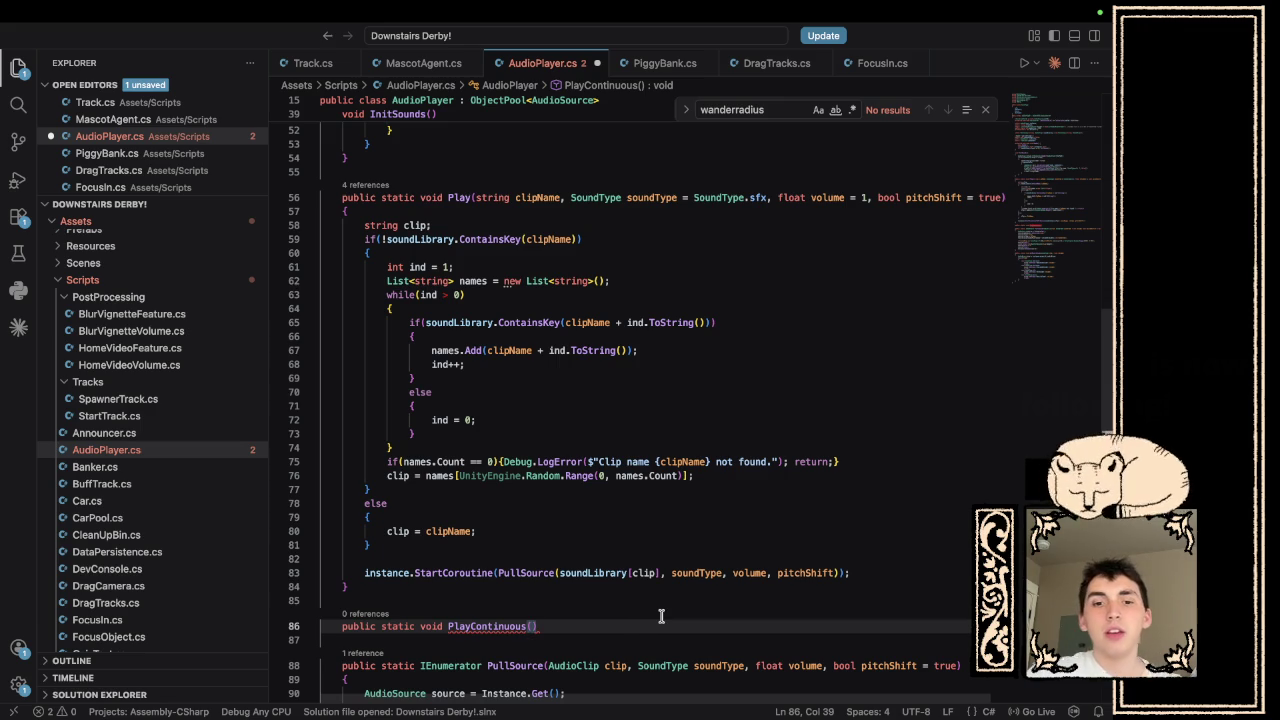
pyautogui.write('string clip')
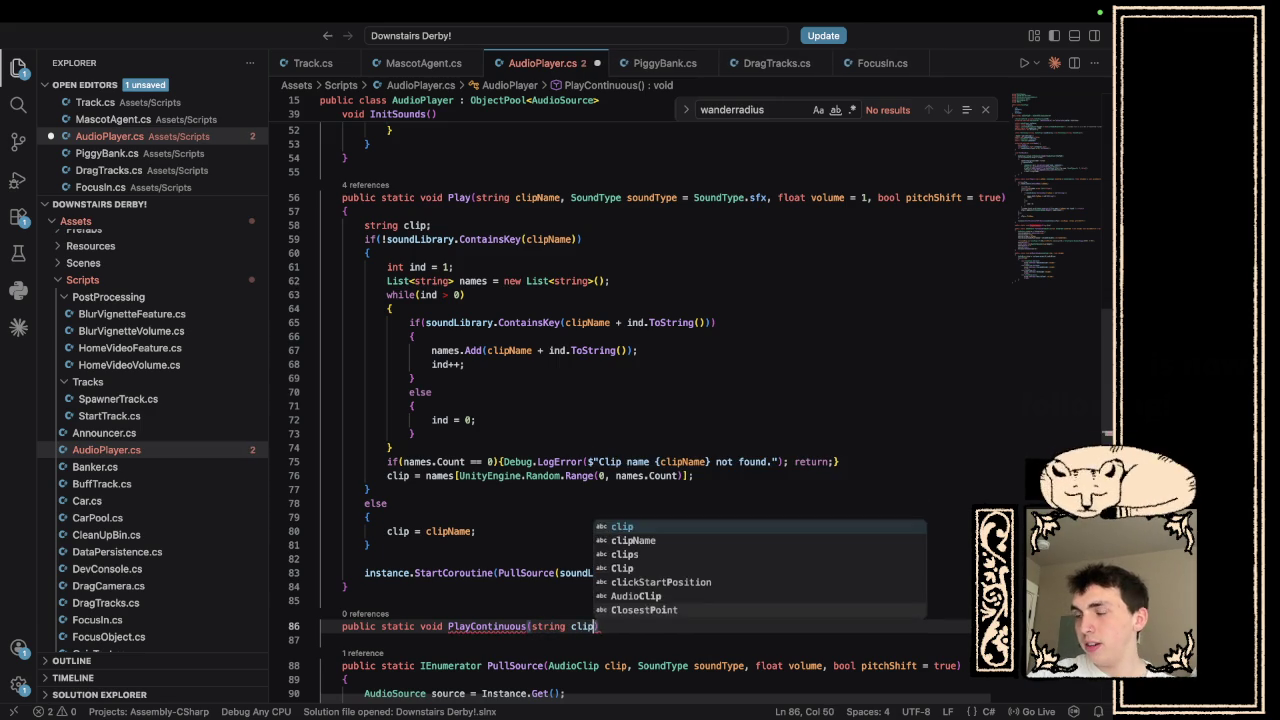
pyautogui.write('Name,')
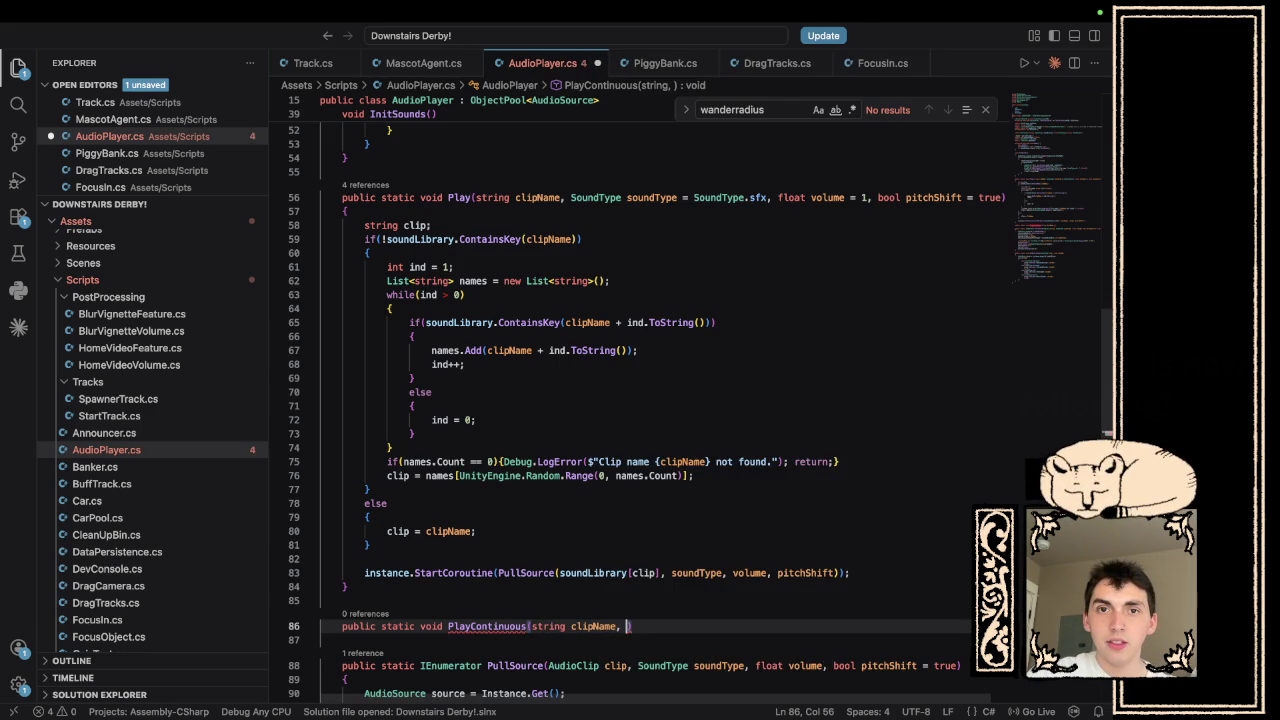
pyautogui.hscroll(2, 945, 205)
pyautogui.click(984, 198)
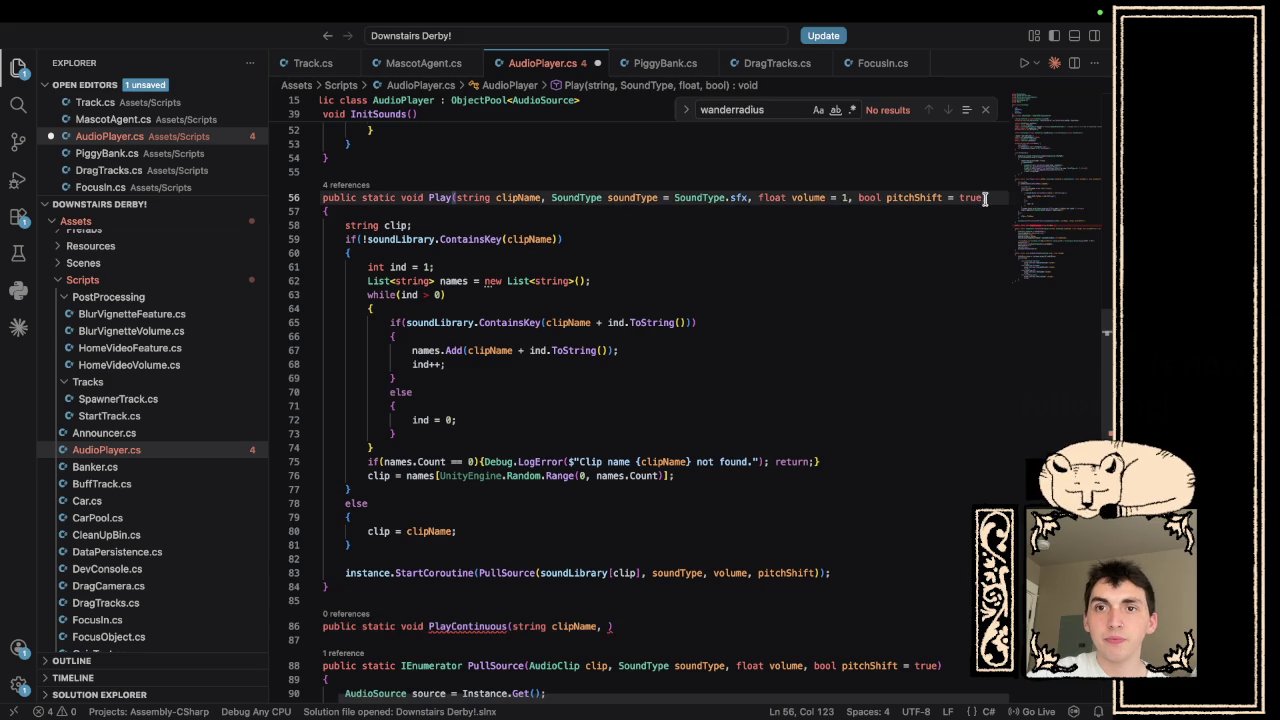
pyautogui.moveTo(985, 198); pyautogui.dragTo(550, 197)
pyautogui.hotkey('ctrl', 'c')
pyautogui.click(604, 626)
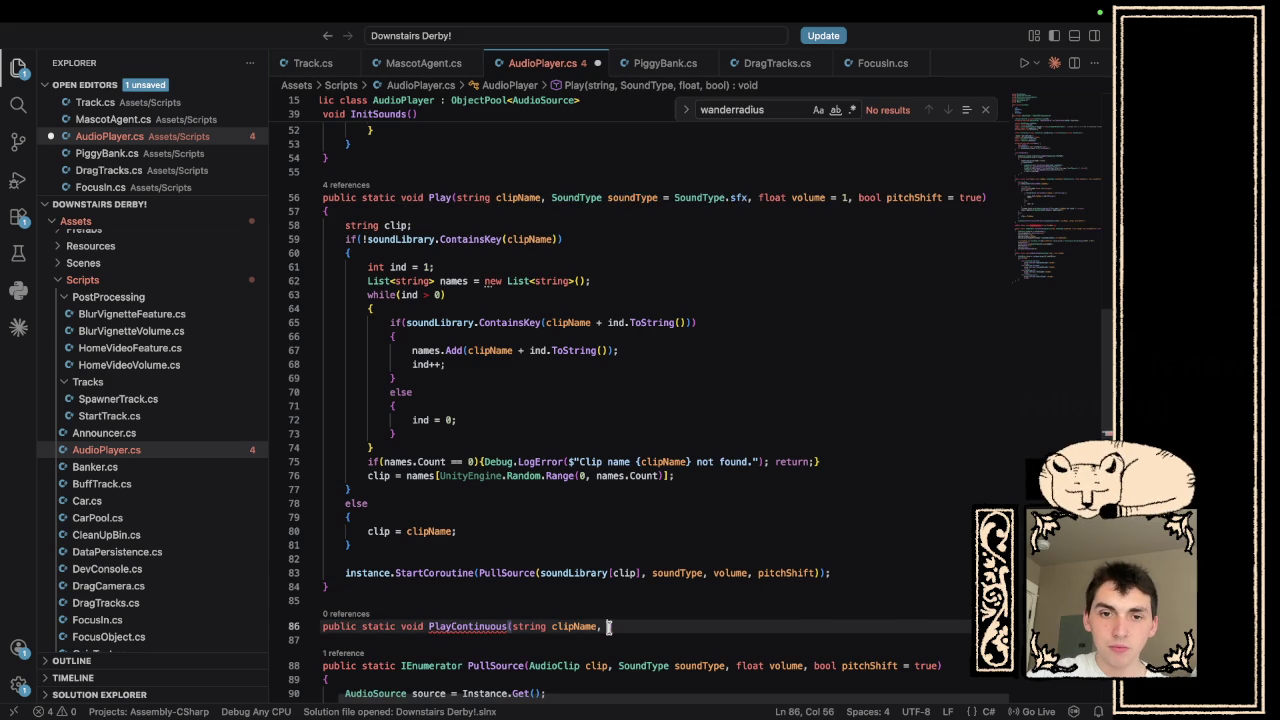
pyautogui.hotkey('ctrl', 'v')
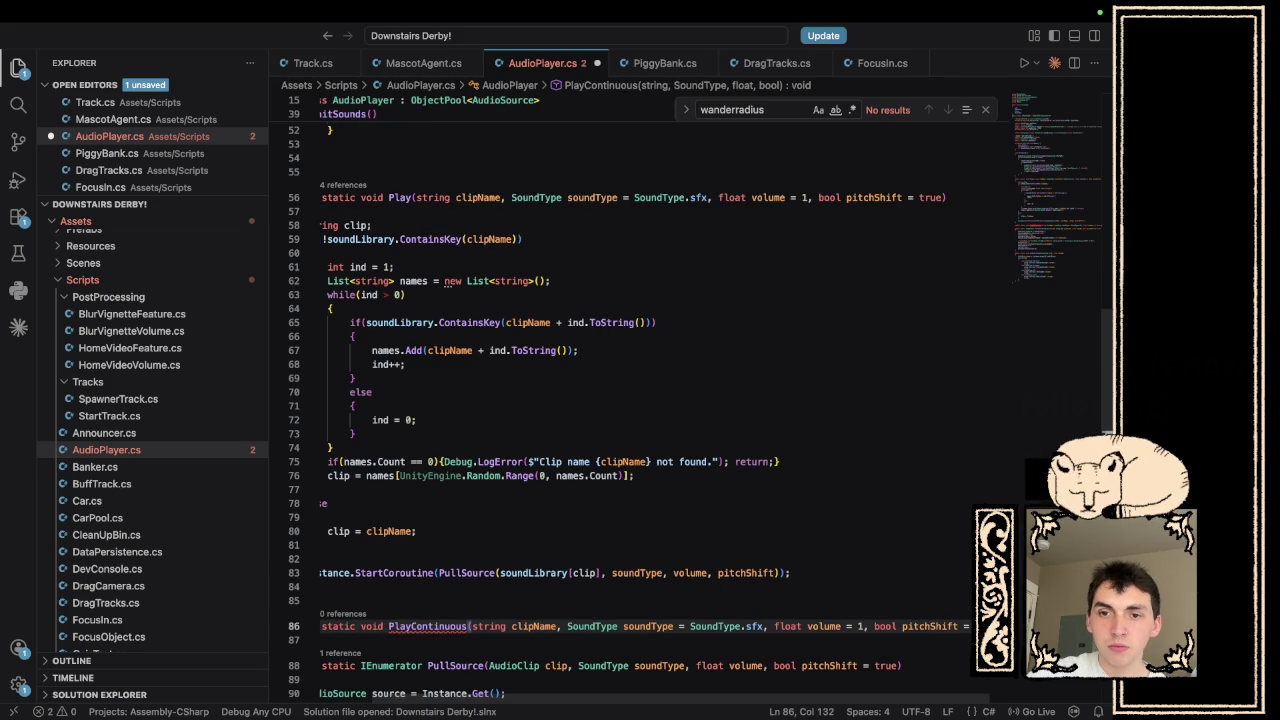
pyautogui.press('BackSpace')
pyautogui.press('BackSpace')
pyautogui.press('BackSpace')
pyautogui.write('false')
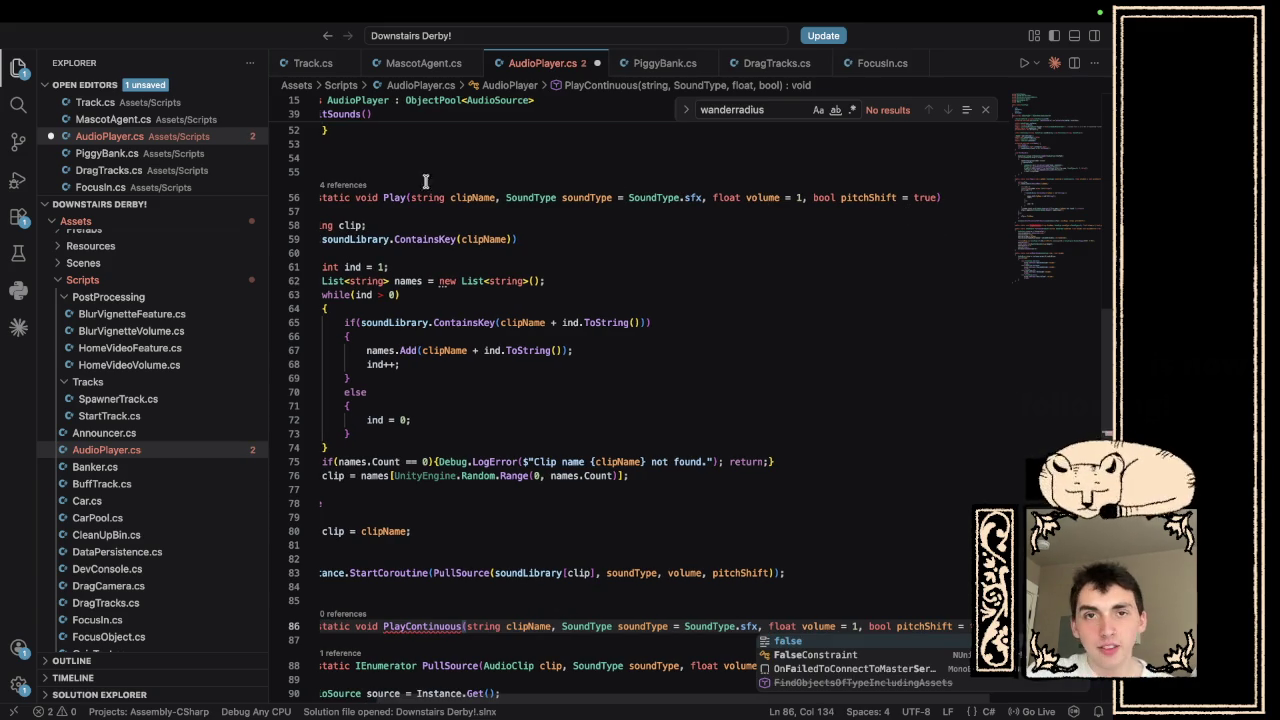
# - Finish the pitchShift default and open PlayContinuous's empty body with braces
pyautogui.hscroll(-2, 537, 232)
pyautogui.hscroll(3, 598, 410)
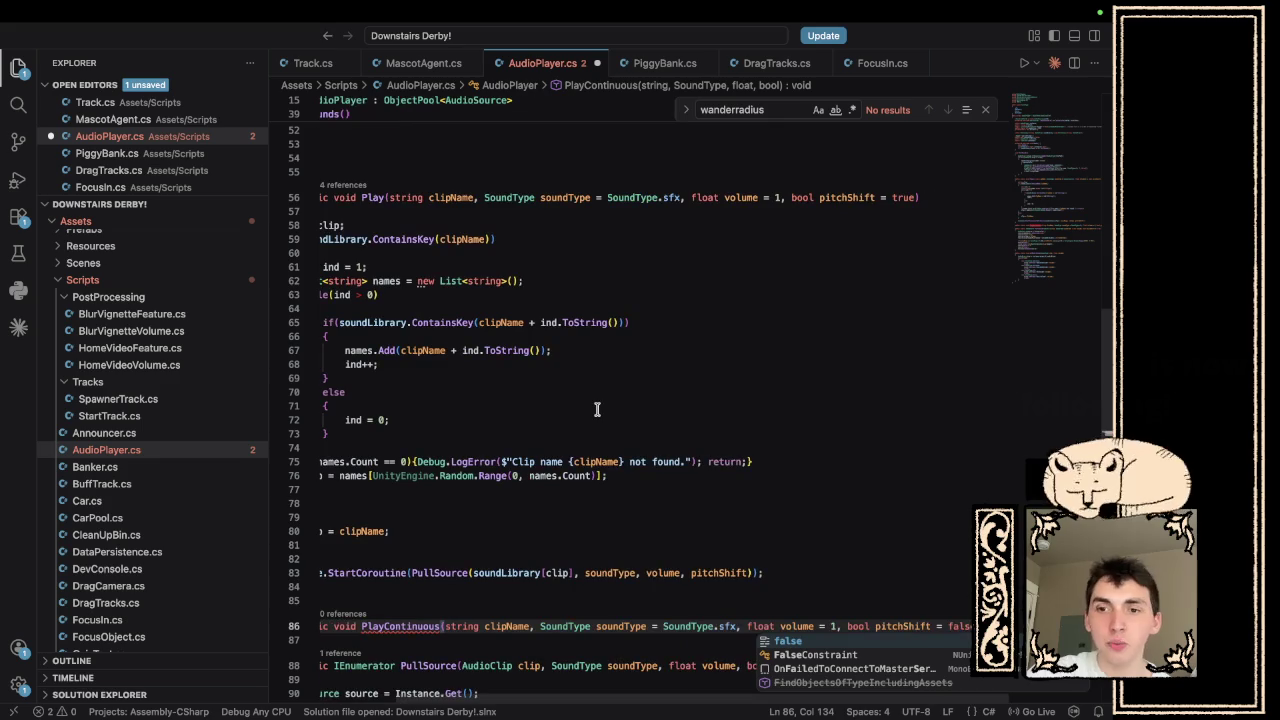
pyautogui.write('e')
pyautogui.scroll(-2, 630, 415)
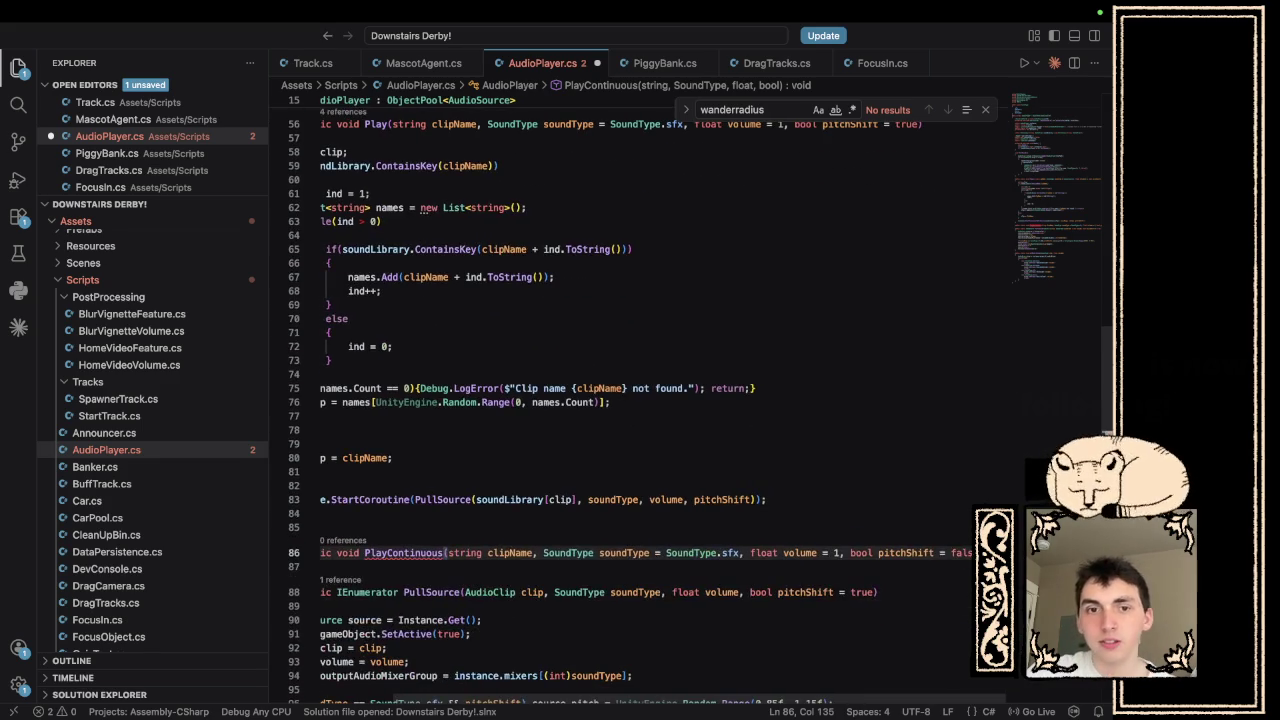
pyautogui.hscroll(-2, 640, 400)
pyautogui.press('Return')
pyautogui.write('{')
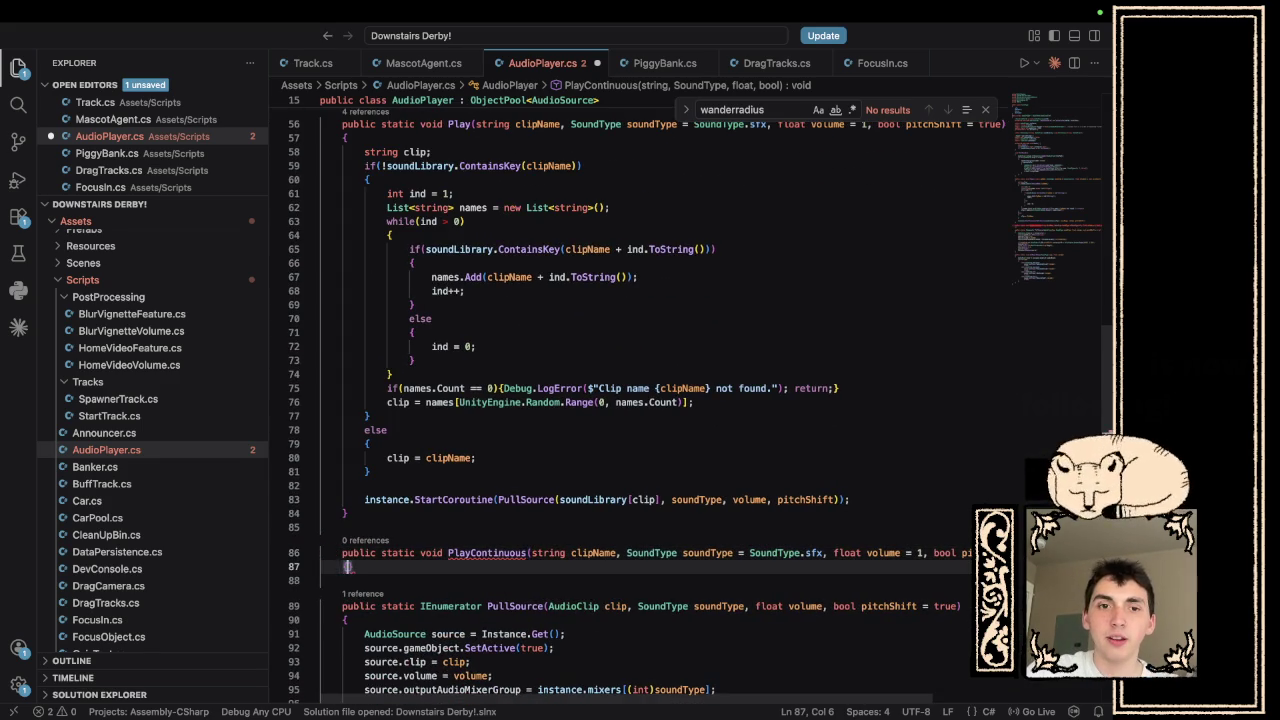
pyautogui.press('Return')
# - Insert 'string' after clipName in the PlayContinuous signature
pyautogui.scroll(-2, 879, 625)
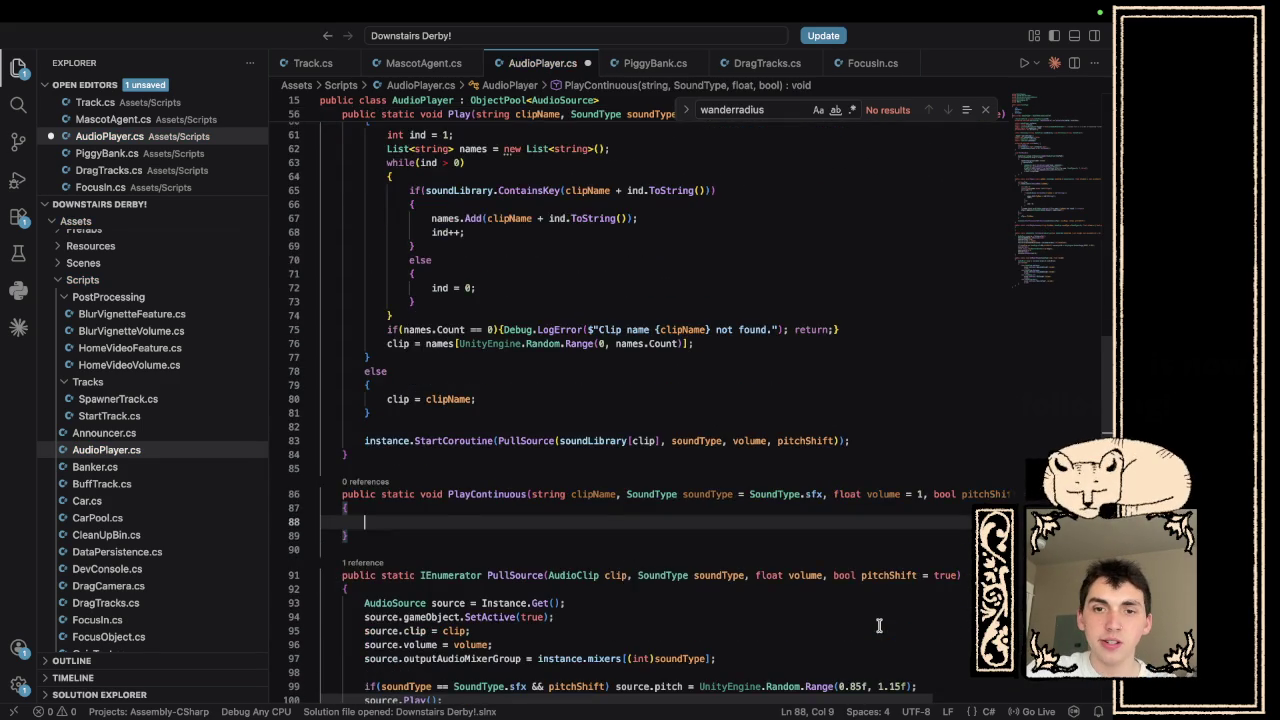
pyautogui.hscroll(2, 879, 625)
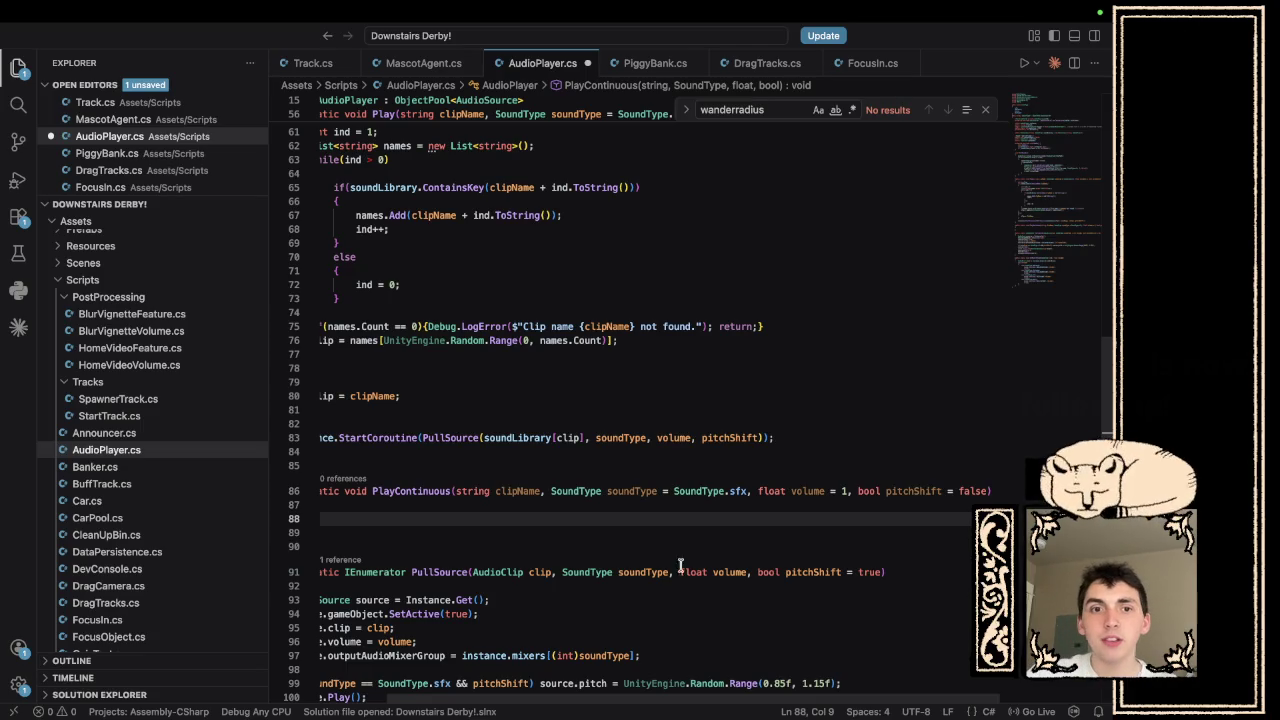
pyautogui.hscroll(-2, 653, 565)
pyautogui.scroll(3, 653, 565)
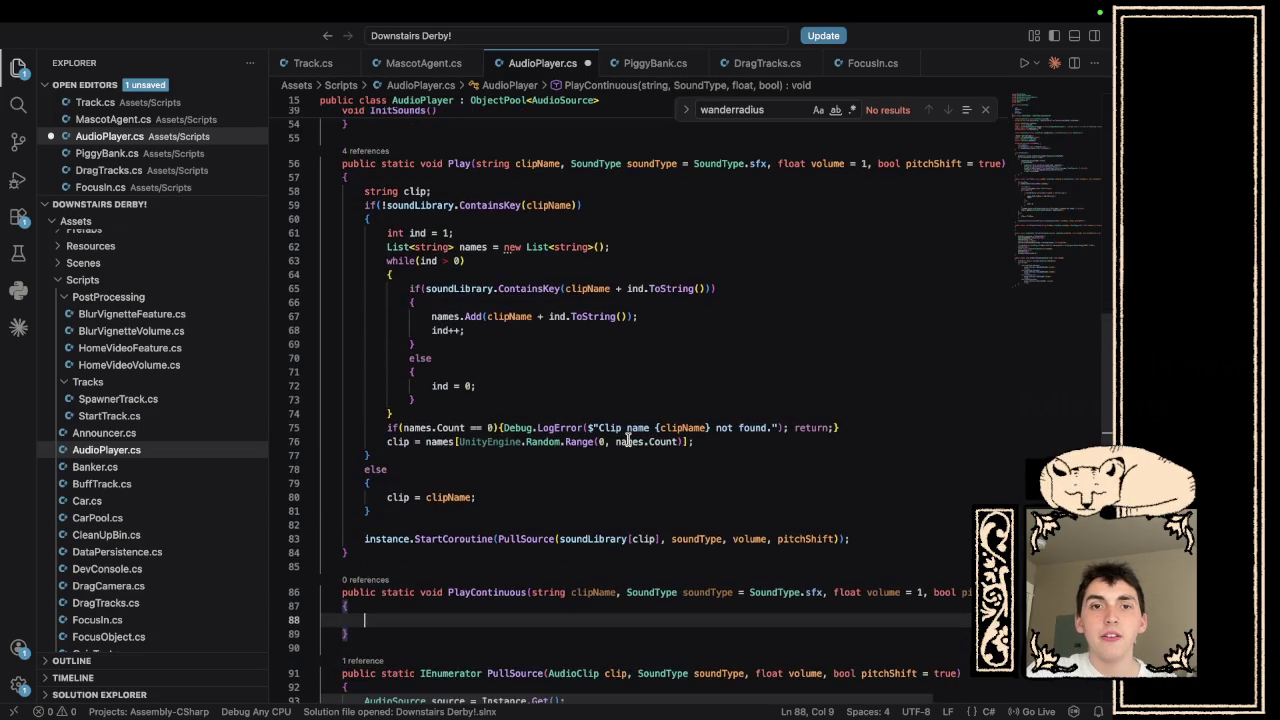
pyautogui.scroll(-2, 630, 530)
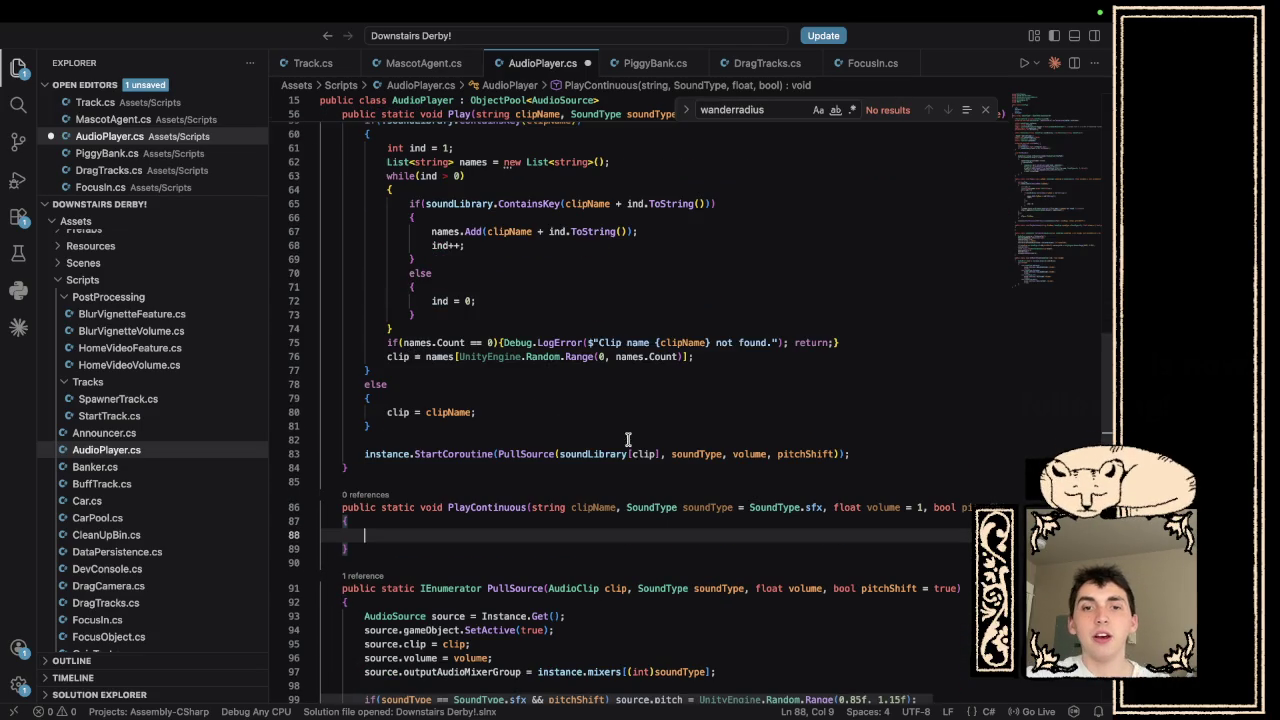
pyautogui.click(616, 505)
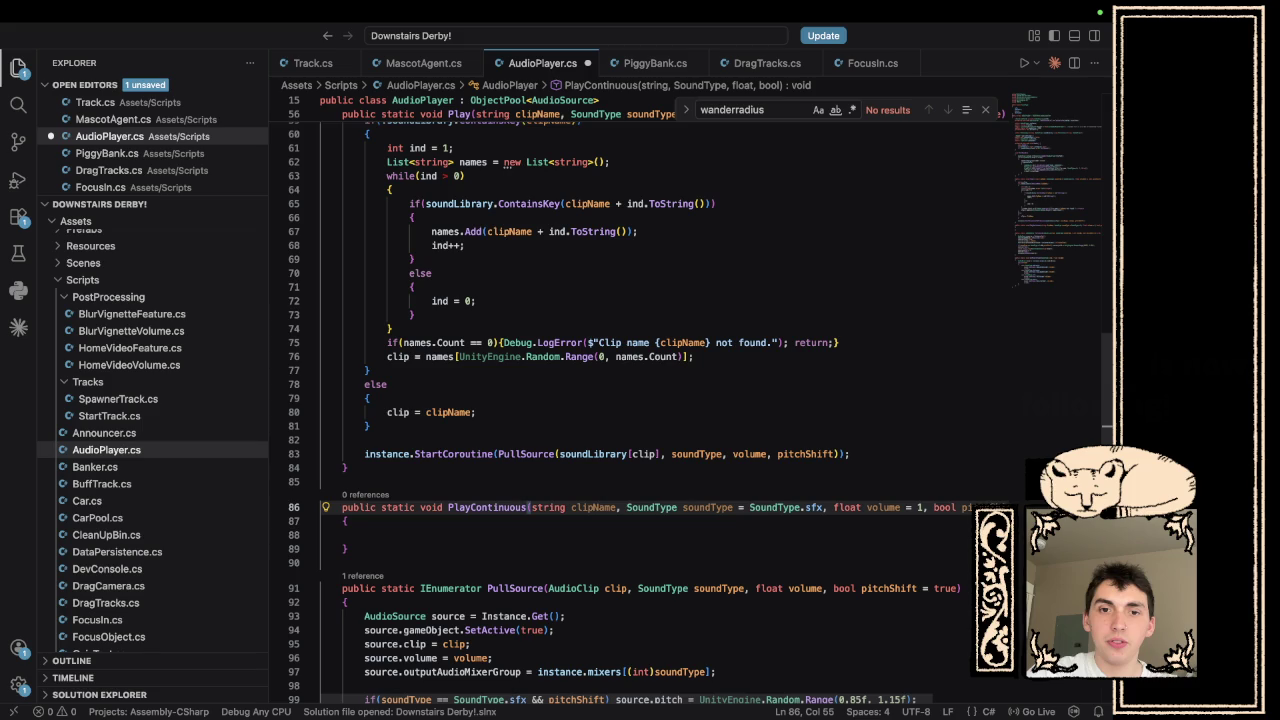
pyautogui.write('string')
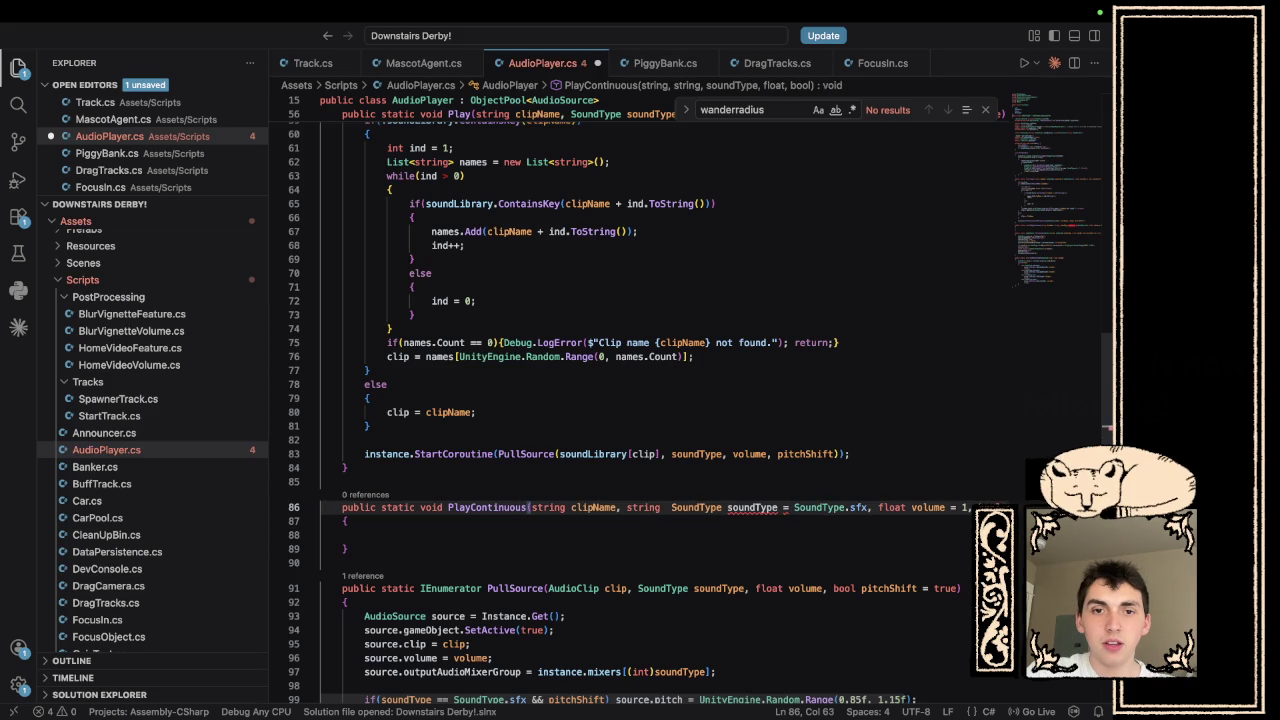
pyautogui.scroll(10, 676, 484)
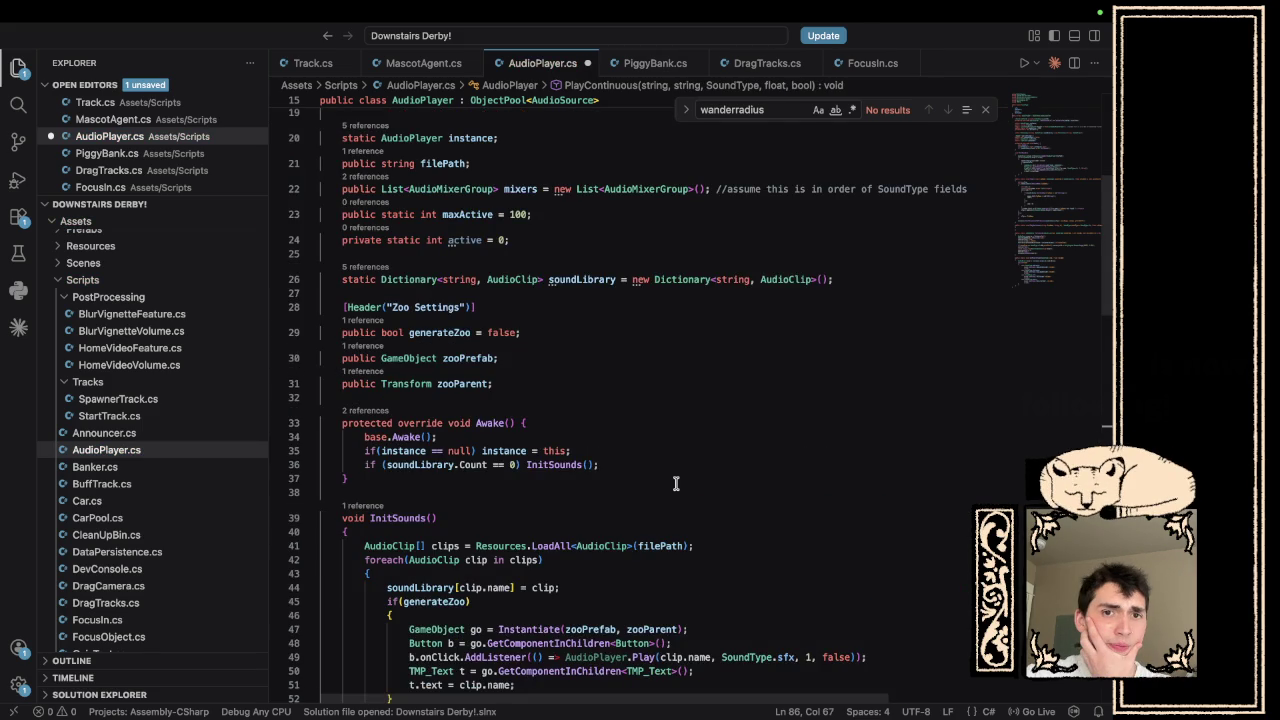
# - Below soundLibrary, declare static Dictionary<string, AudioSource> continuousSounds = new Dictionary<string, AudioSource>();
pyautogui.click(872, 274)
pyautogui.press('Return')
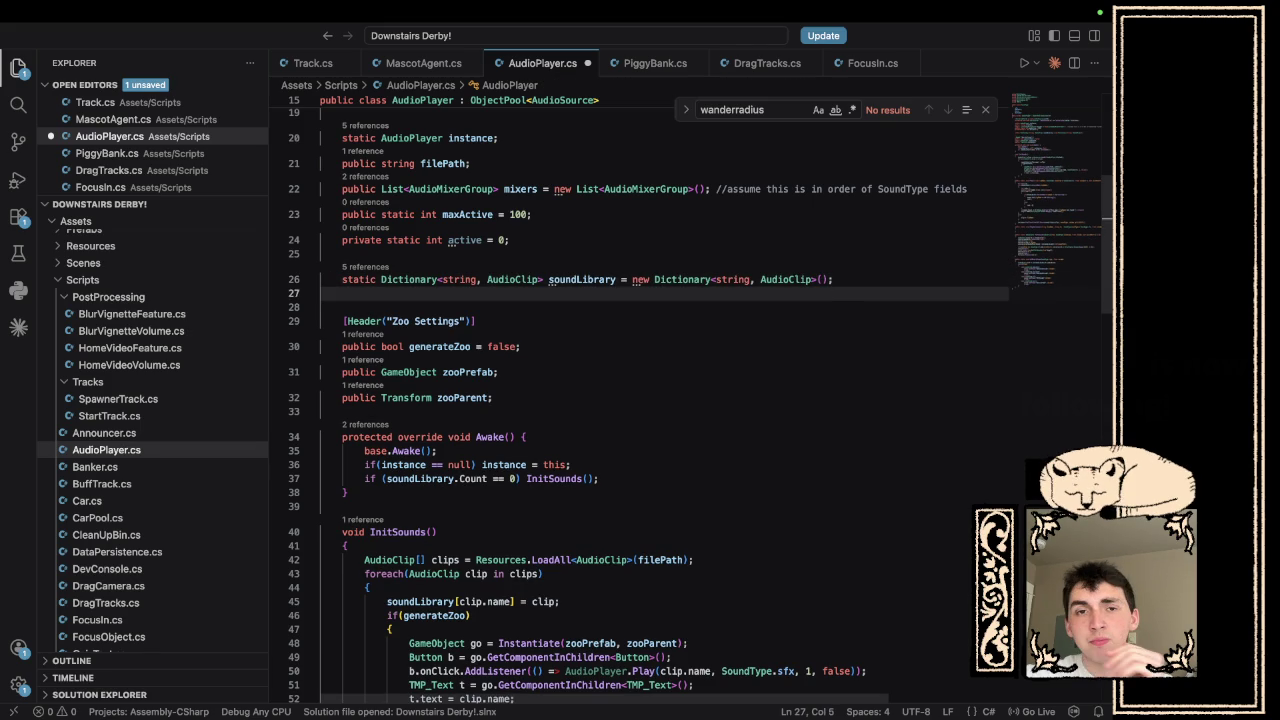
pyautogui.write('static')
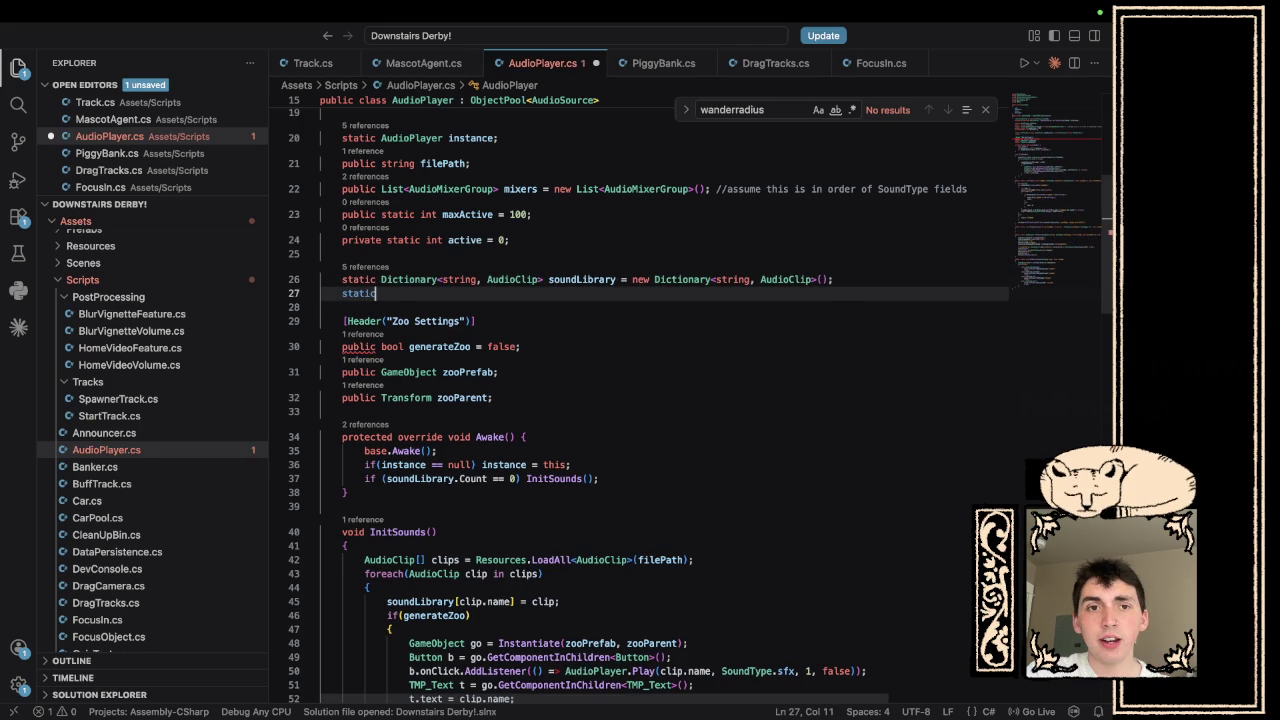
pyautogui.write(' Dic')
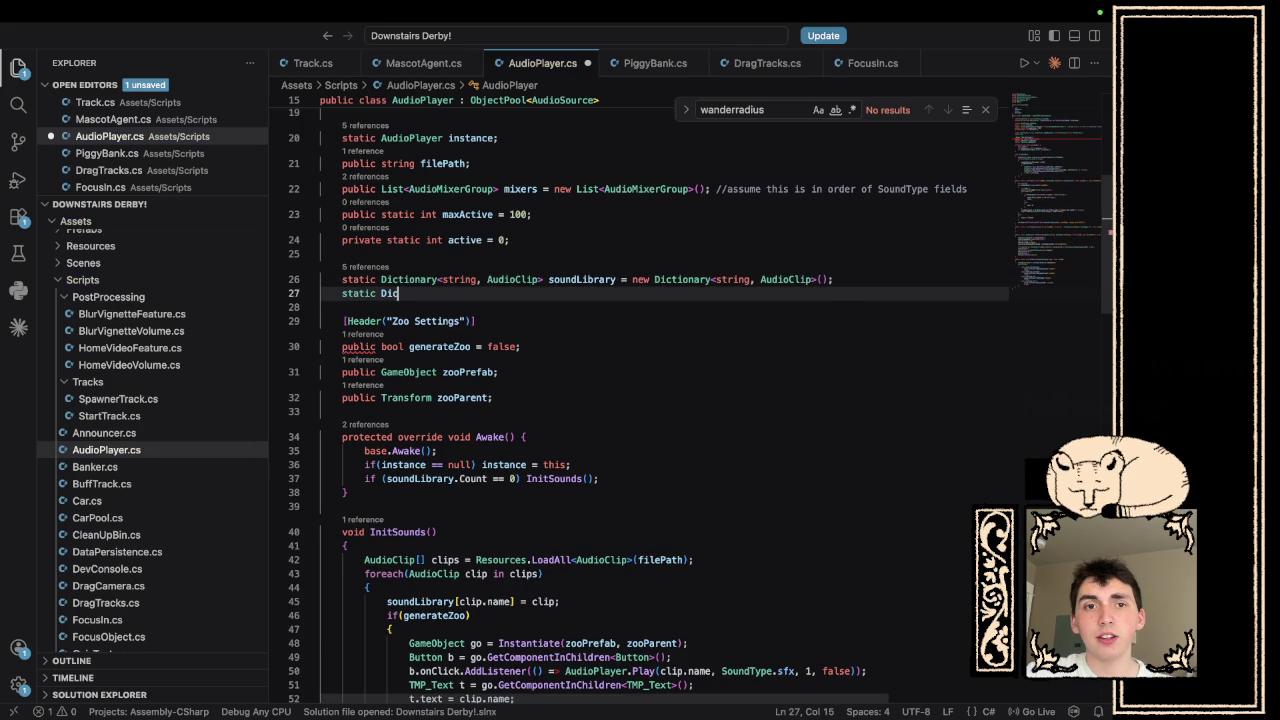
pyautogui.write('tionary')
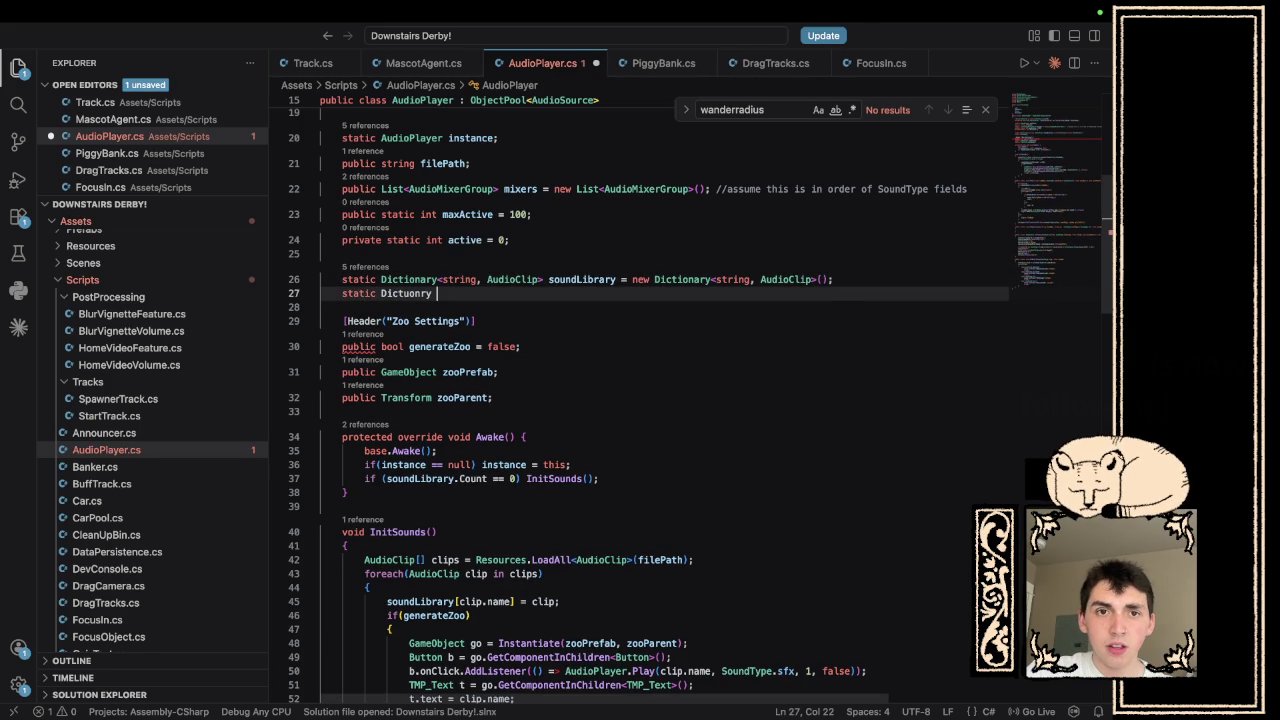
pyautogui.press('BackSpace')
pyautogui.press('BackSpace')
pyautogui.press('BackSpace')
pyautogui.write('iona')
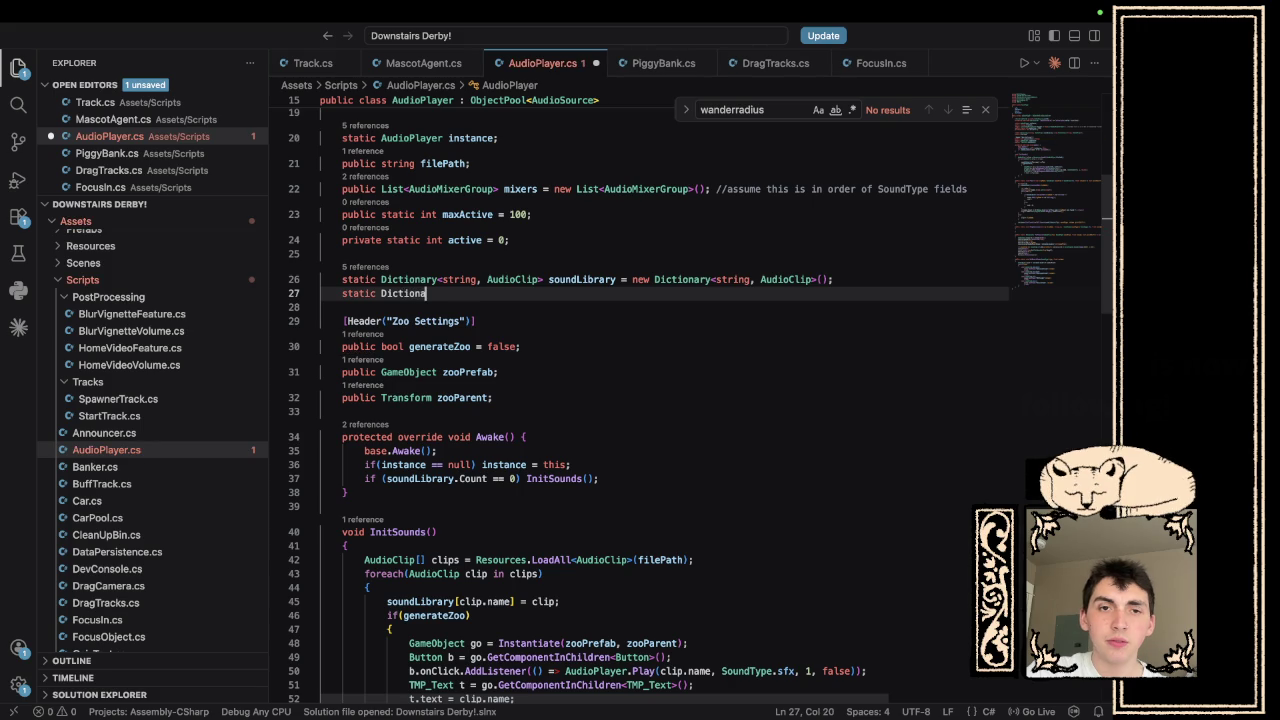
pyautogui.write('ry<string')
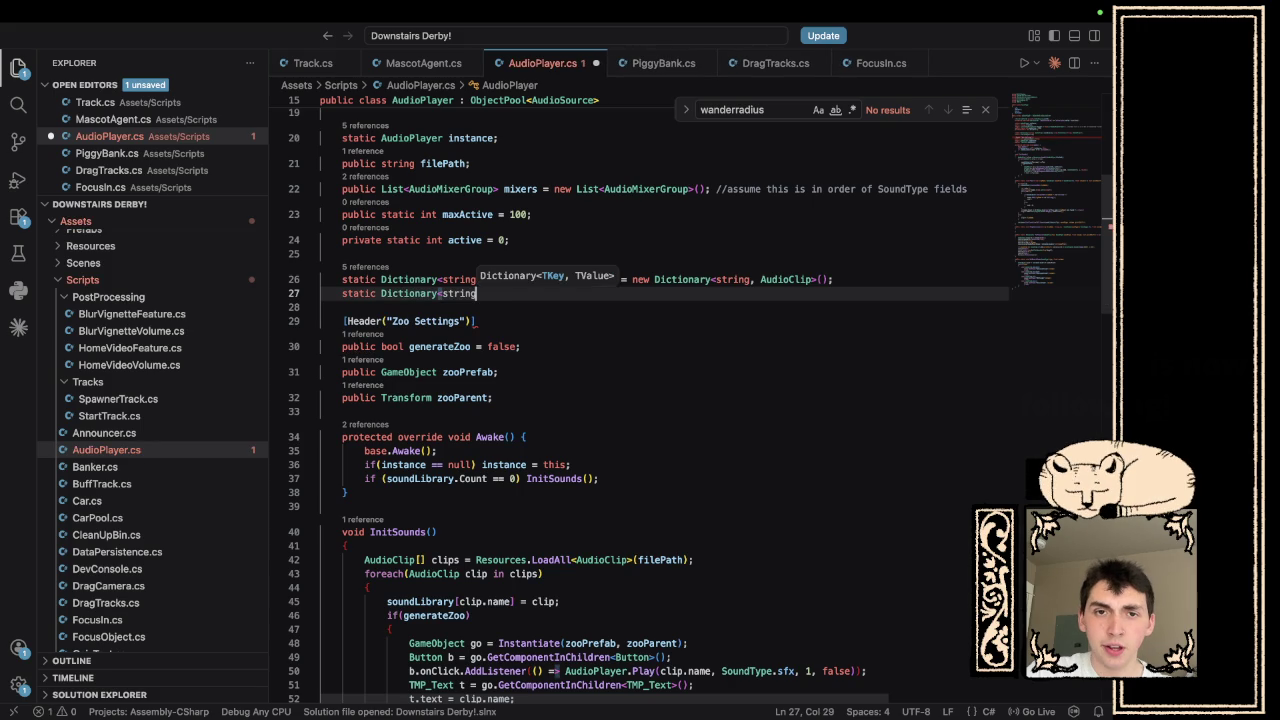
pyautogui.write(', AudioS')
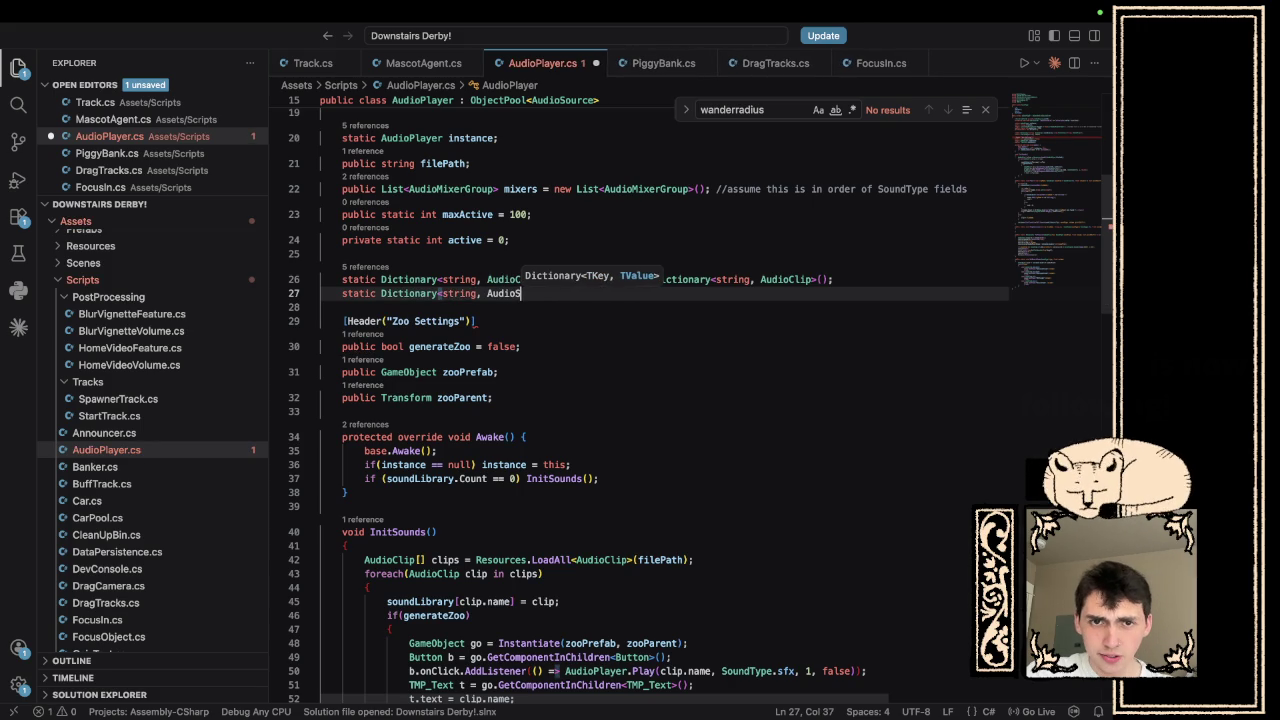
pyautogui.write('ource> ')
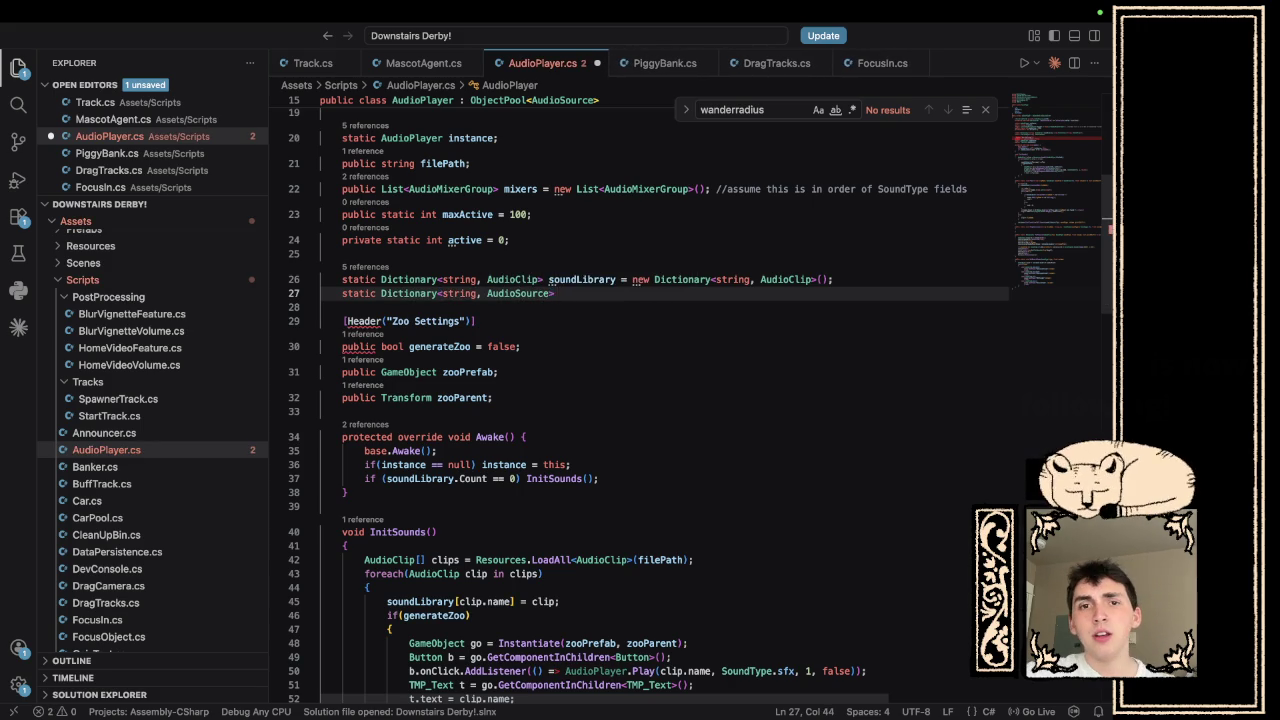
pyautogui.write('continu')
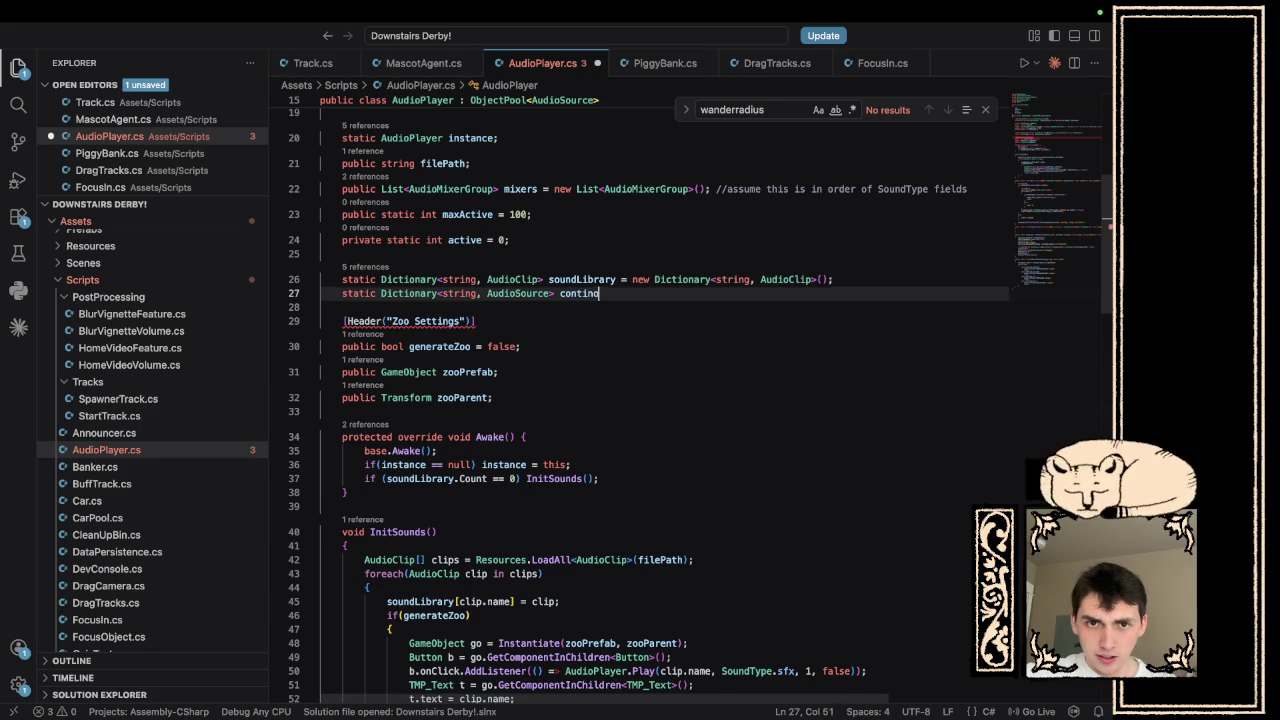
pyautogui.write('ousS')
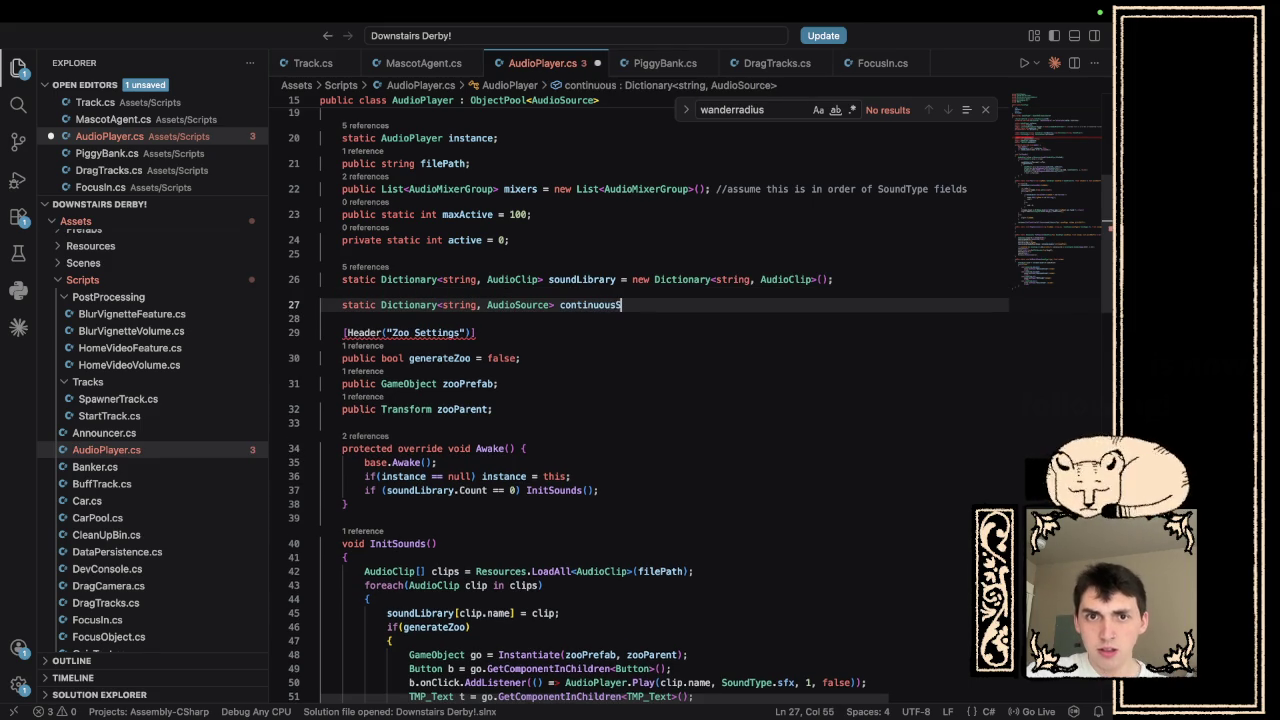
pyautogui.write('ounds = new ')
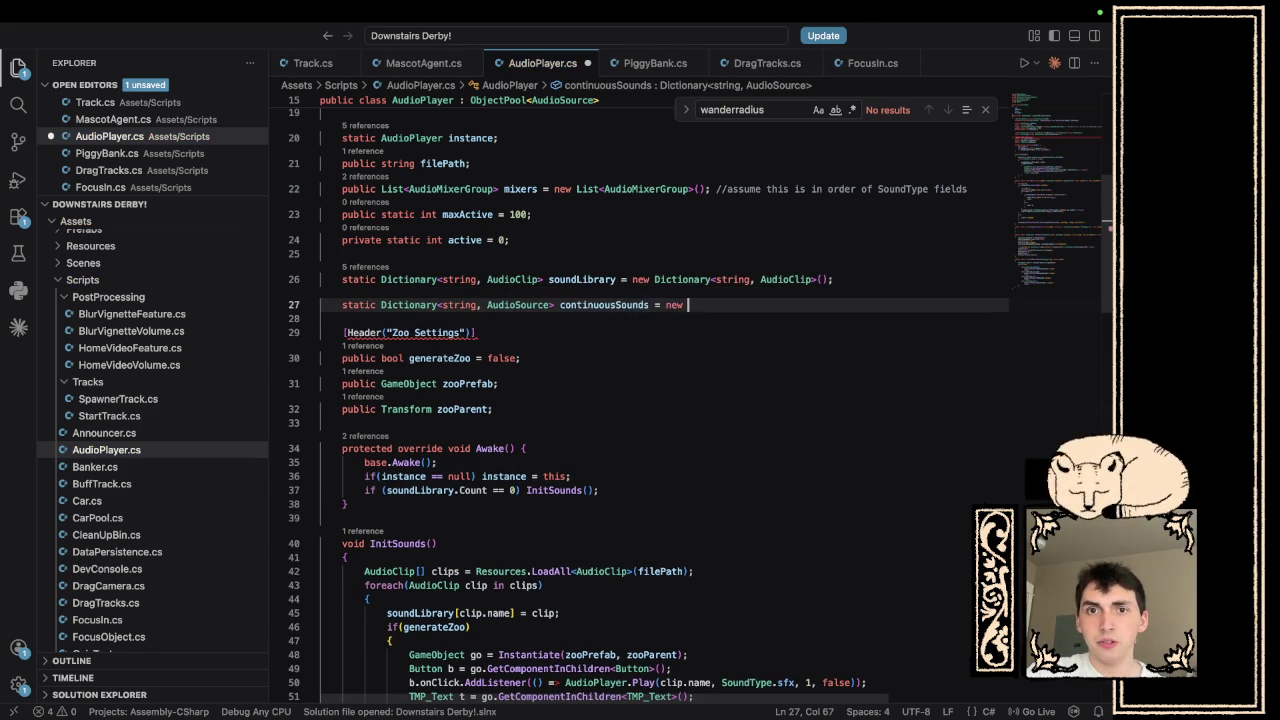
pyautogui.write('Dictionary')
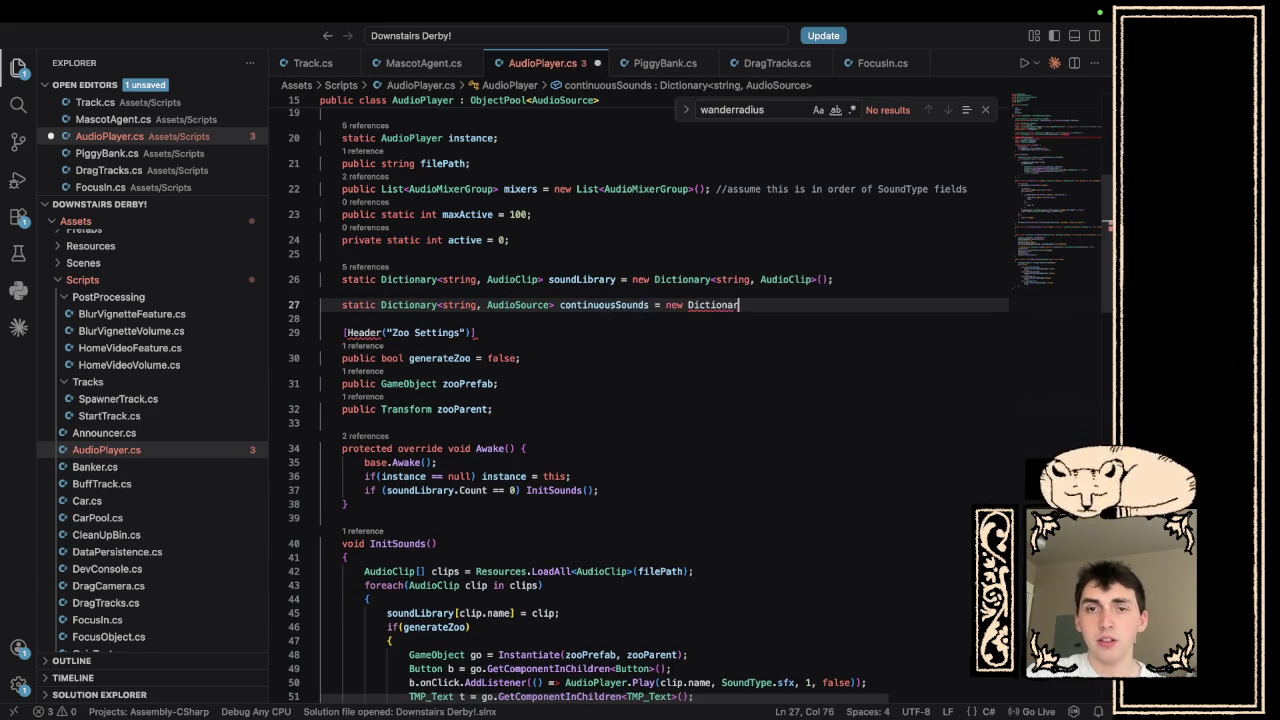
pyautogui.write('<string,')
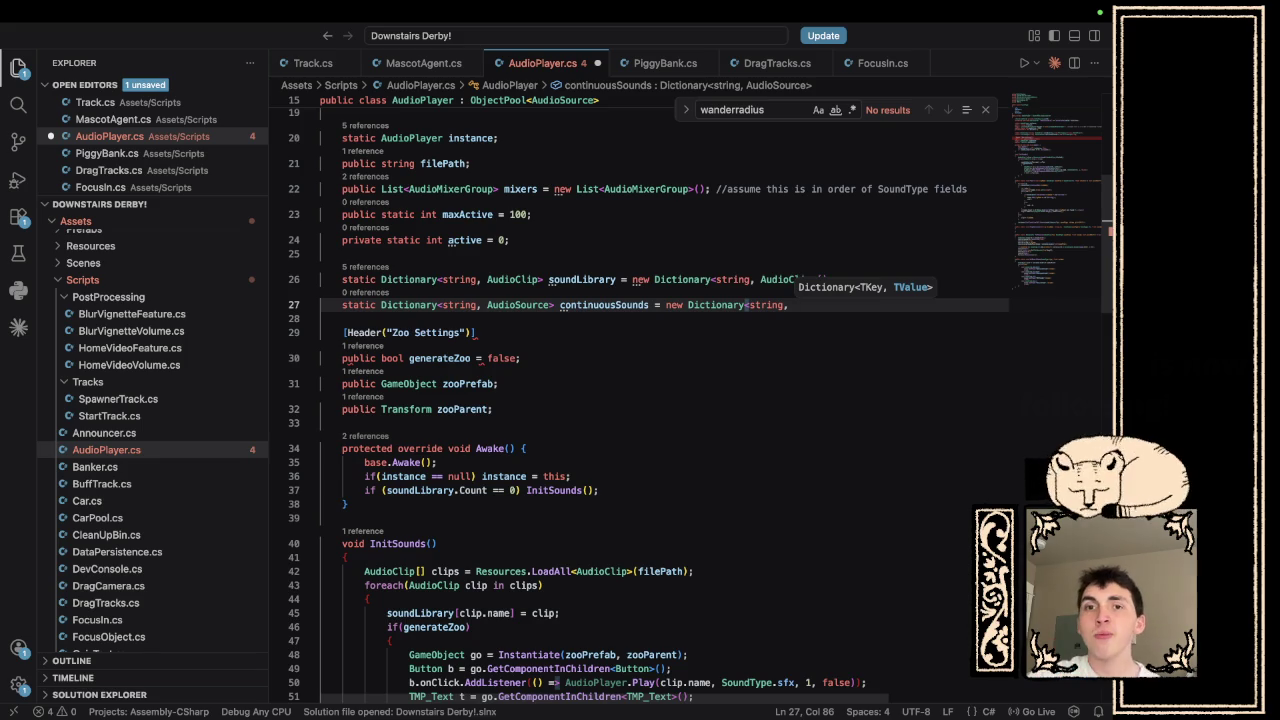
pyautogui.hscroll(2, 864, 420)
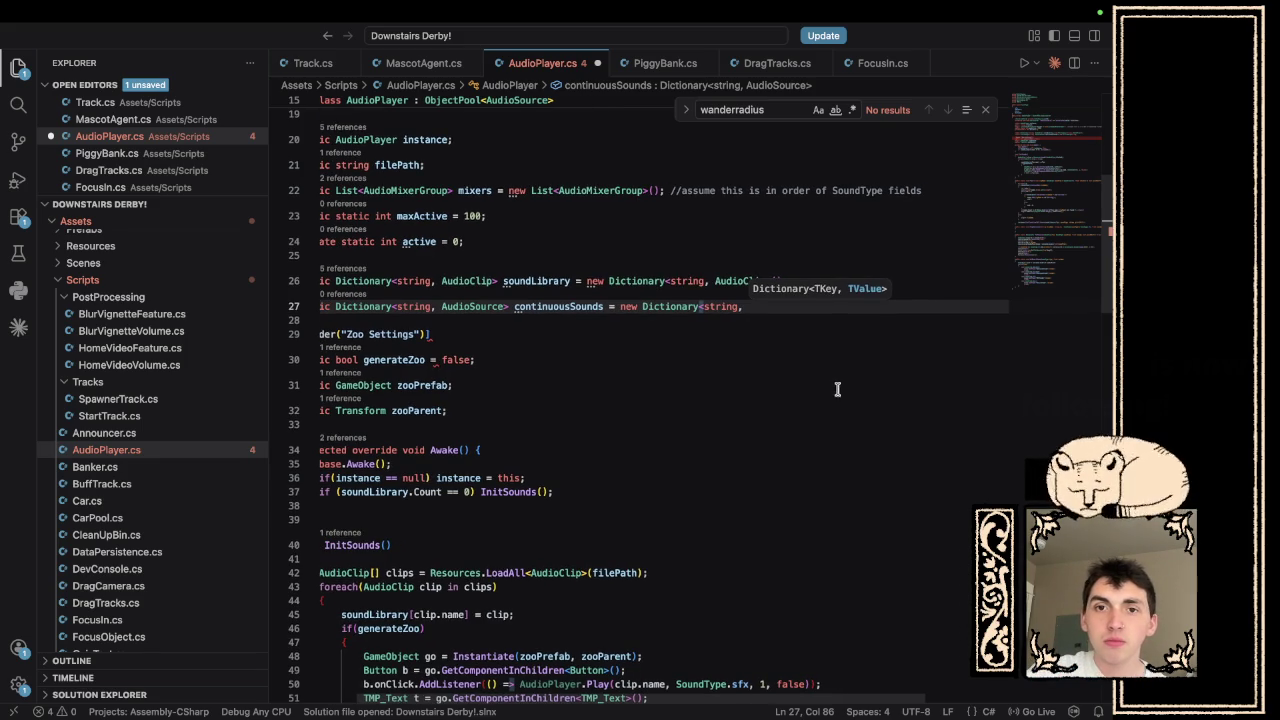
pyautogui.write('Audio')
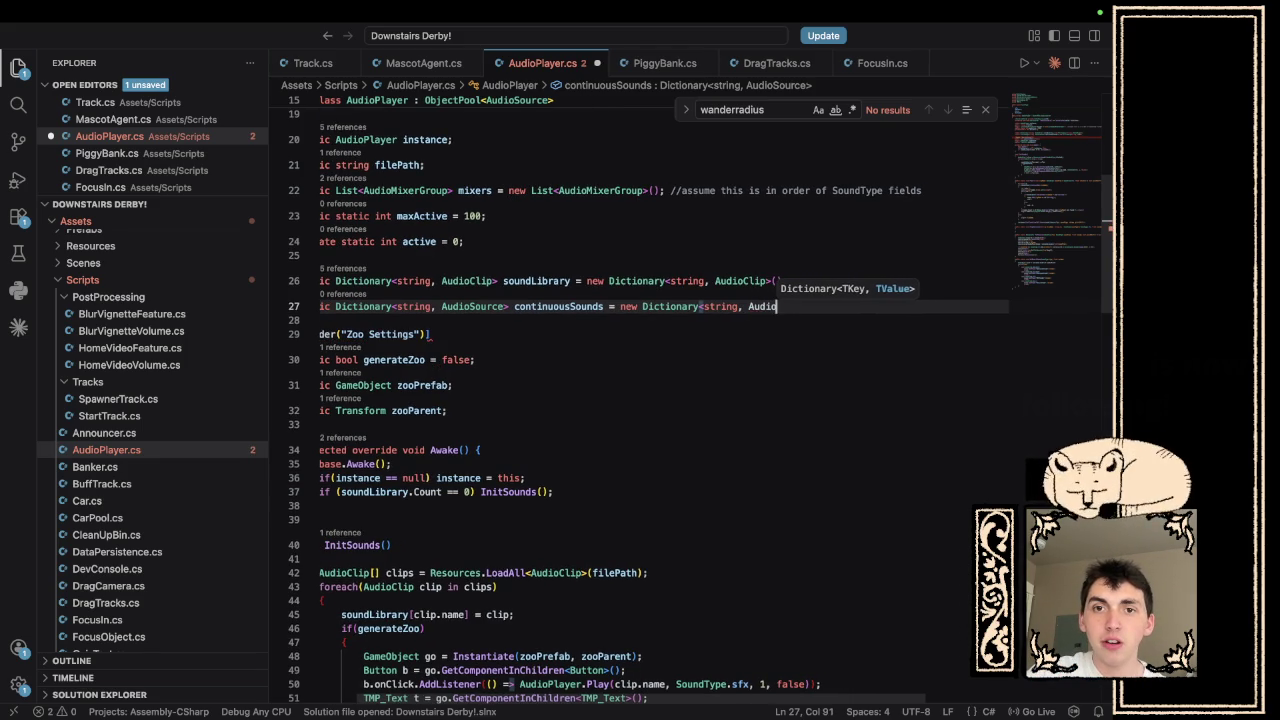
pyautogui.write('Clip>()')
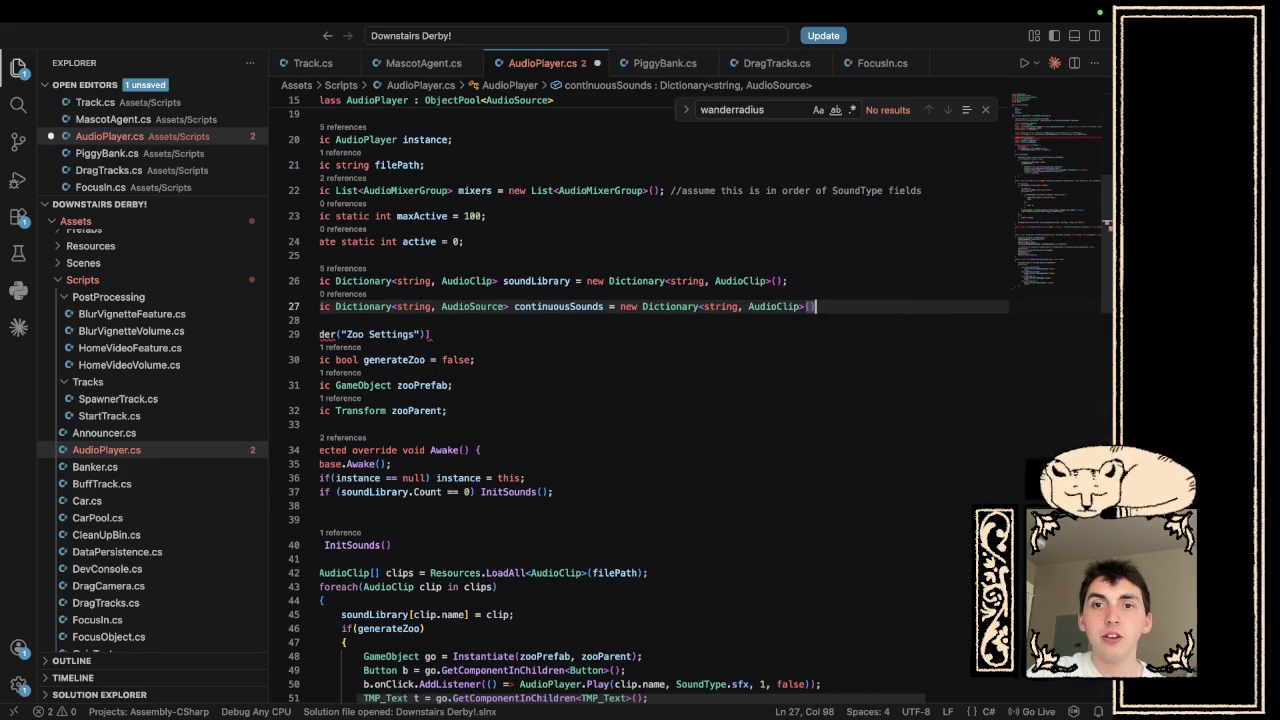
pyautogui.write(';')
pyautogui.scroll(-1, 778, 271)
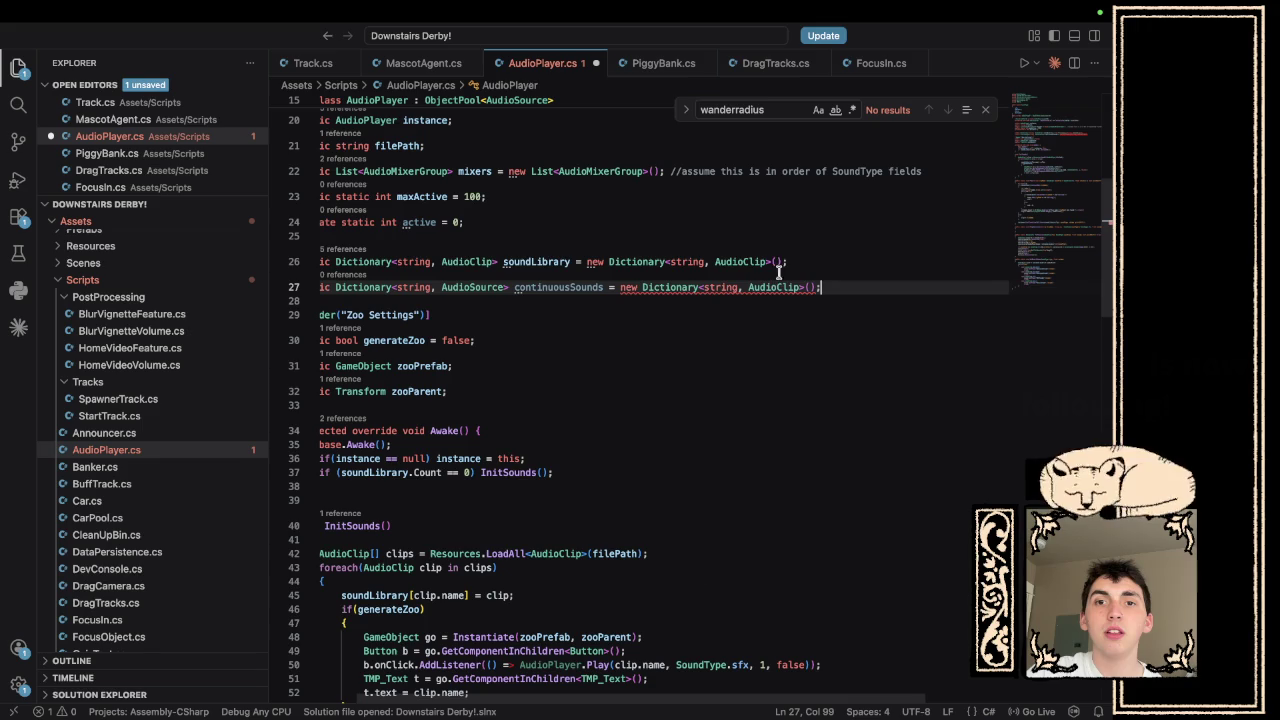
pyautogui.doubleClick(765, 287)
pyautogui.write('AudioS')
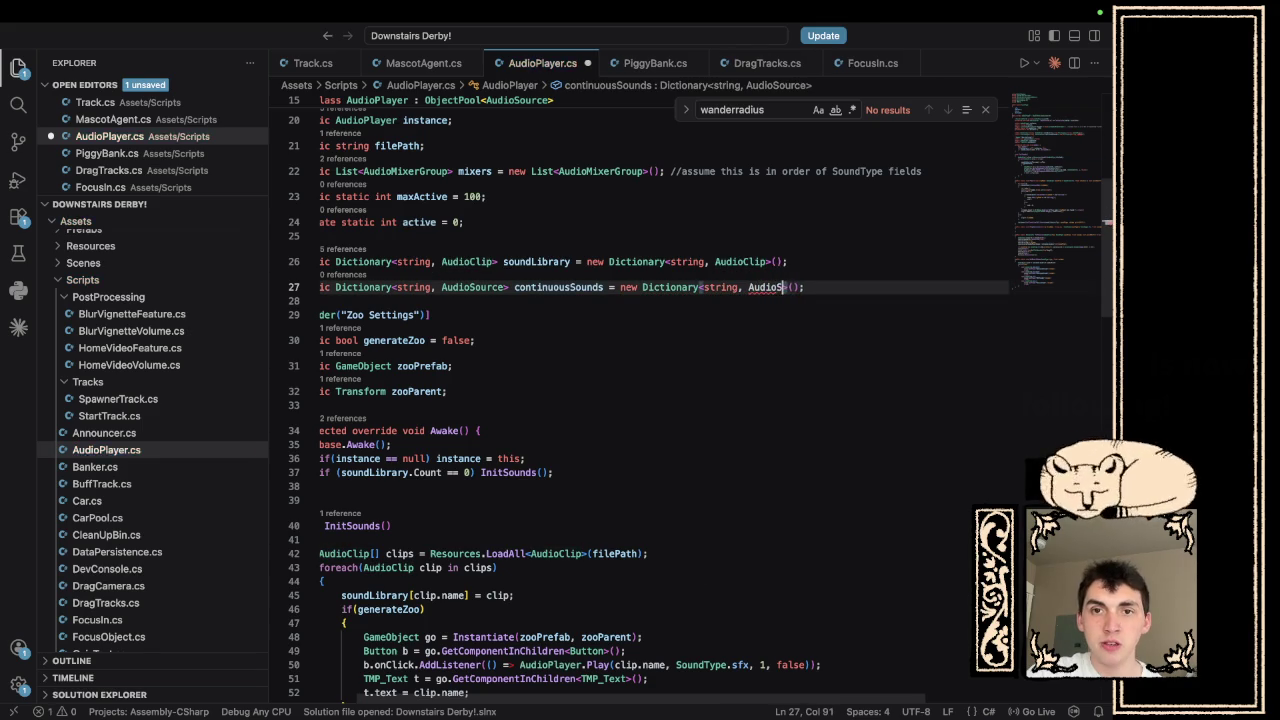
pyautogui.write('ource')
pyautogui.click(791, 329)
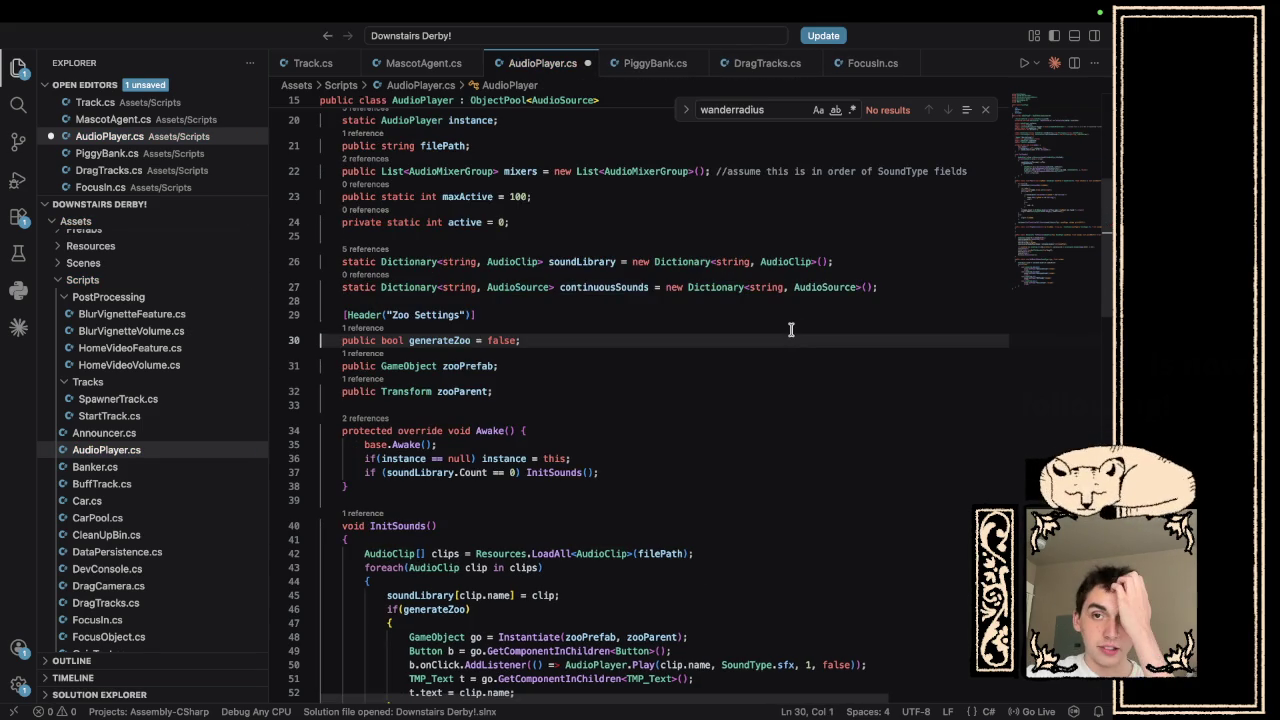
# - Change PlayContinuous's return type from void to string
pyautogui.scroll(-4, 791, 329)
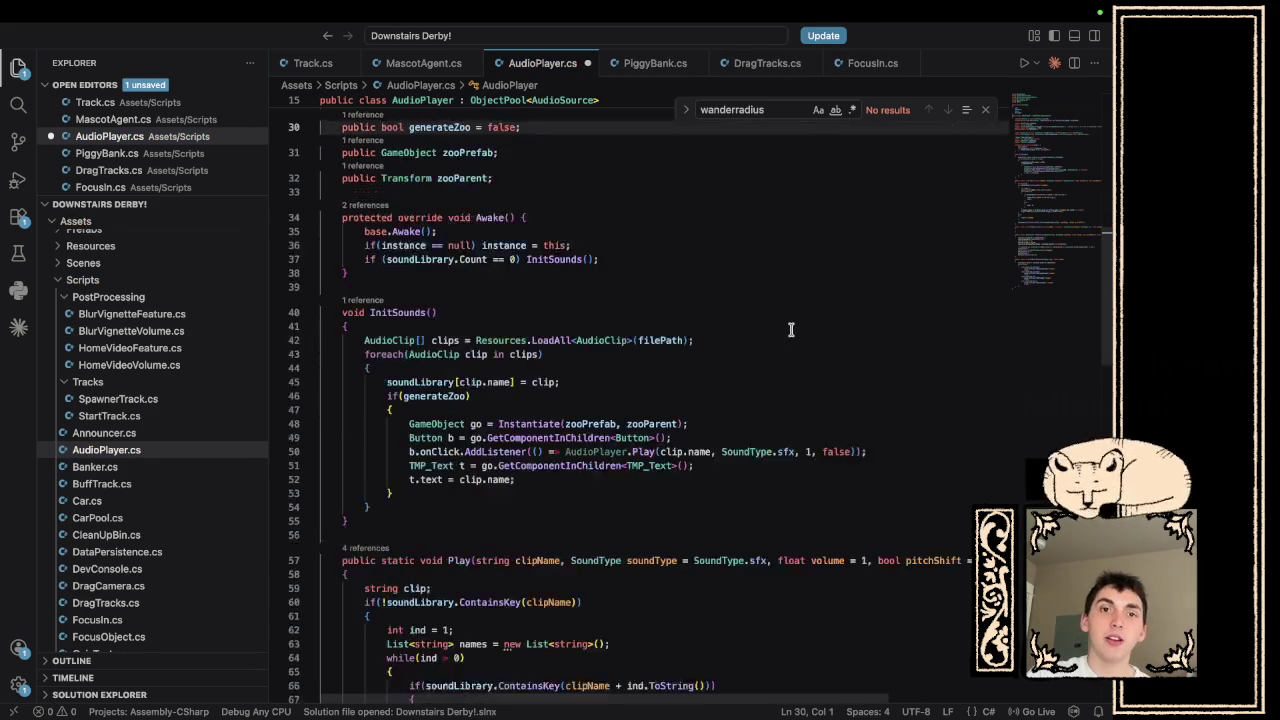
pyautogui.scroll(-9, 791, 329)
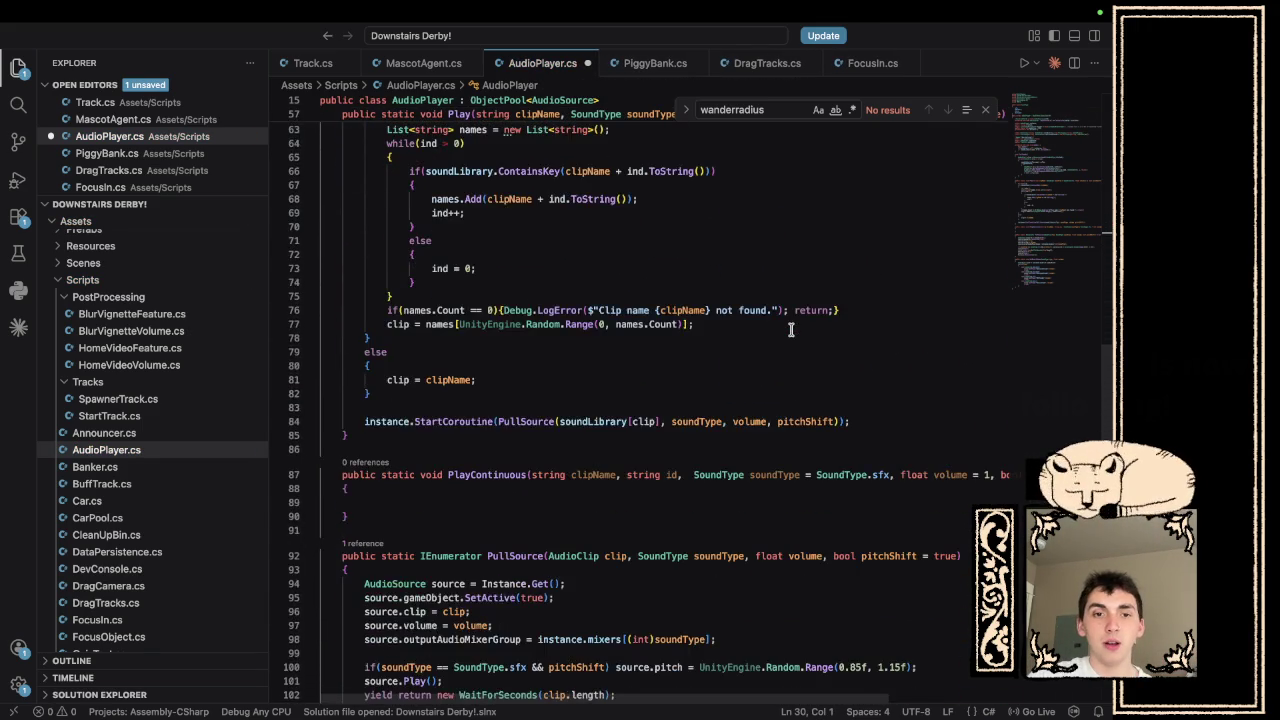
pyautogui.scroll(-2, 791, 329)
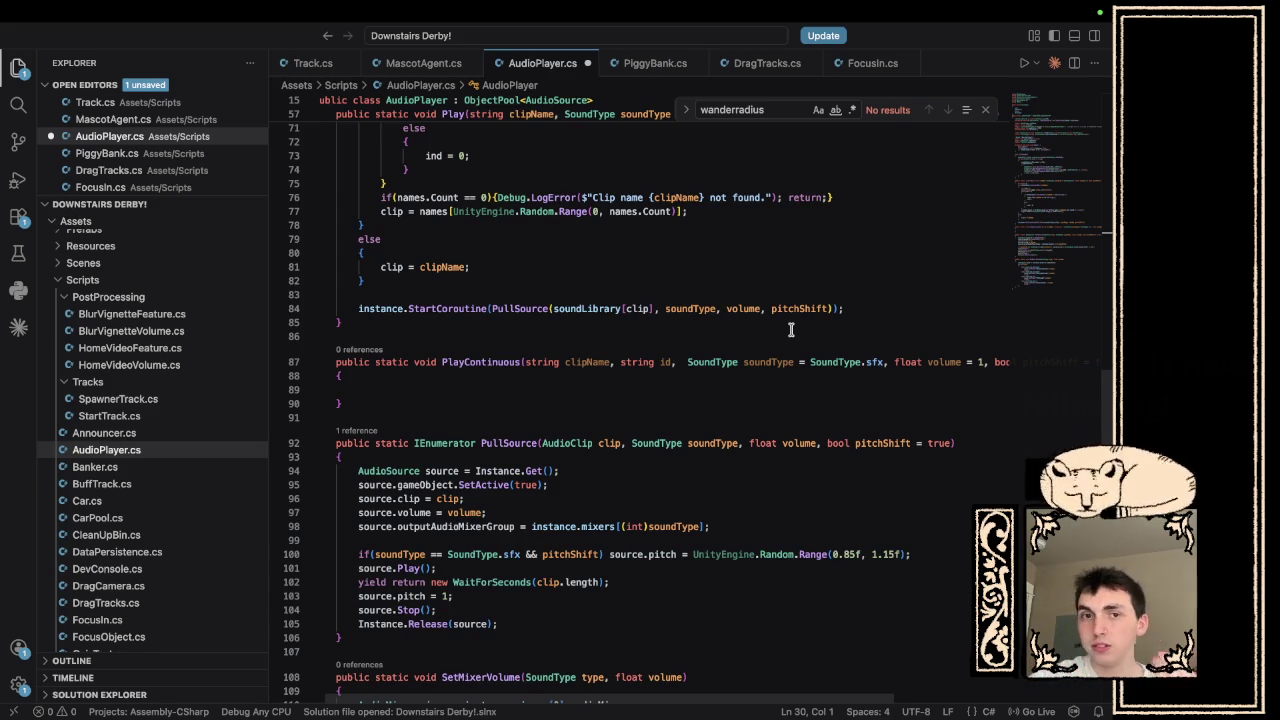
pyautogui.scroll(2, 724, 494)
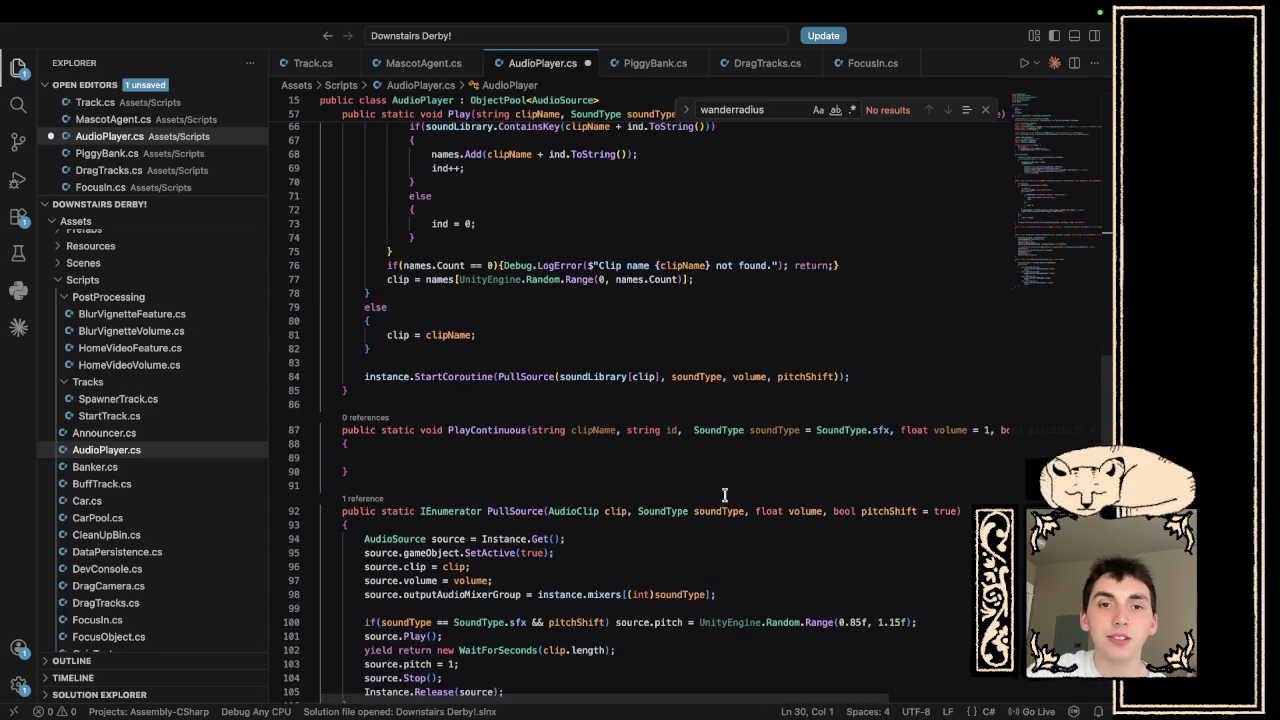
pyautogui.doubleClick(430, 430)
pyautogui.write('stri')
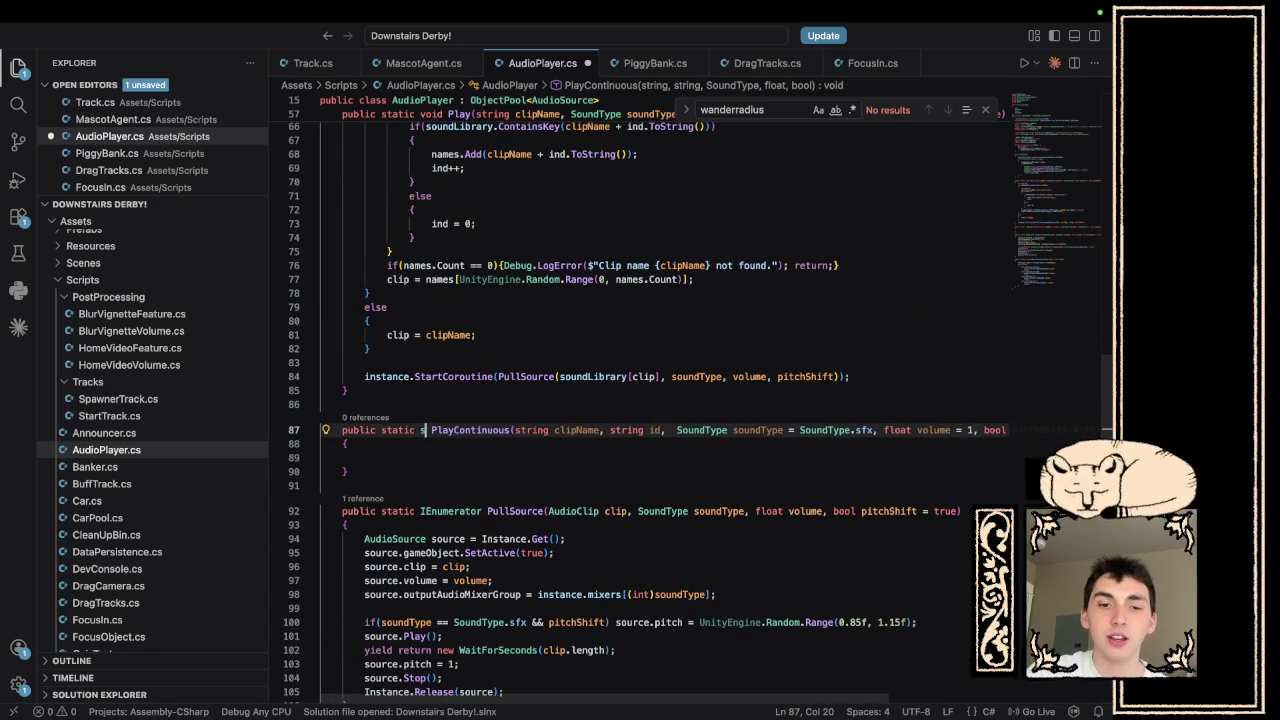
pyautogui.write('ng')
# - Write 'return id + continuousSounds.GetLength(0);' in the PlayContinuous body
pyautogui.click(524, 457)
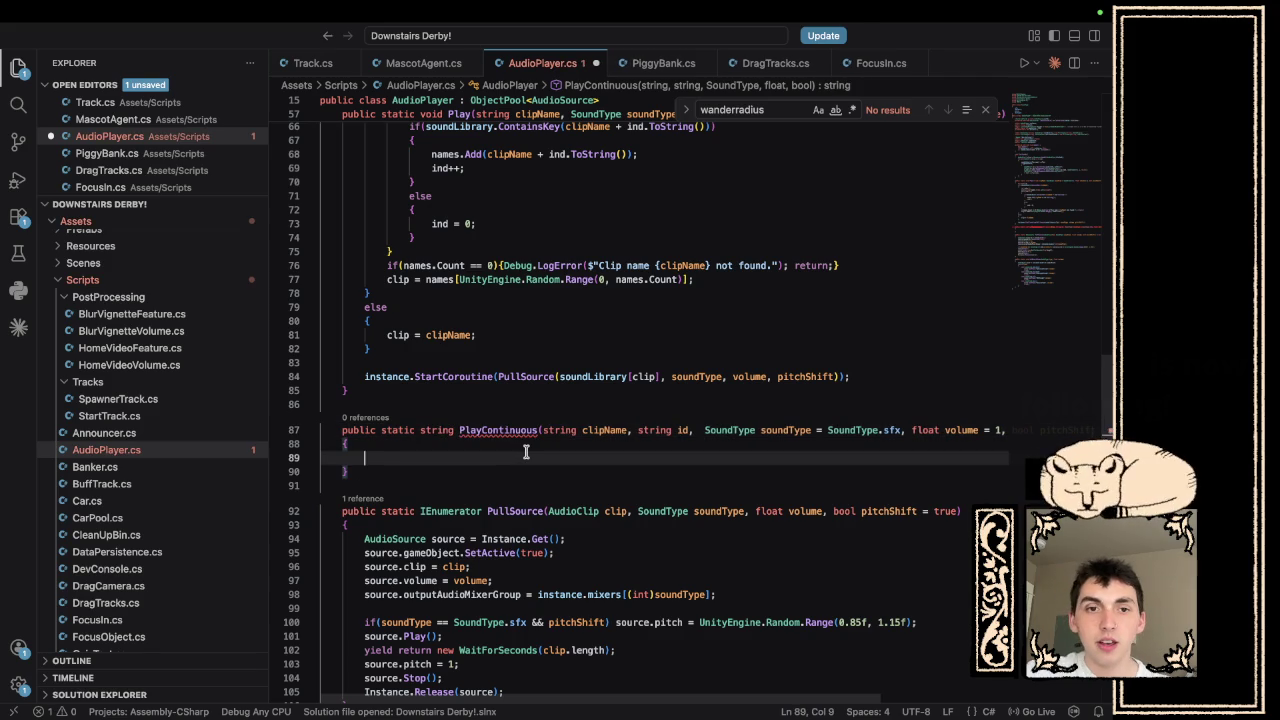
pyautogui.write('return id +')
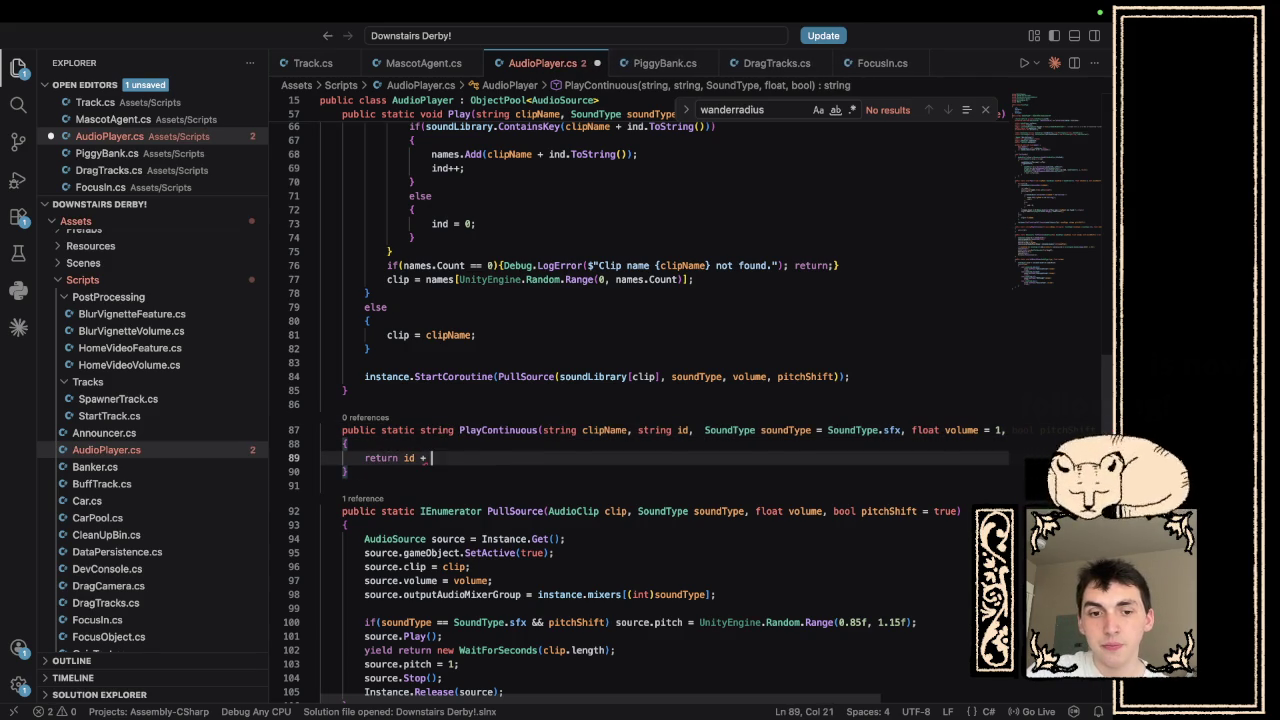
pyautogui.write('dictionary')
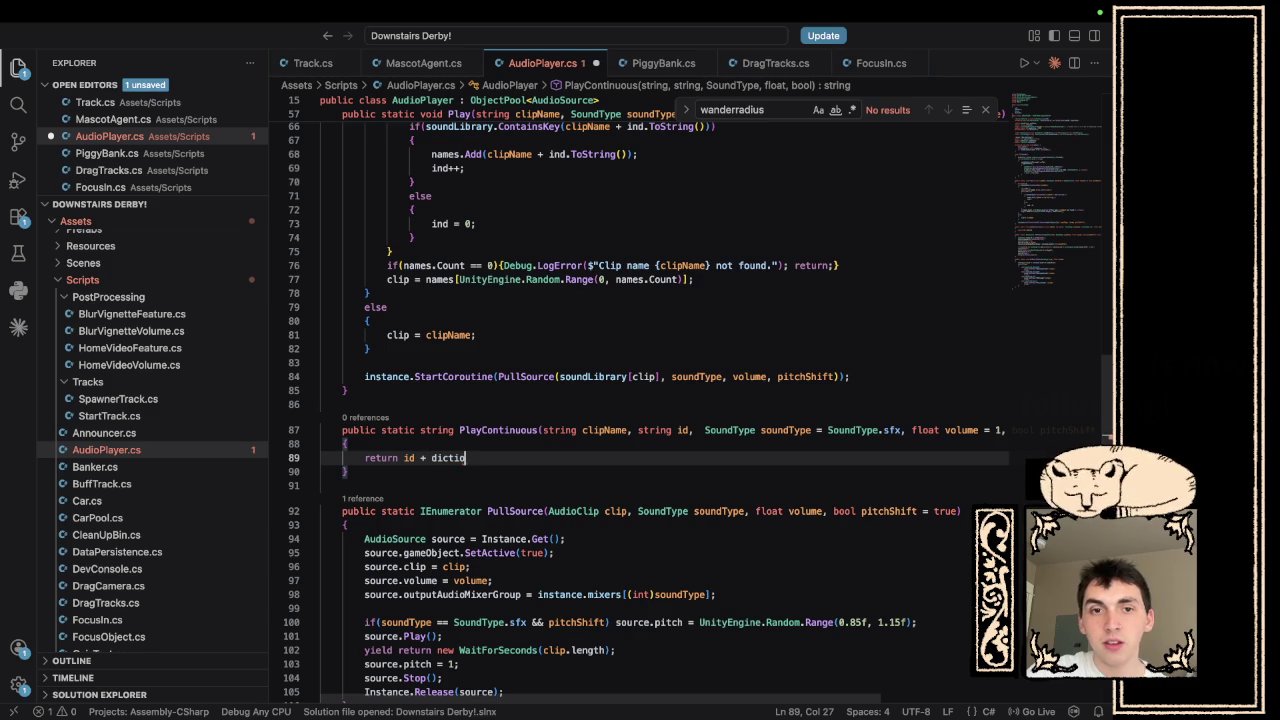
pyautogui.press('BackSpace')
pyautogui.press('BackSpace')
pyautogui.press('BackSpace')
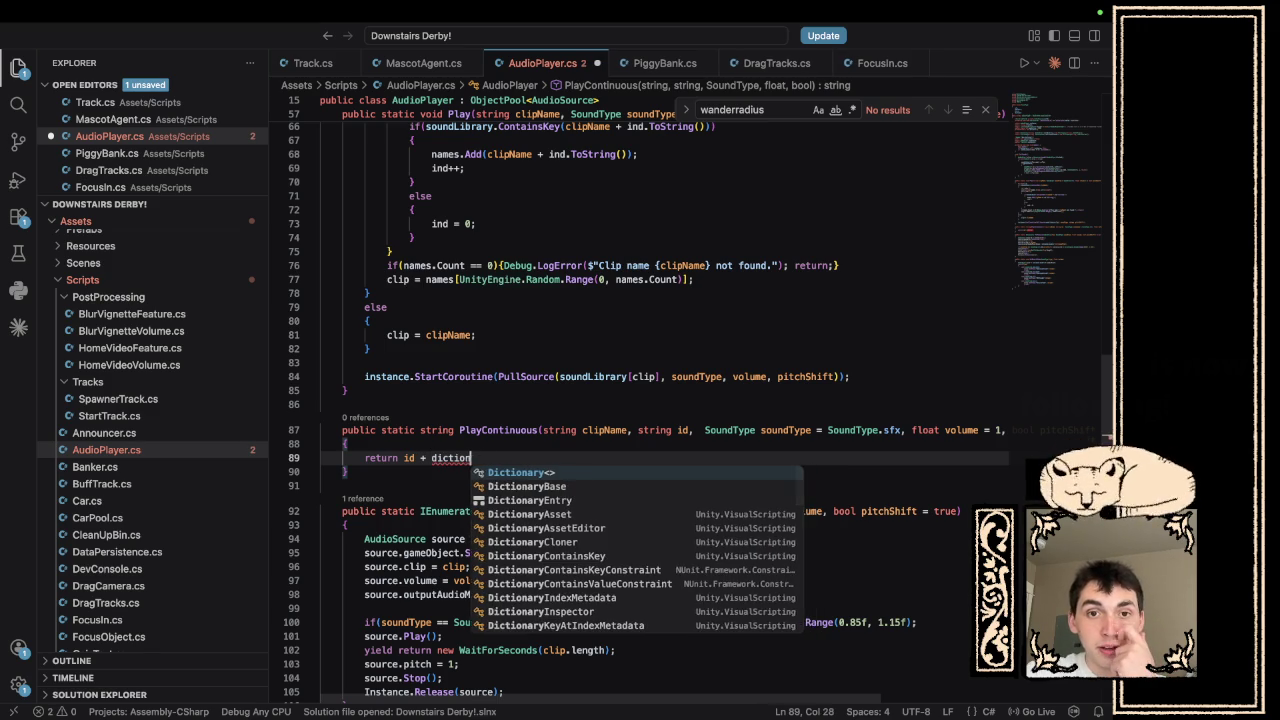
pyautogui.scroll(12, 660, 400)
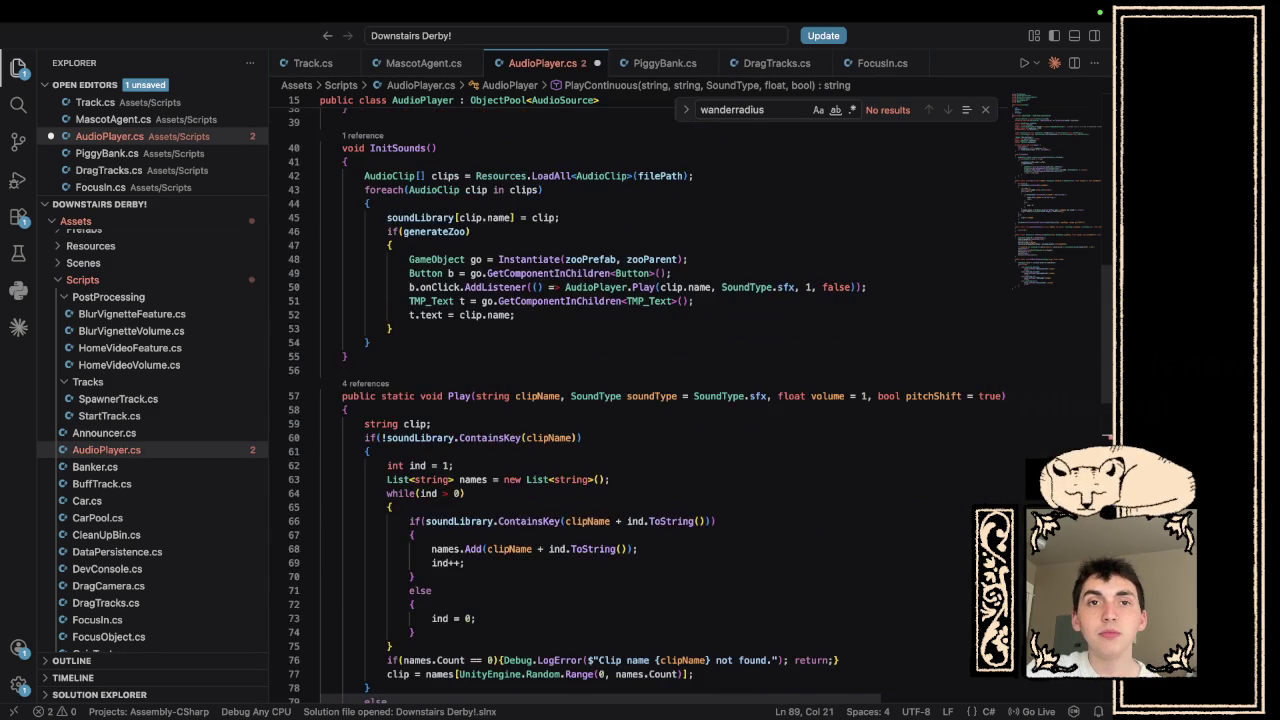
pyautogui.scroll(-11, 660, 400)
pyautogui.write('c')
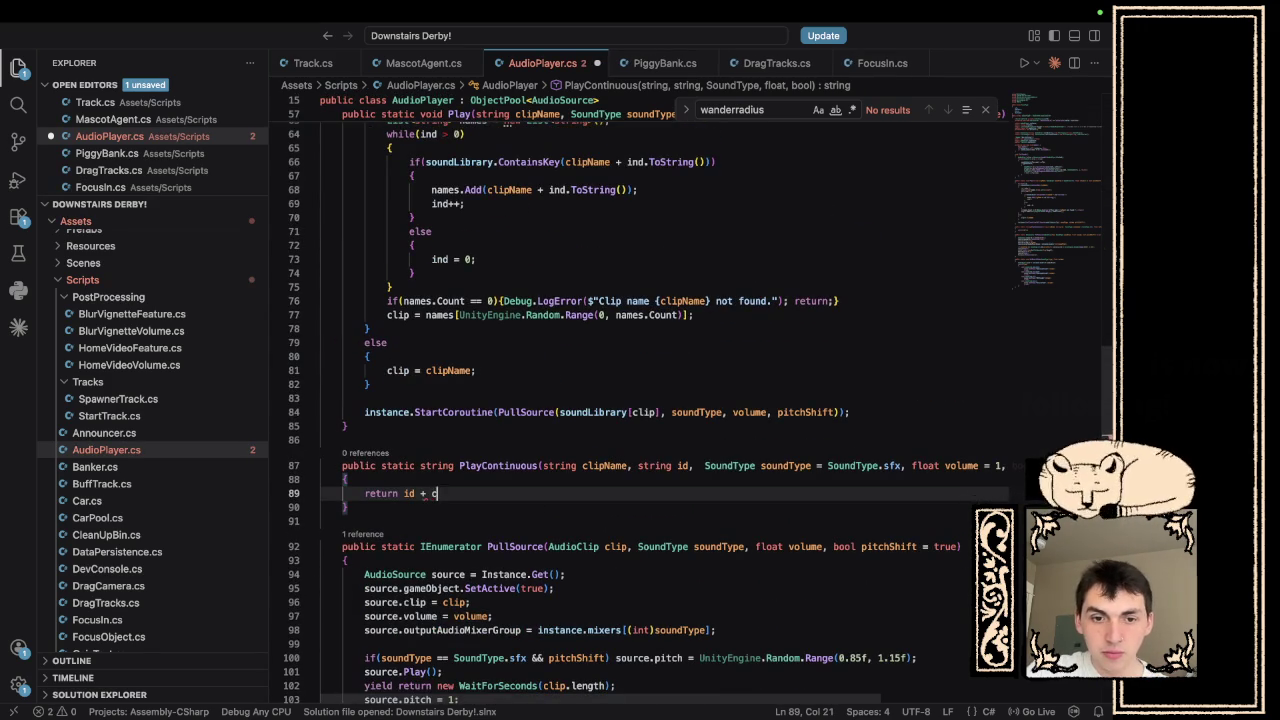
pyautogui.write('ontinue')
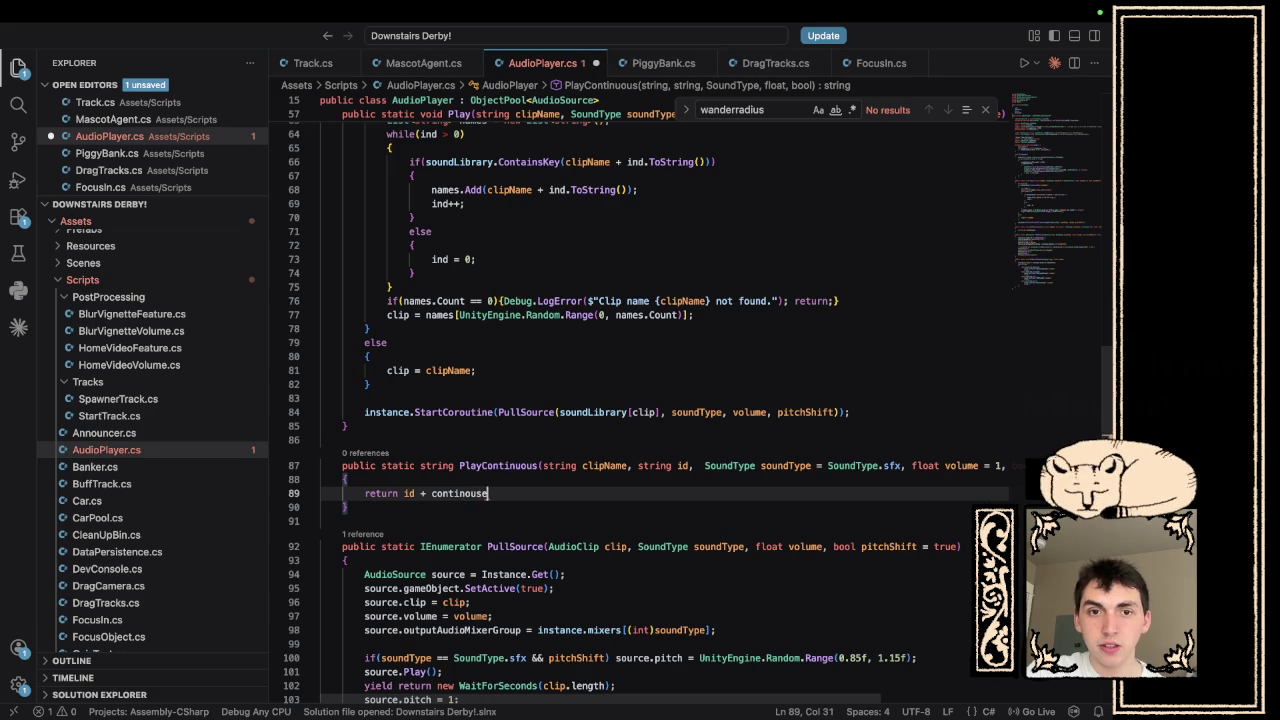
pyautogui.press('BackSpace')
pyautogui.press('BackSpace')
pyautogui.press('BackSpace')
pyautogui.write('n')
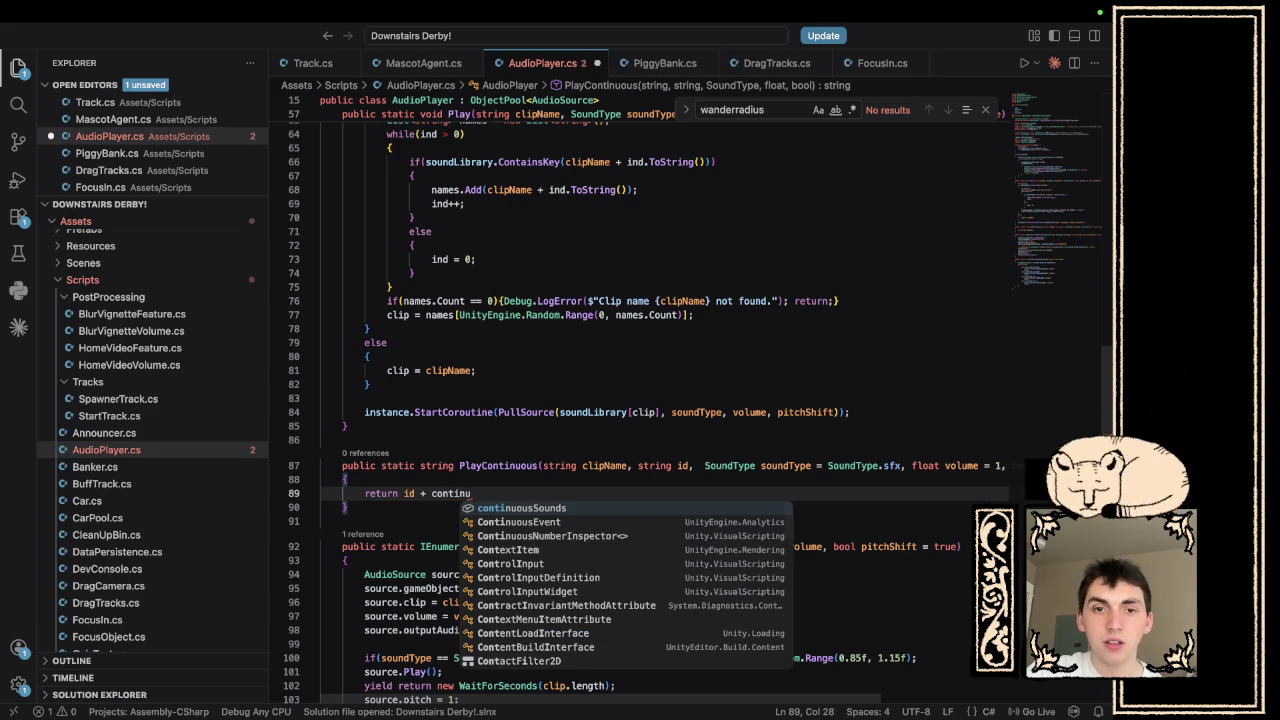
pyautogui.press('Tab')
pyautogui.write('.c')
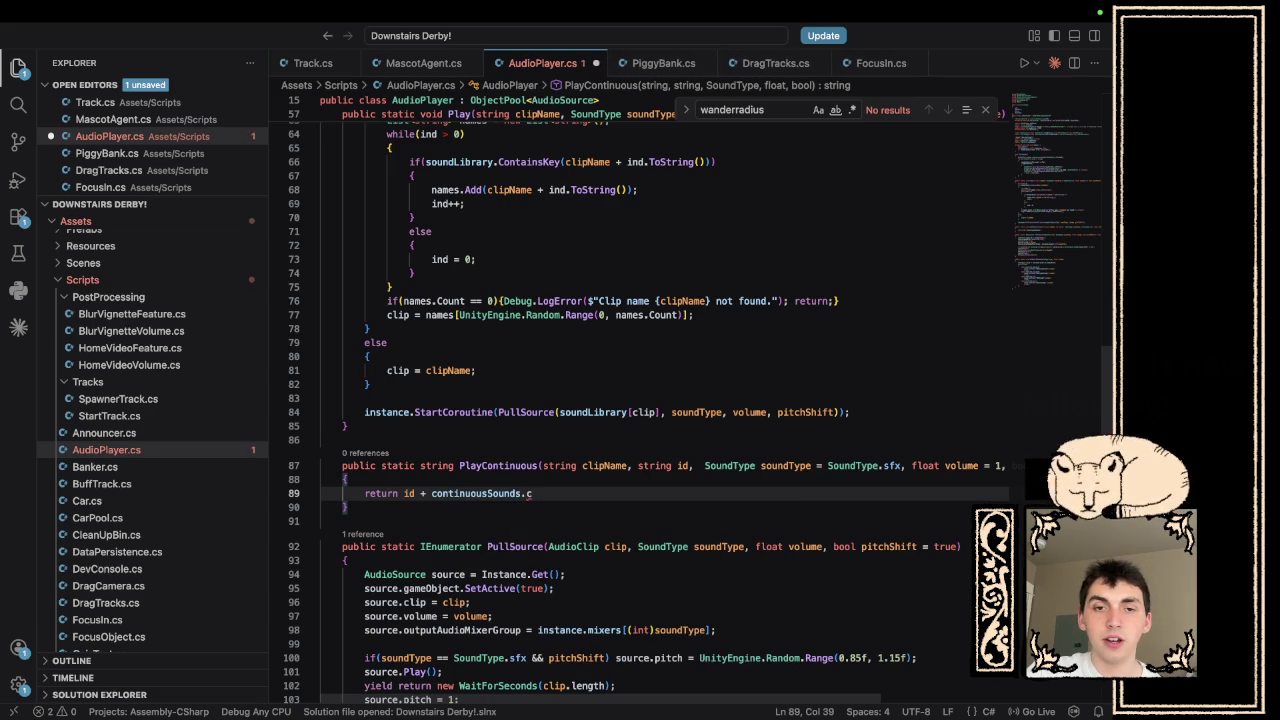
pyautogui.press('BackSpace')
pyautogui.write('GetLeng')
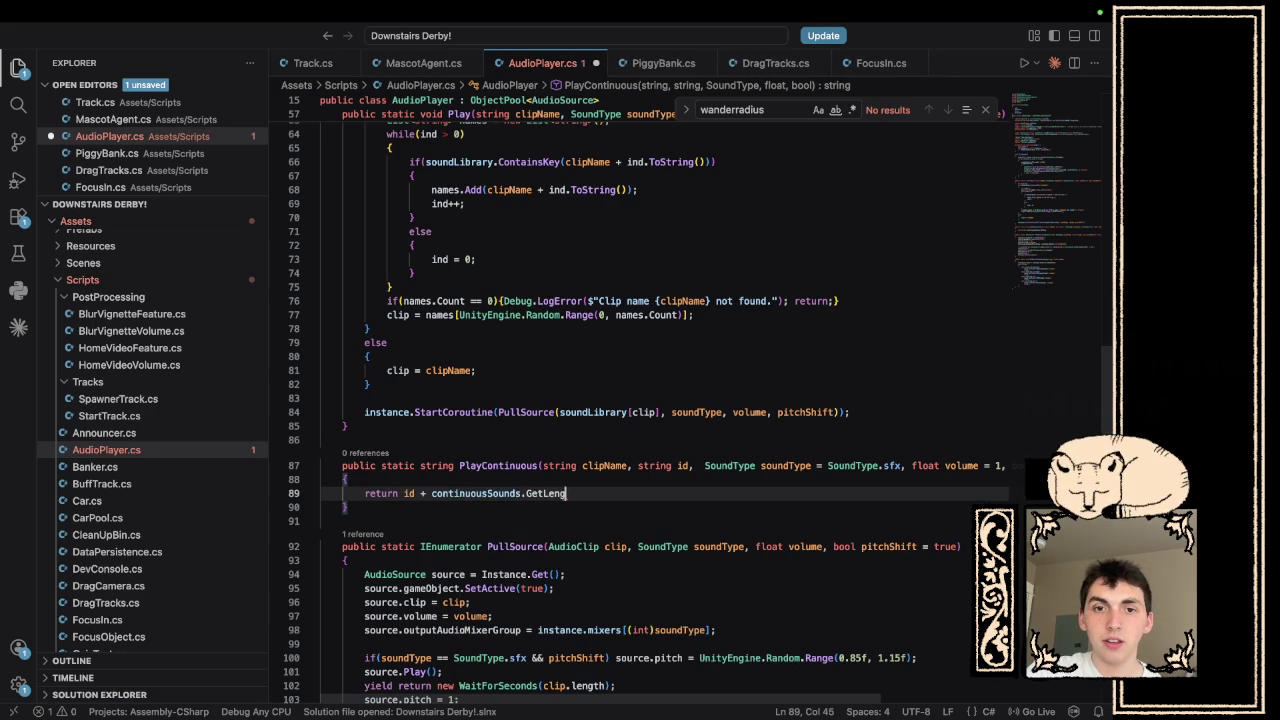
pyautogui.write('th(0);')
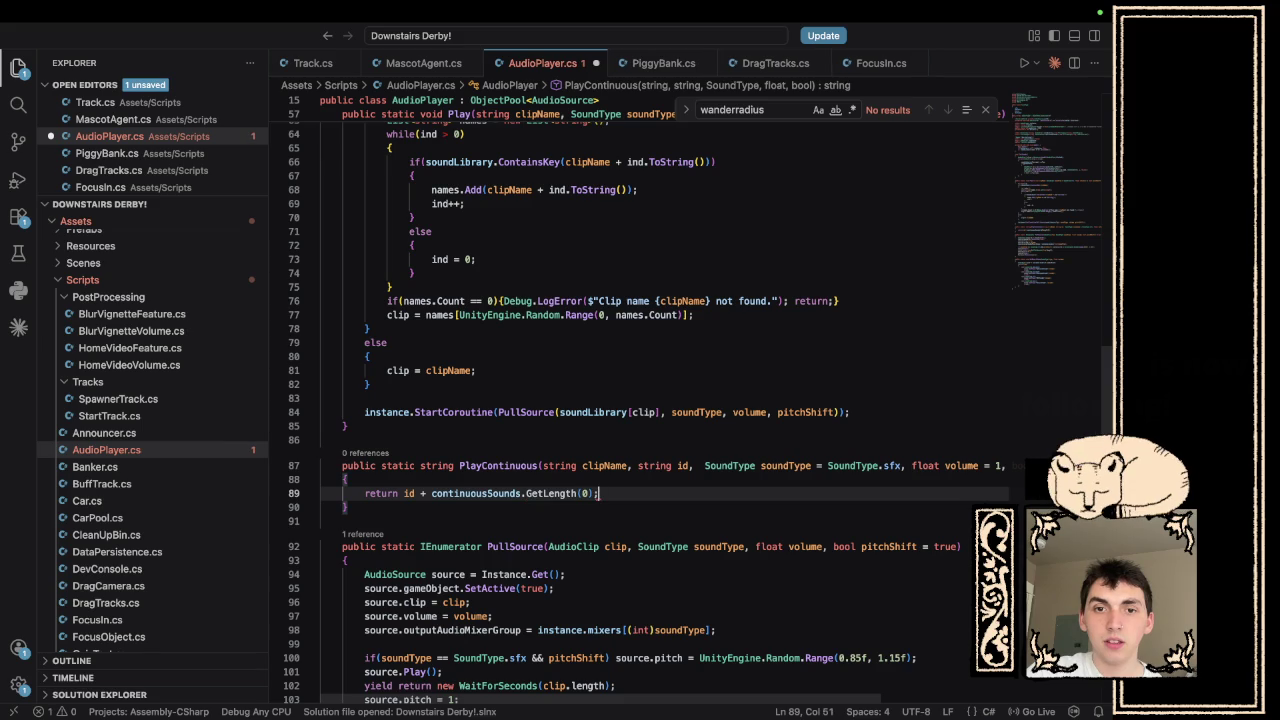
# - Replace the erroring GetLength(0) call with continuousSounds.Count
pyautogui.moveTo(560, 496)
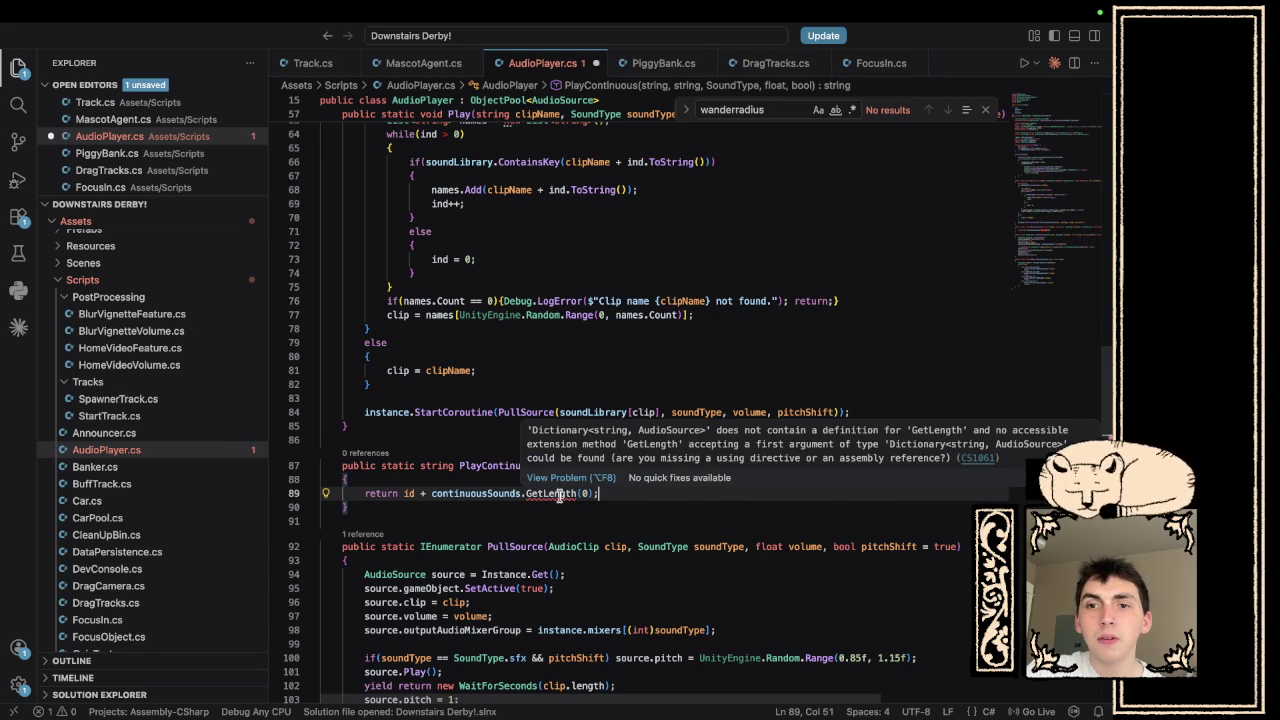
pyautogui.doubleClick(560, 494)
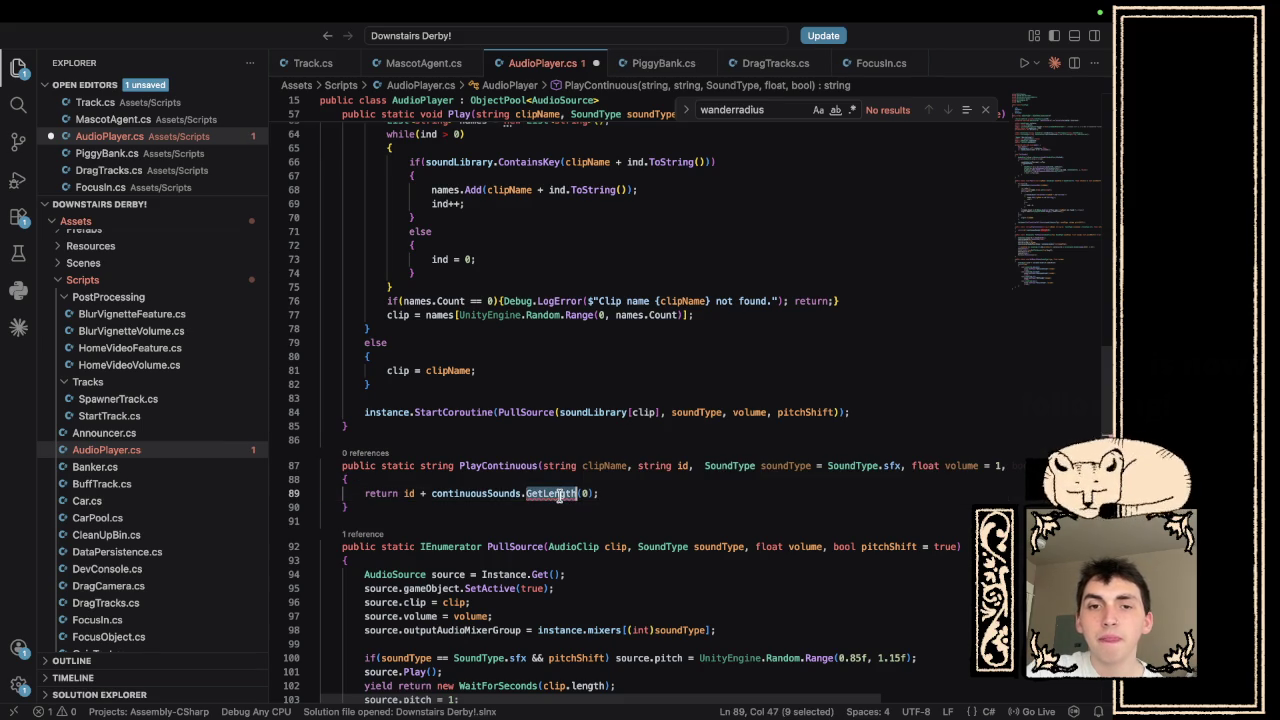
pyautogui.press('Right')
pyautogui.press('Right')
pyautogui.press('Right')
pyautogui.press('BackSpace')
pyautogui.press('BackSpace')
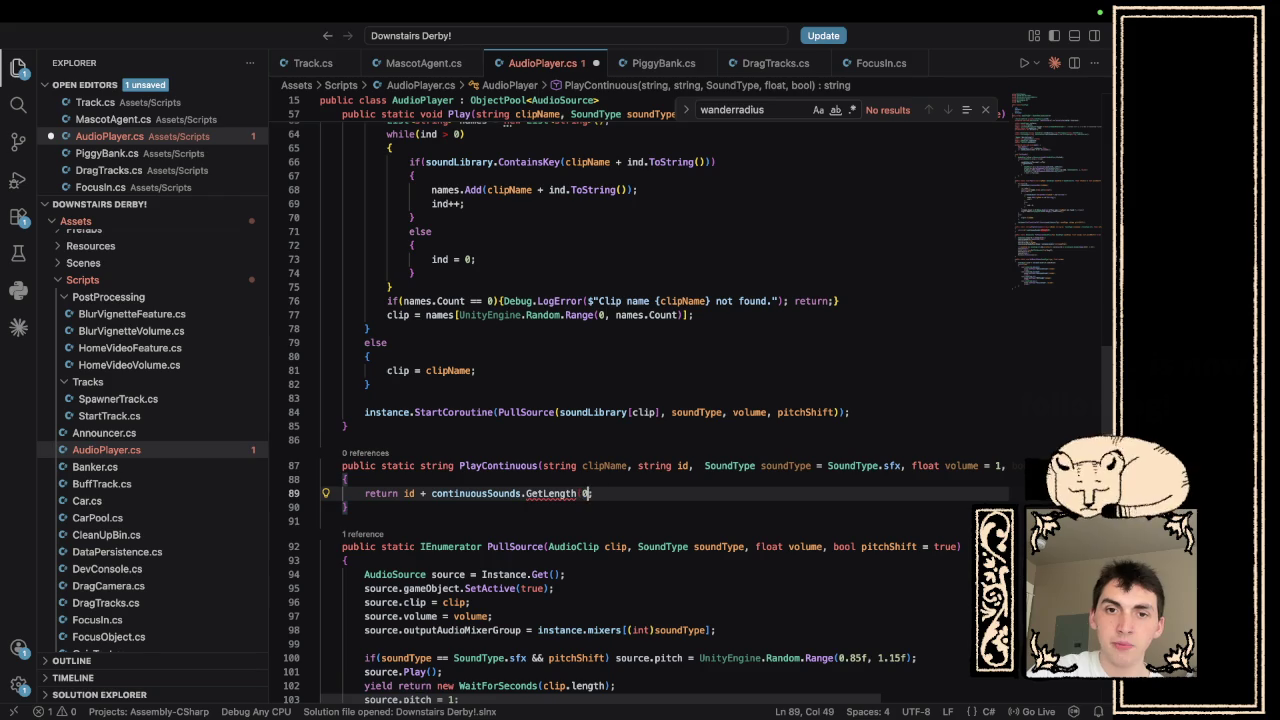
pyautogui.press('BackSpace')
pyautogui.press('BackSpace')
pyautogui.press('BackSpace')
pyautogui.write('C')
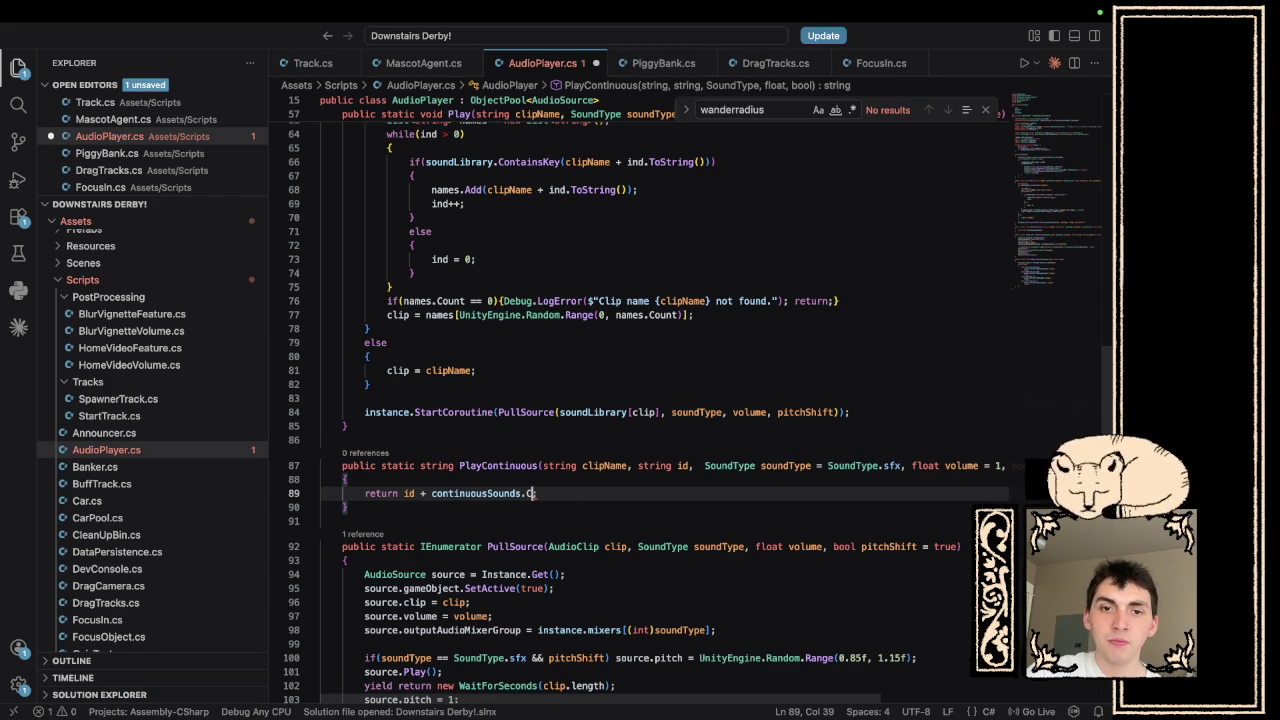
pyautogui.write('ount')
pyautogui.press('Tab')
pyautogui.write(';')
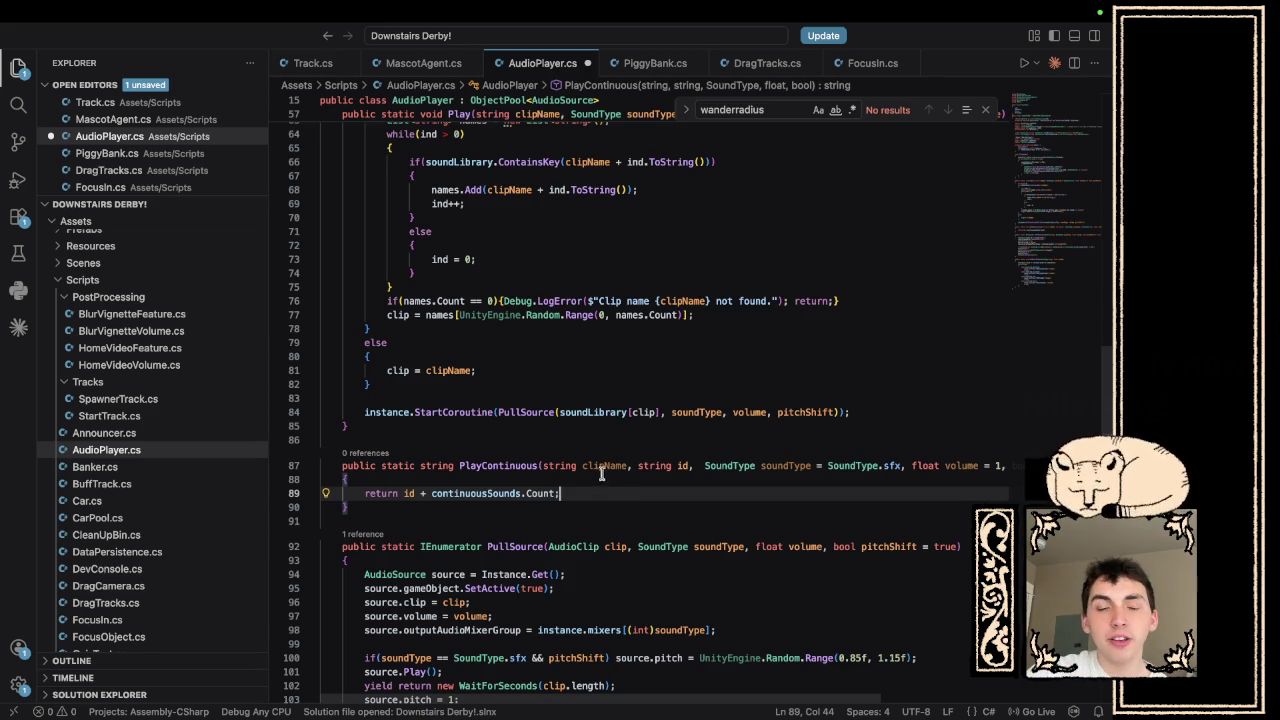
# - Copy Play's clip-lookup and coroutine code (lines 59–84) to the top of PlayContinuous
pyautogui.click(576, 430)
pyautogui.click(848, 413)
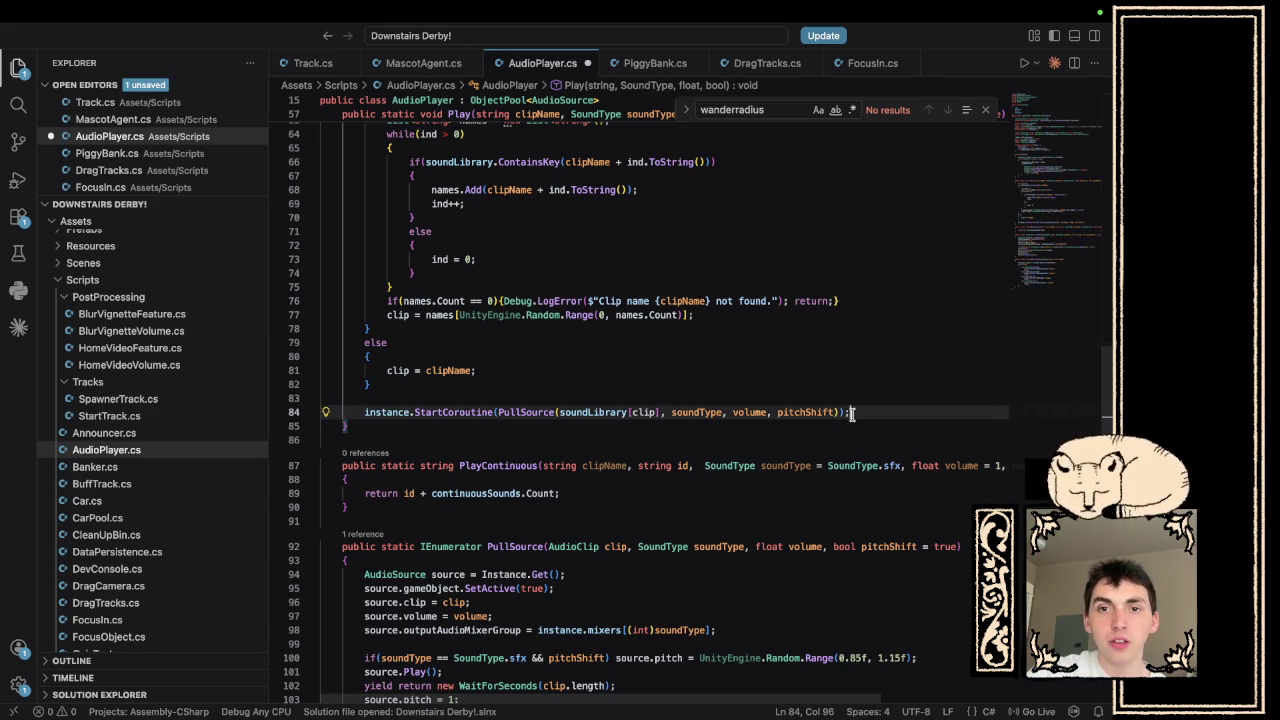
pyautogui.scroll(5, 848, 413)
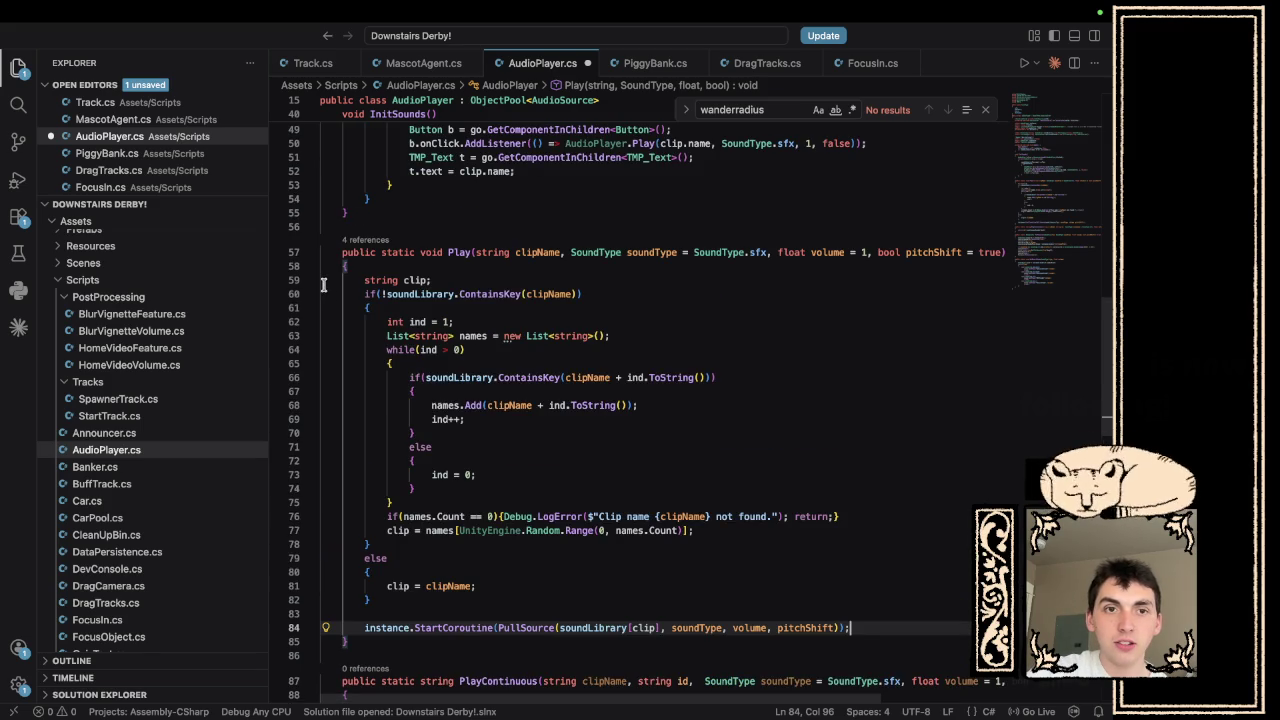
pyautogui.keyDown('shift'); pyautogui.click(327, 280); pyautogui.keyUp('shift')
pyautogui.scroll(-1, 443, 440)
pyautogui.scroll(-5, 443, 440)
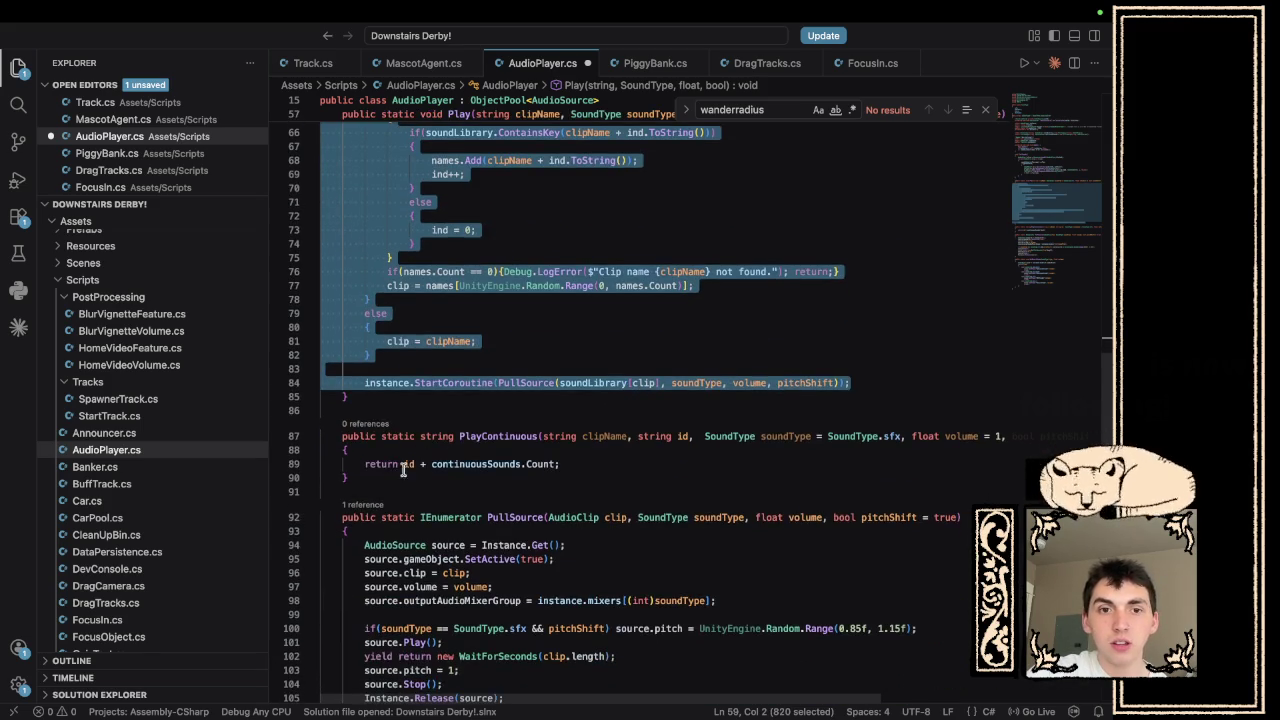
pyautogui.click(408, 462)
pyautogui.click(374, 449)
pyautogui.press('Return')
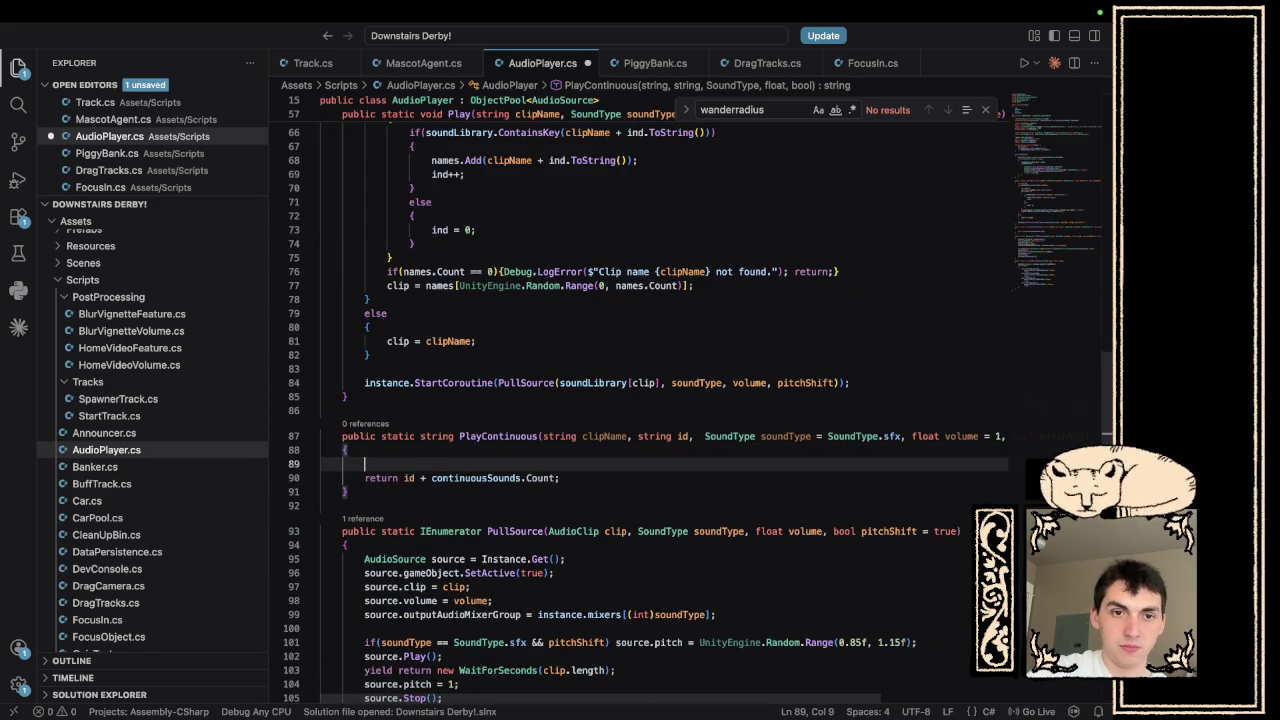
pyautogui.write('string clip;         if(!soundLibrary.ContainsKey(clipName))         {             int ind = 1;             List<string> names = new List<string>();             while(ind > 0)             {                 if(soundLibrary.ContainsKey(clipName + ind.ToString()))                 {                     names.Add(clipName + ind.ToString());                     ind++;                 }                 else                 {                     ind = 0;                 }             }             if(names.Count == 0){Debug.LogError($"Clip name {clipName} not found."); return;}             clip = names[UnityEngine.Random.Range(0, names.Count)];         }         else         {             clip = clipName;         }          instance.StartCoroutine(PullSource(soundLibrary[clip], soundType, volume, pitchShift));')
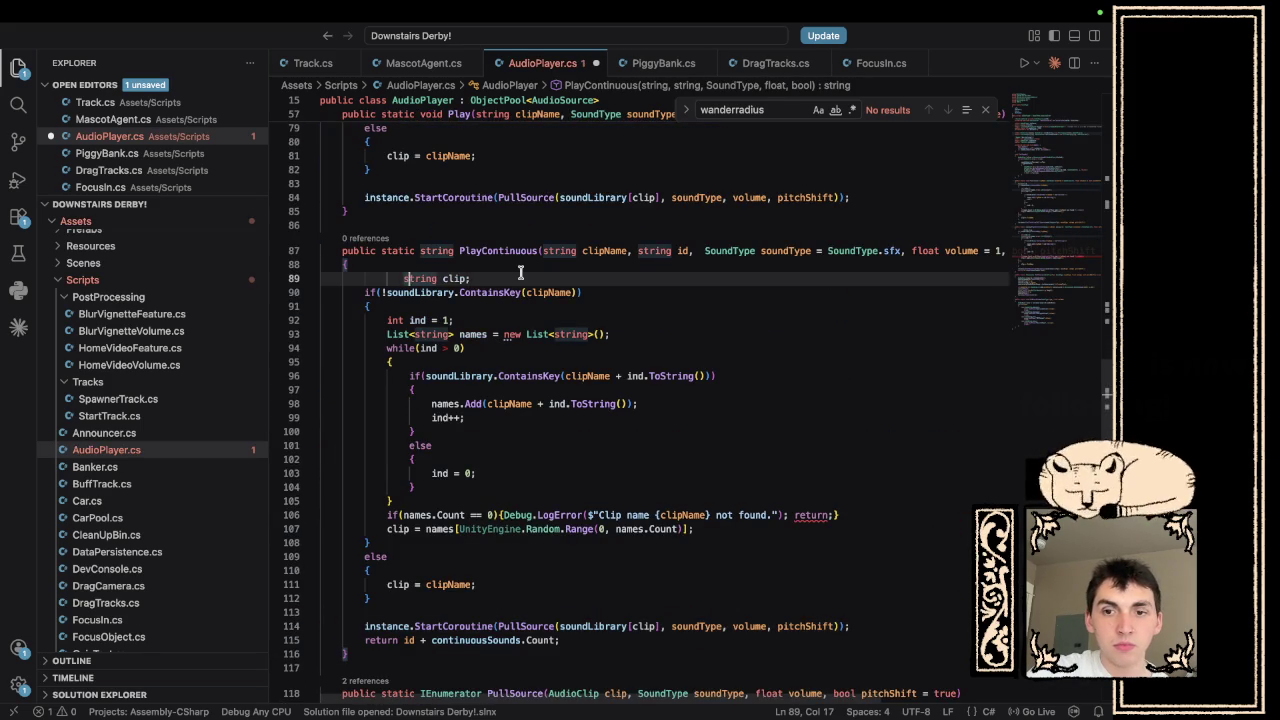
# - Outdent the pasted string clip line and make the not-found case return null
pyautogui.hotkey('shift', 'Tab')
pyautogui.hotkey('shift', 'Tab')
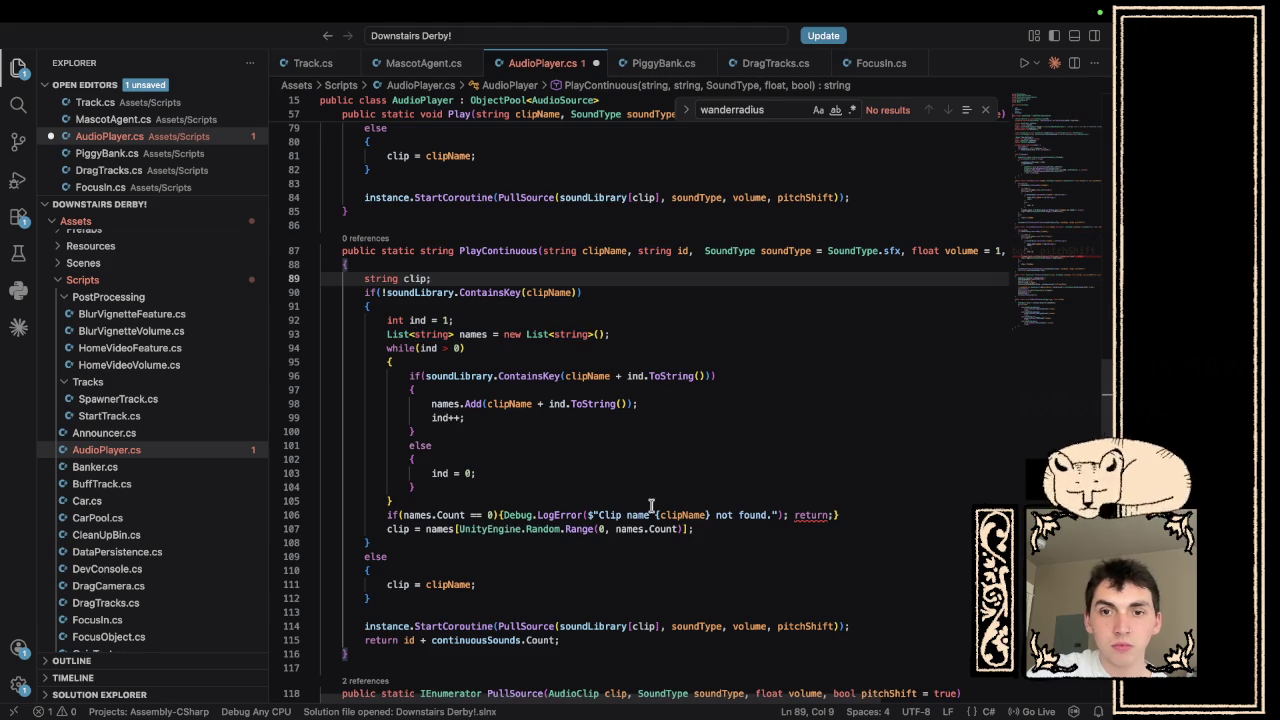
pyautogui.click(829, 515)
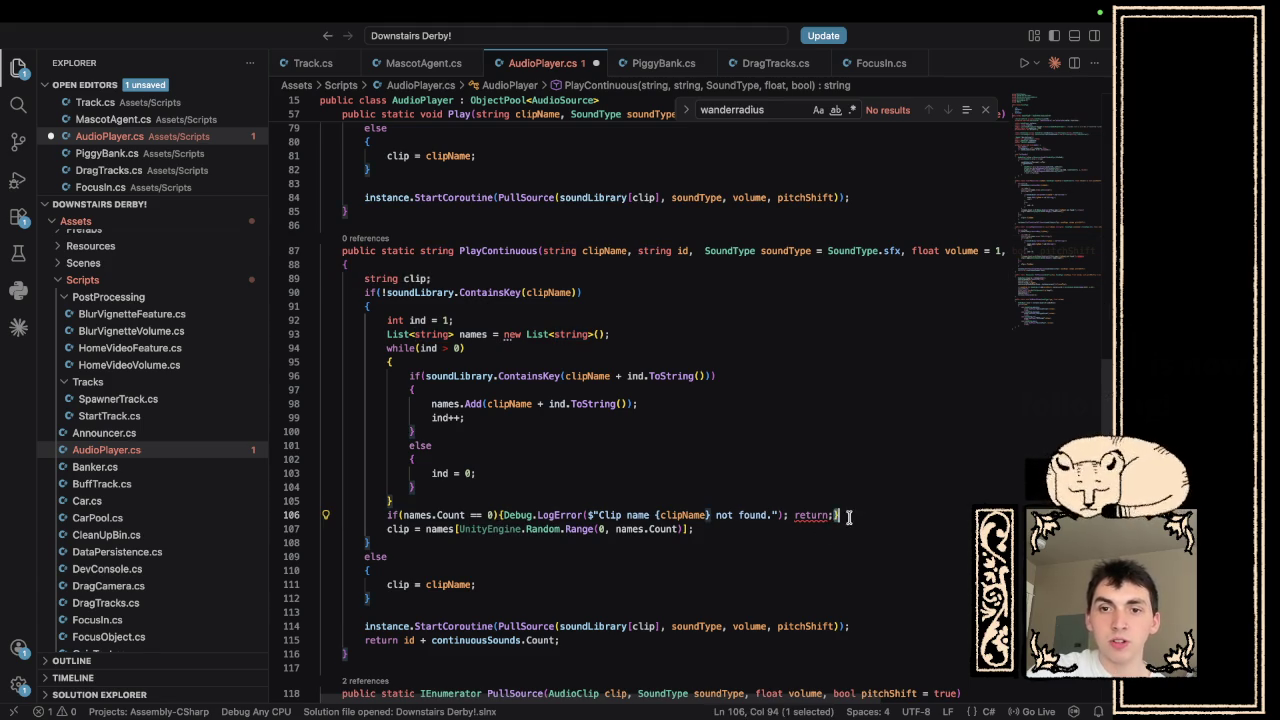
pyautogui.write('null;')
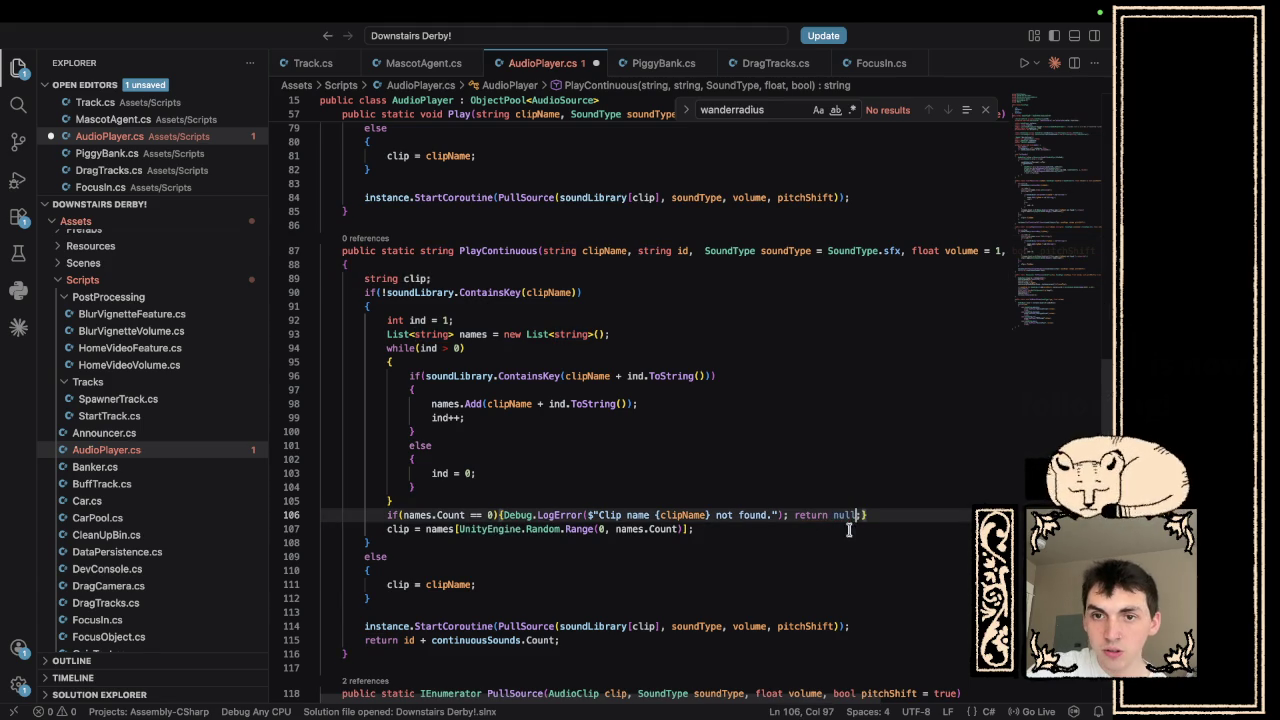
pyautogui.click(871, 569)
pyautogui.scroll(-5, 830, 530)
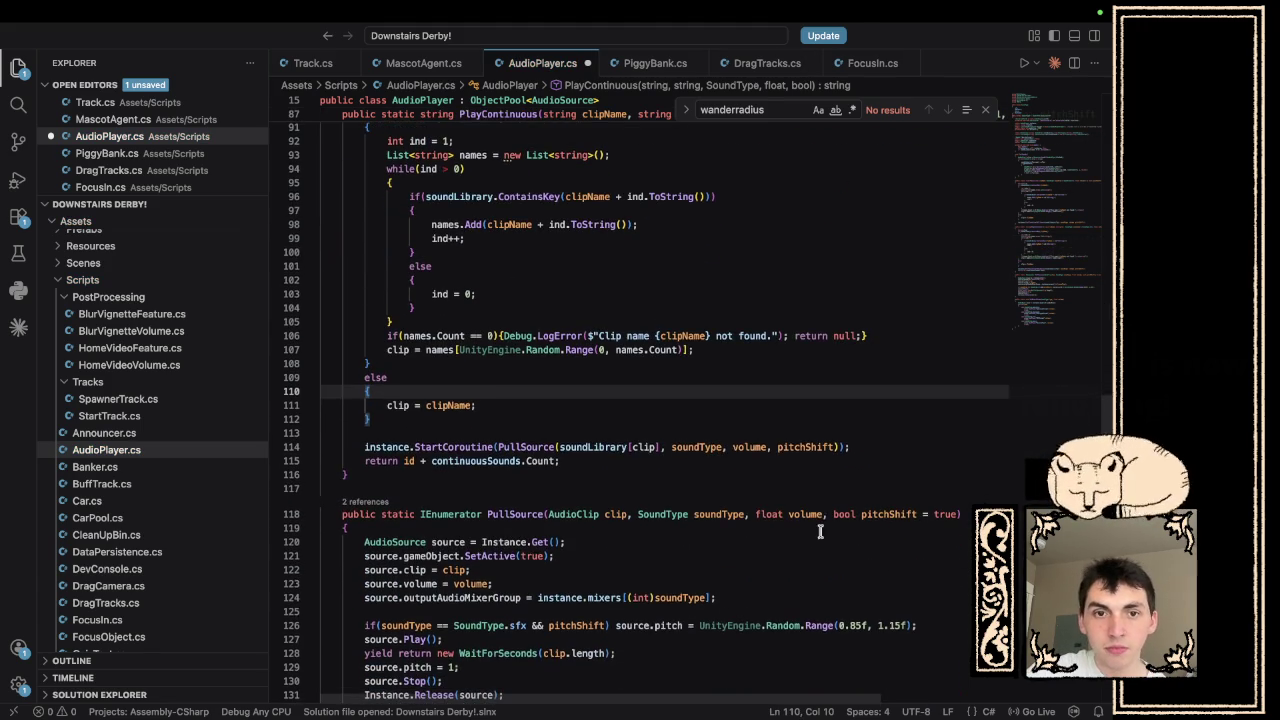
pyautogui.click(772, 424)
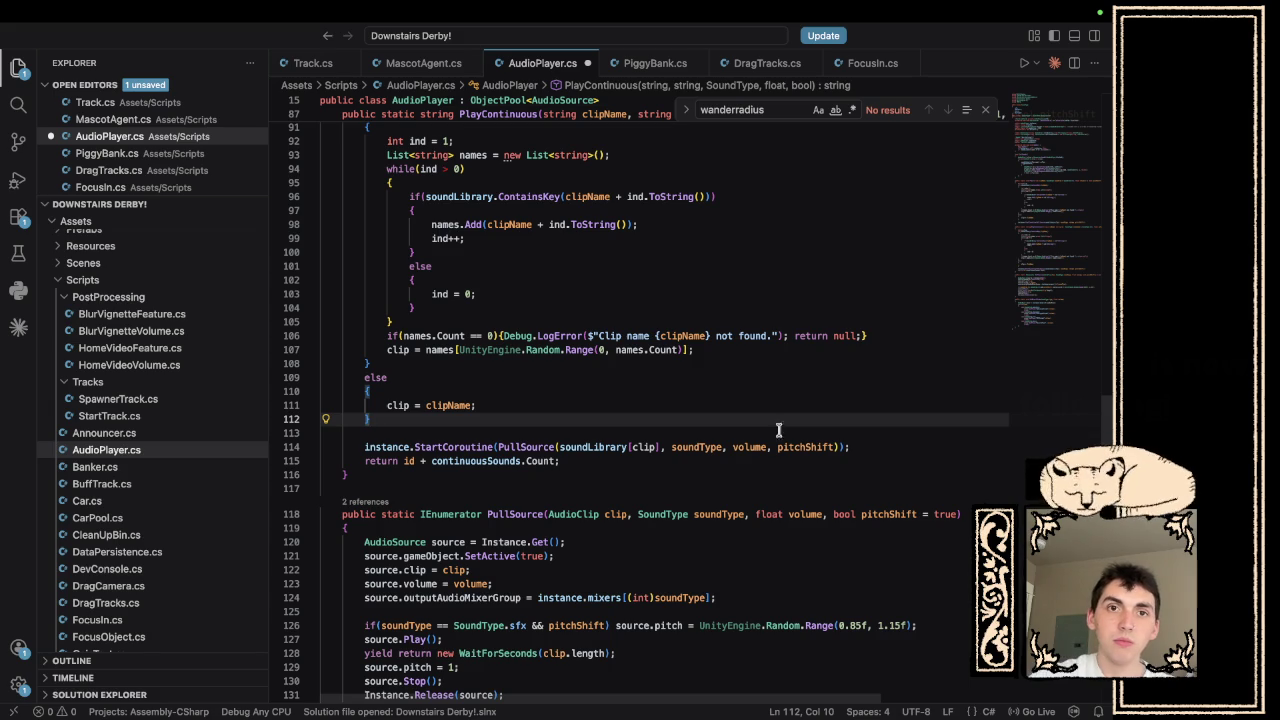
pyautogui.scroll(4, 759, 467)
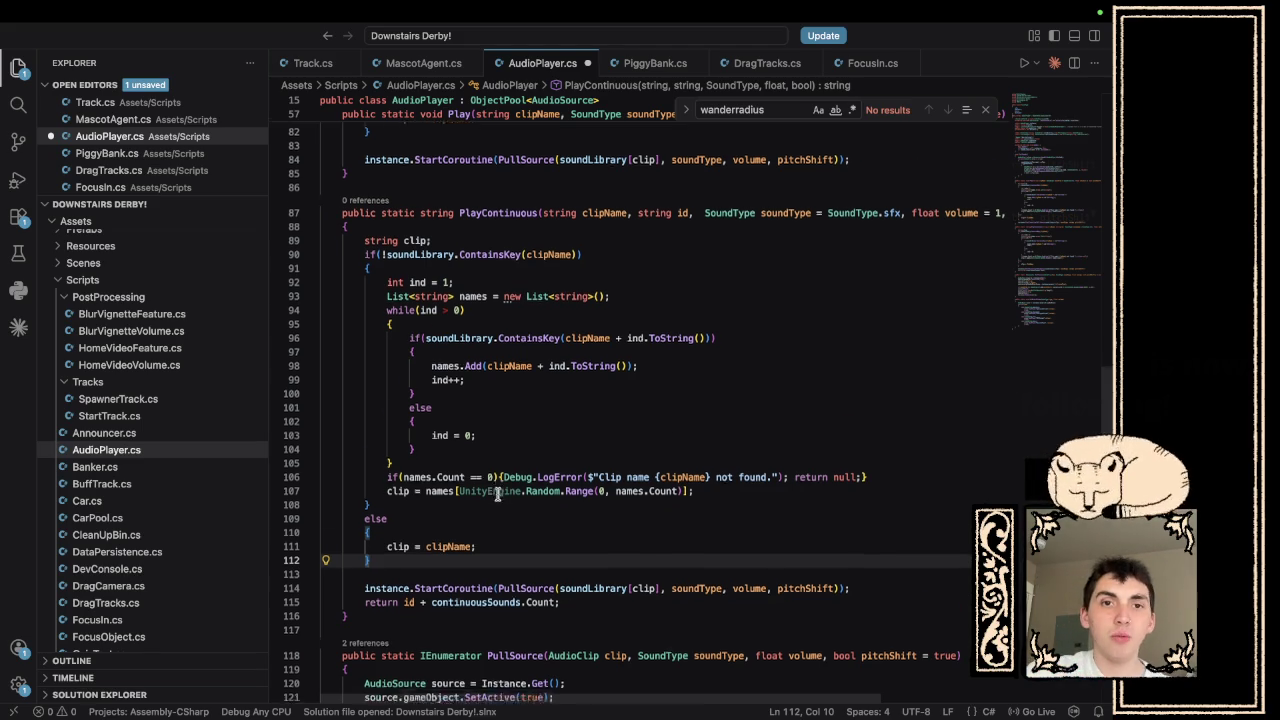
pyautogui.scroll(-3, 494, 494)
# - Add a public static StopContinuous(string id) method with an empty body below PlayContinuous
pyautogui.click(419, 517)
pyautogui.press('Return')
pyautogui.press('Return')
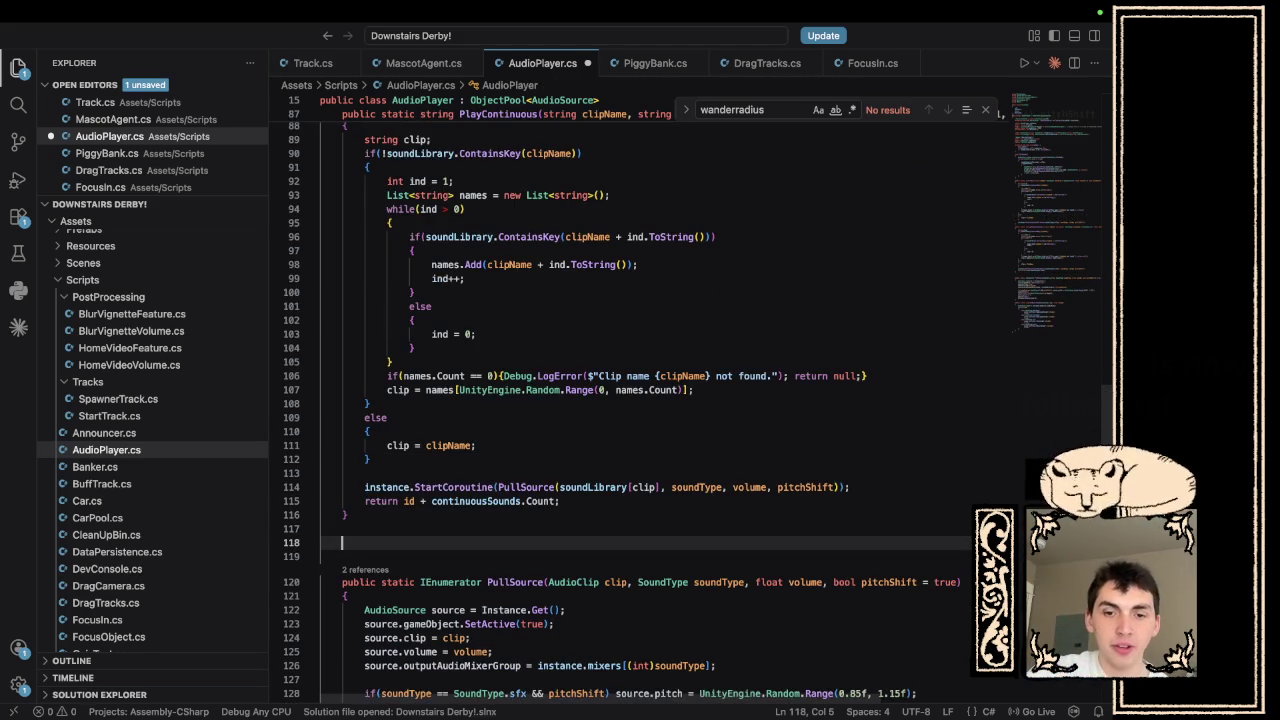
pyautogui.write('public stati')
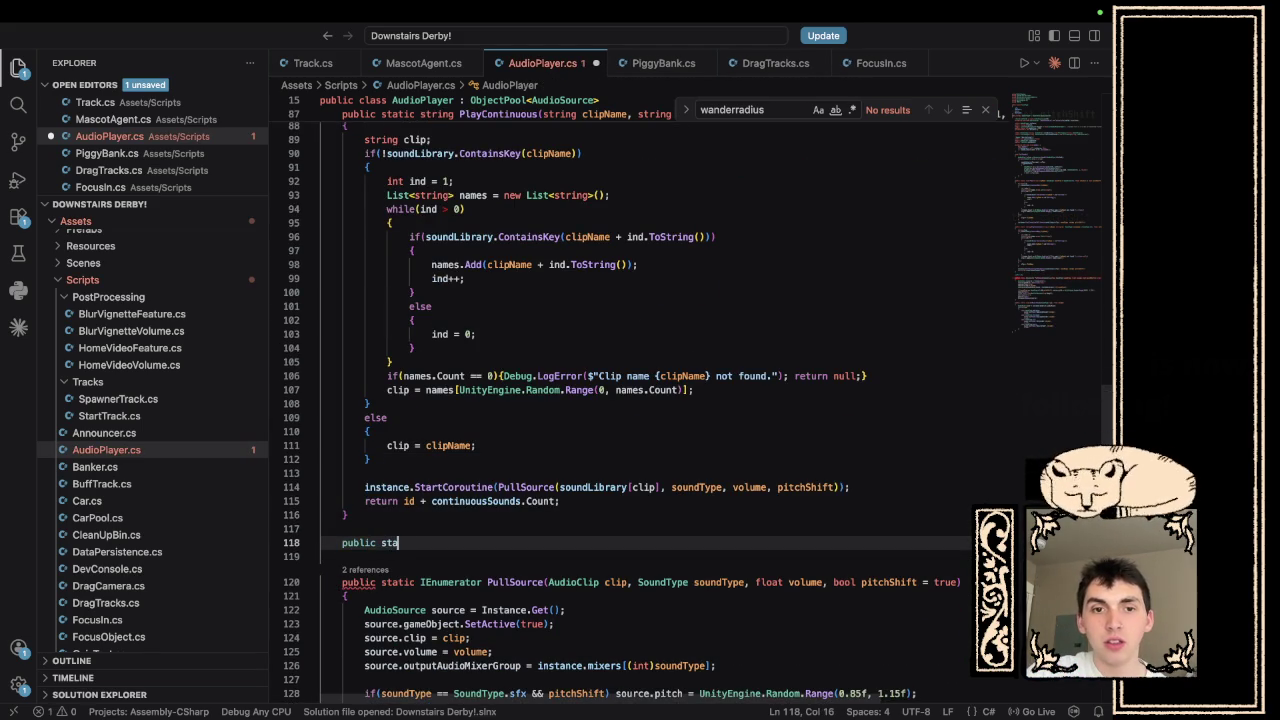
pyautogui.write('c st')
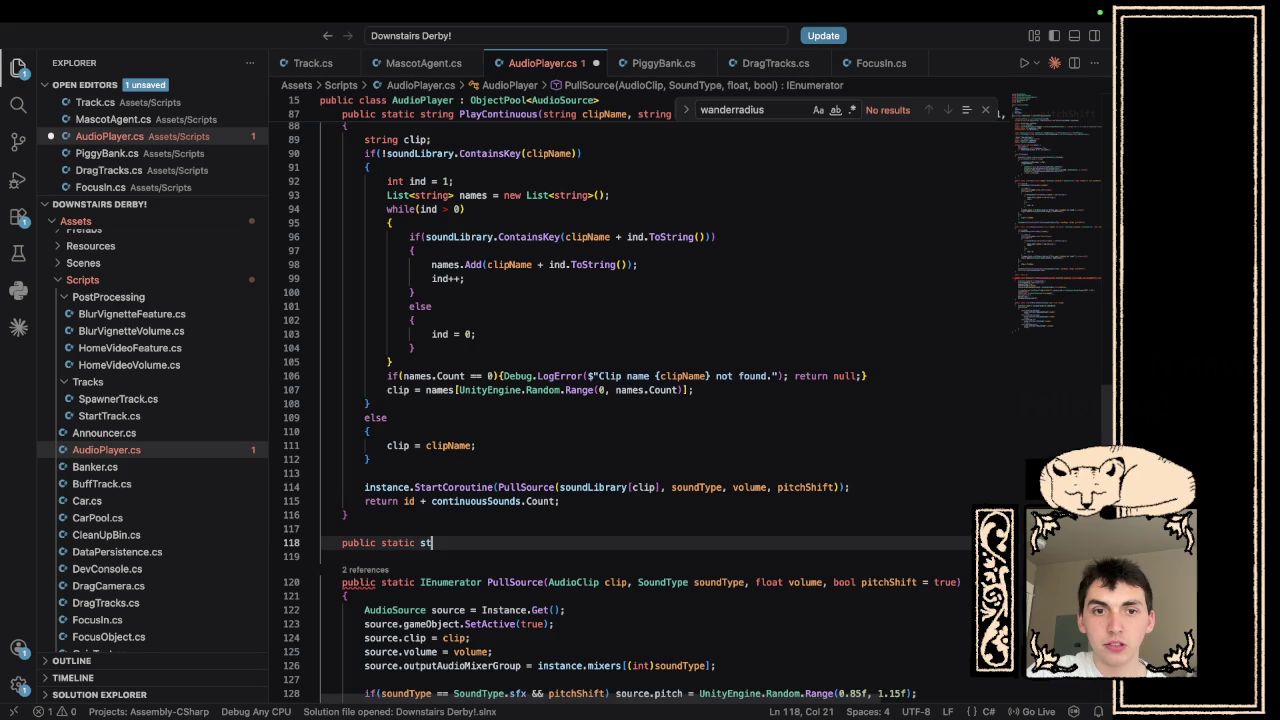
pyautogui.write('ring ')
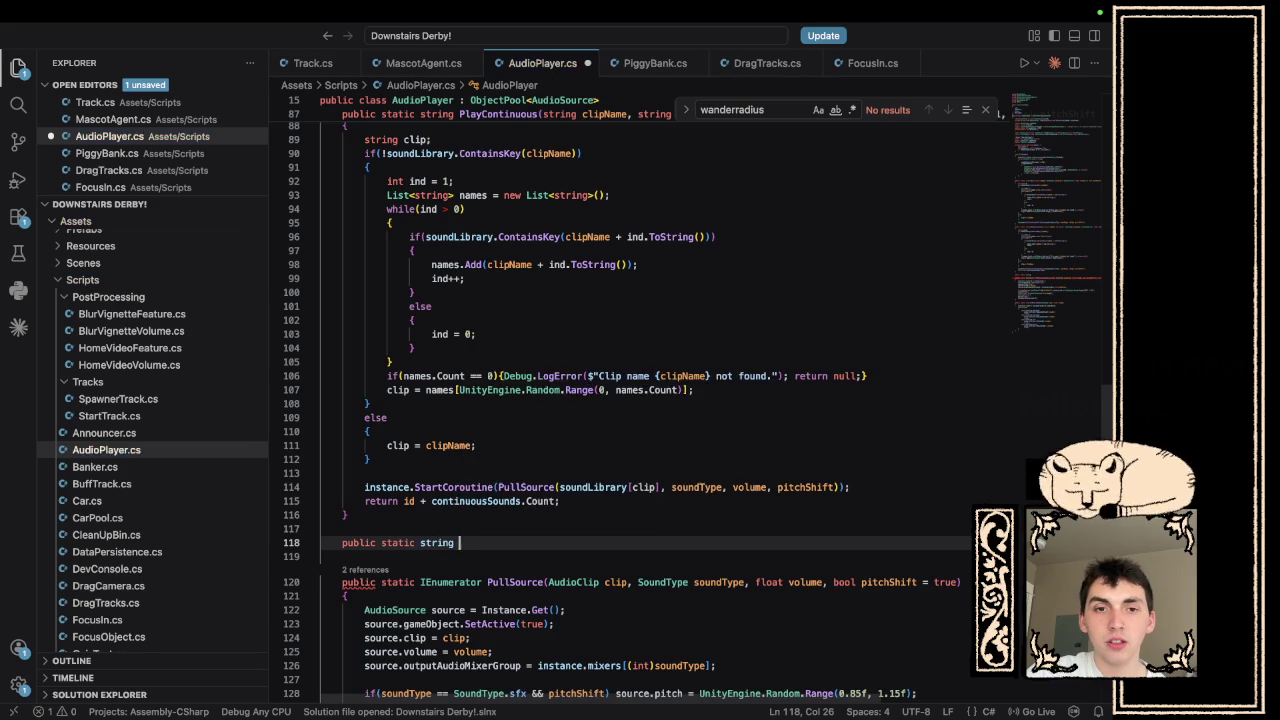
pyautogui.write('StopCont')
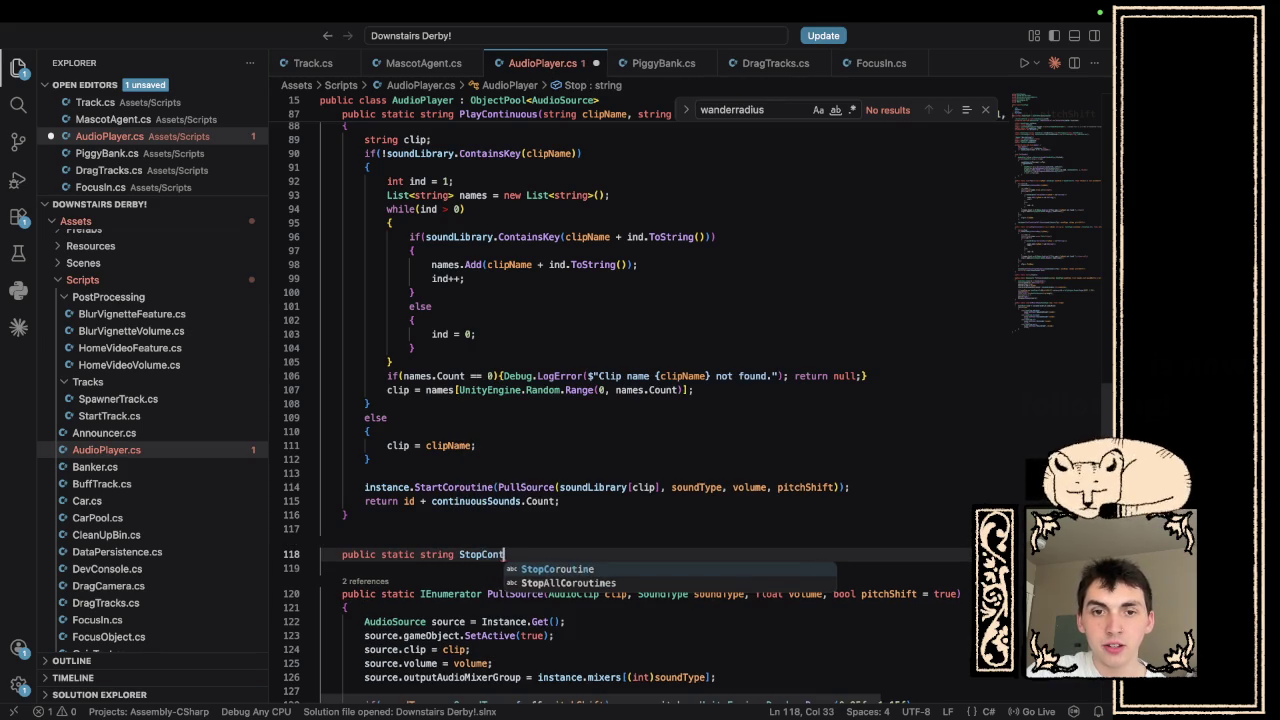
pyautogui.write('inuous')
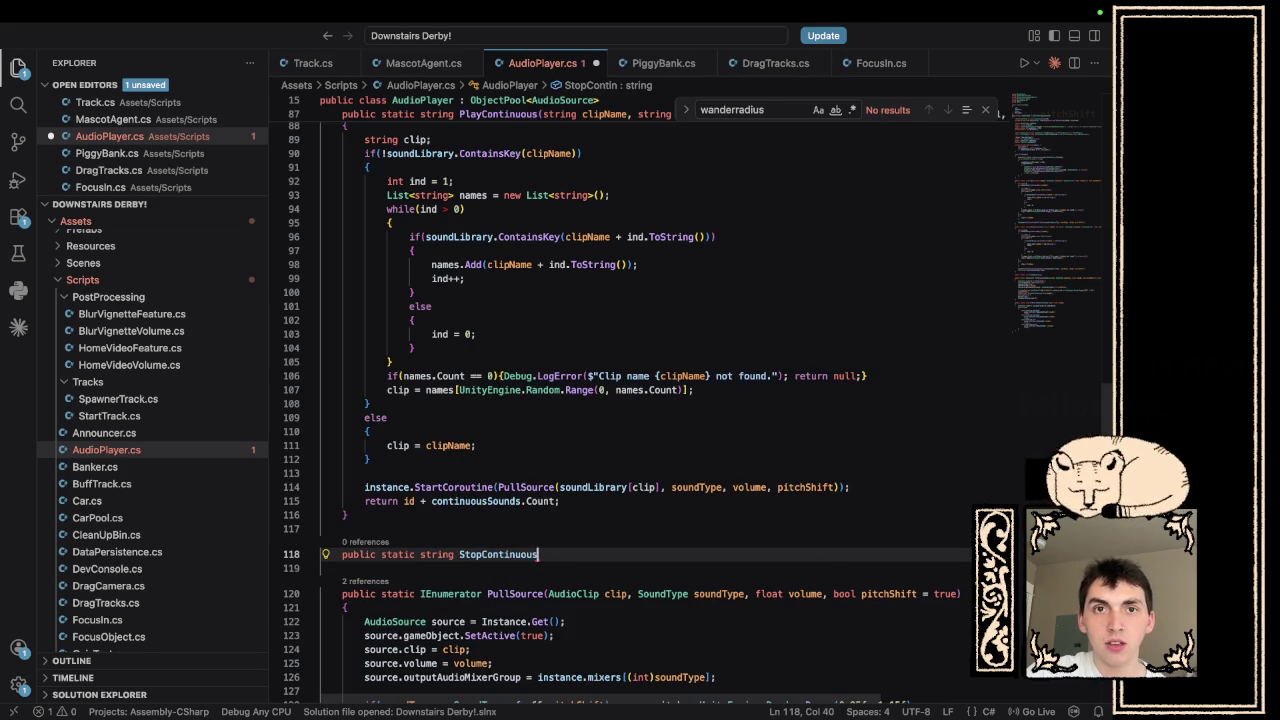
pyautogui.write('(string i')
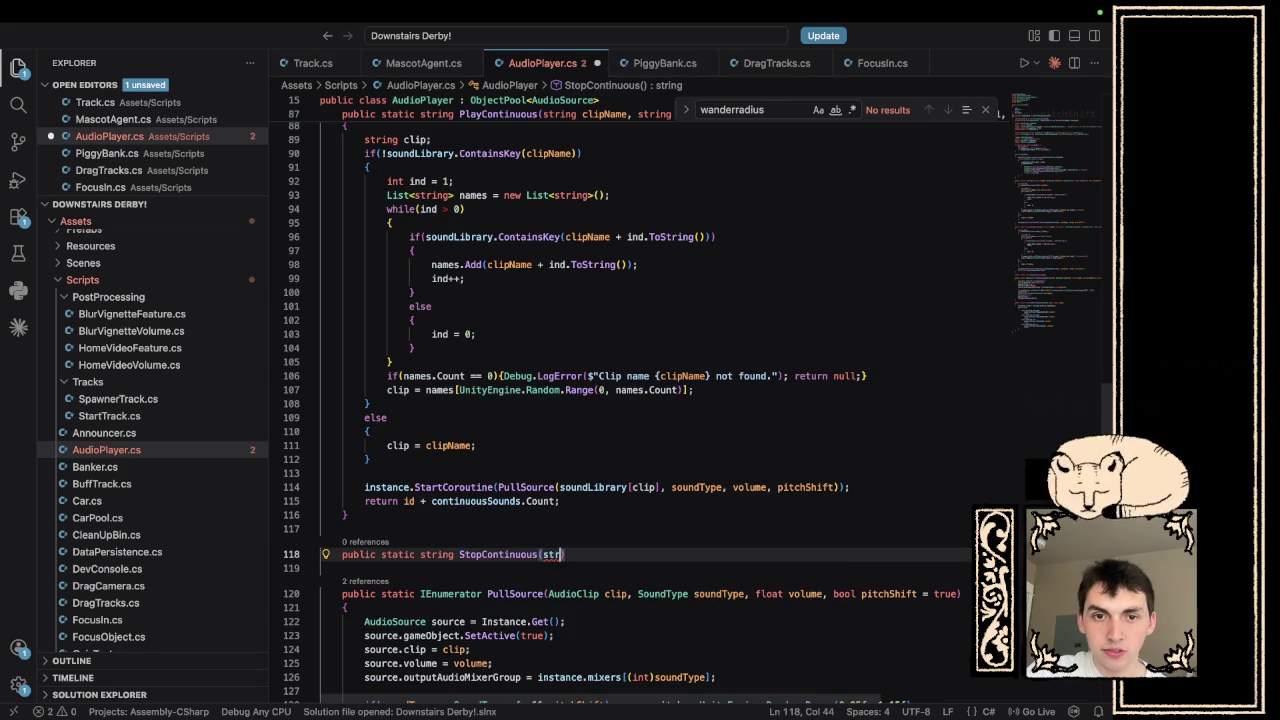
pyautogui.write('d)')
pyautogui.press('Return')
pyautogui.write('{')
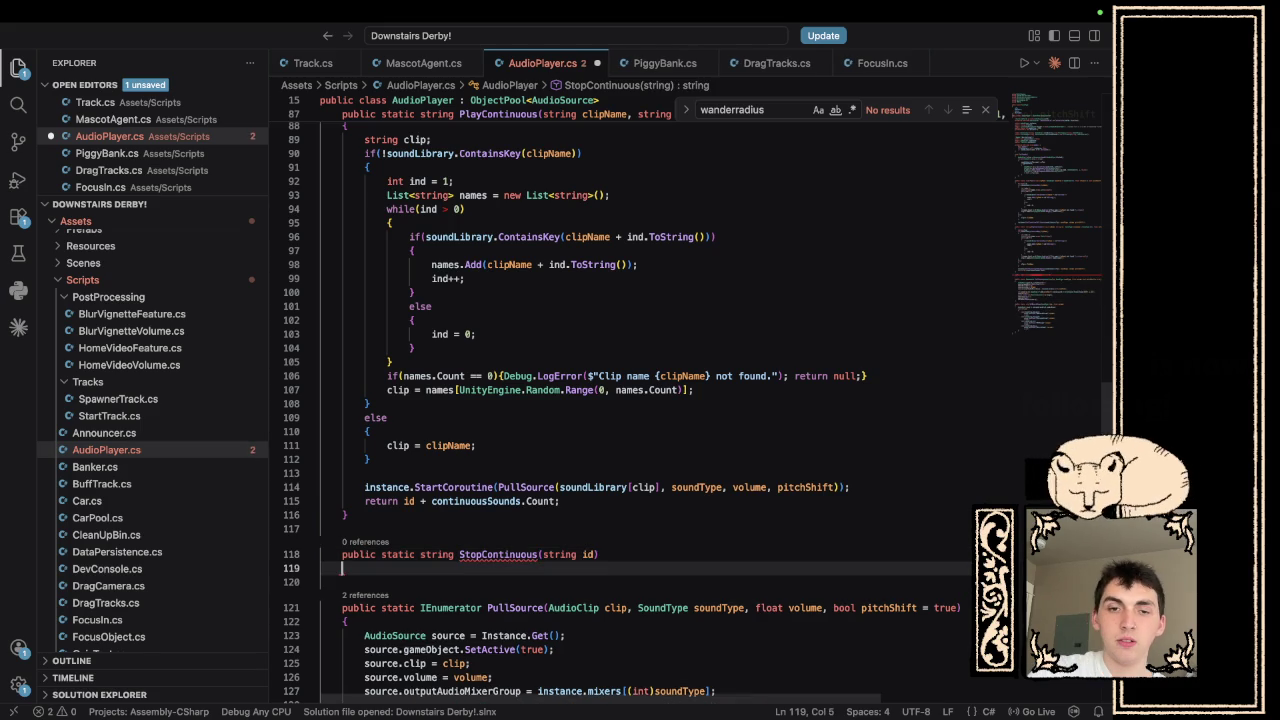
pyautogui.press('Return')
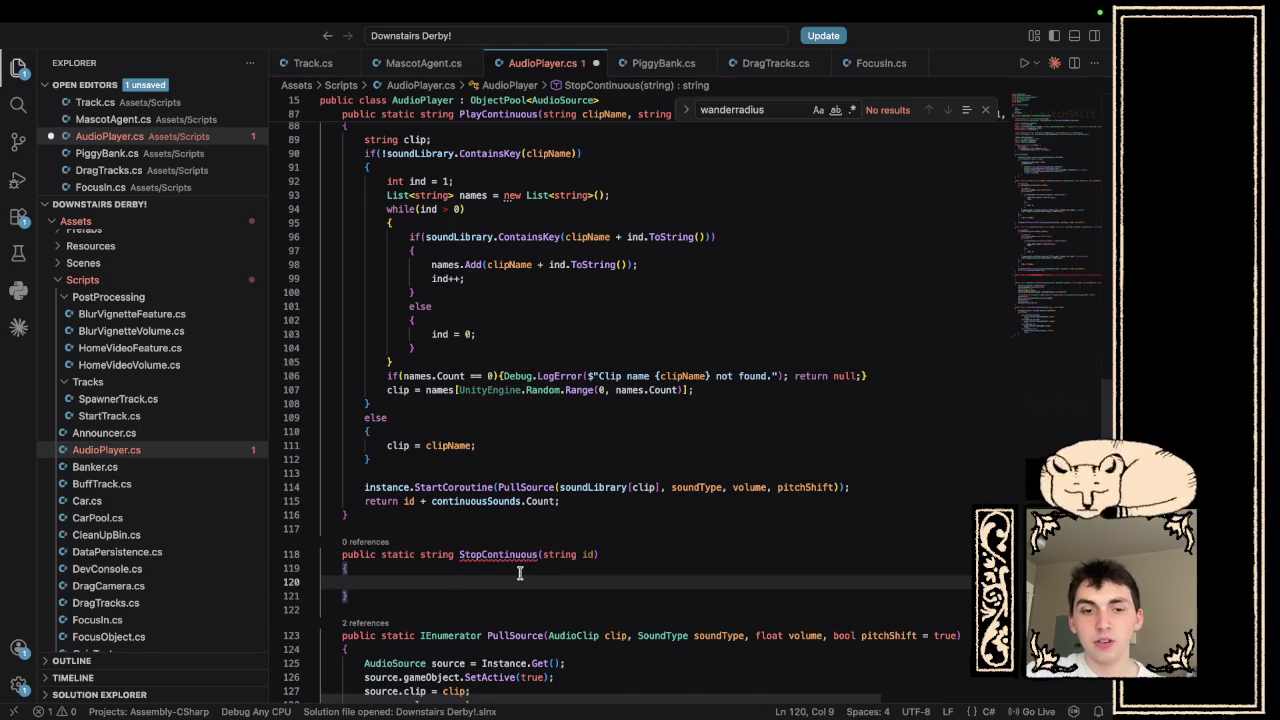
# - Make StopContinuous call continuousSounds[id].Stop(); and continuousSounds.Remove(id);
pyautogui.write('continuou')
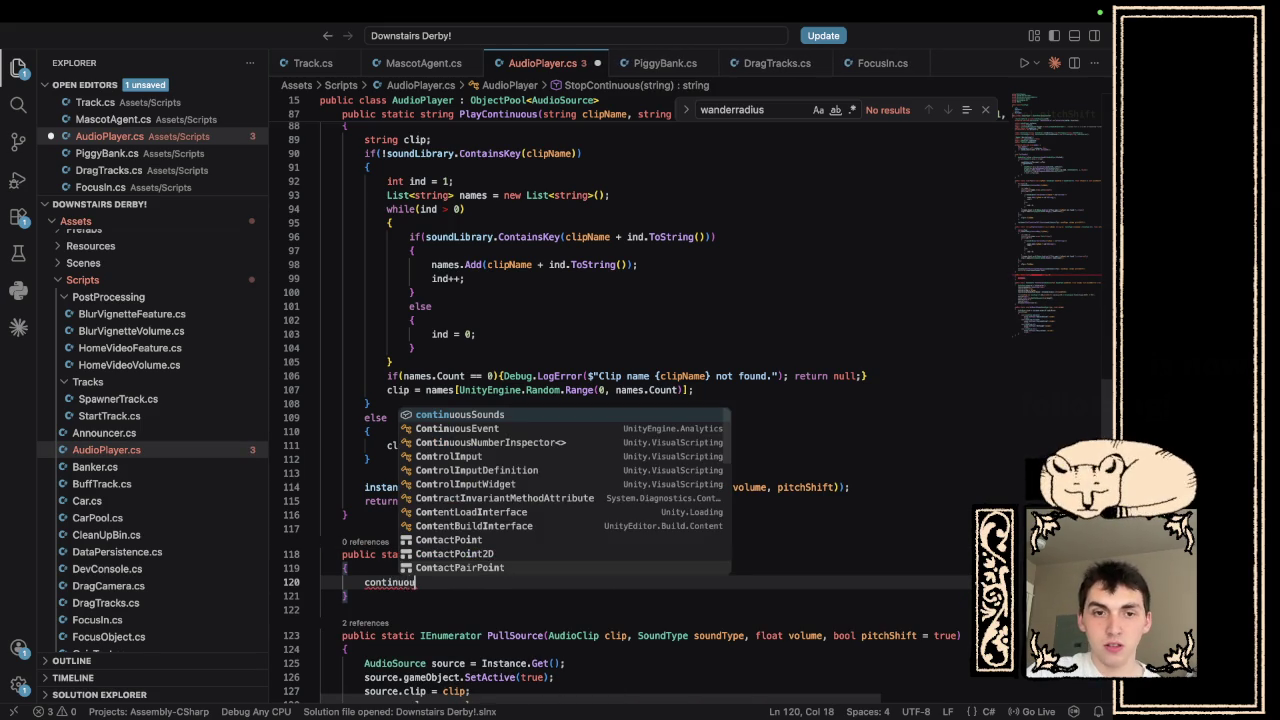
pyautogui.write('s')
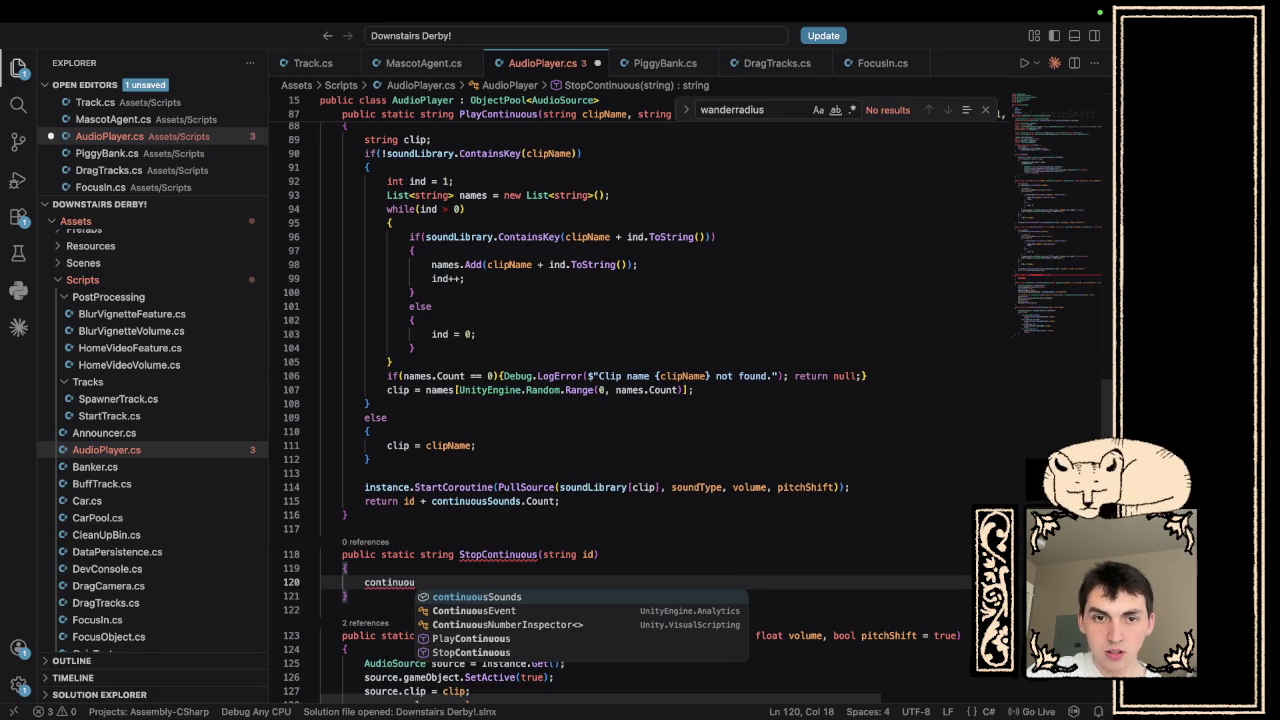
pyautogui.press('Tab')
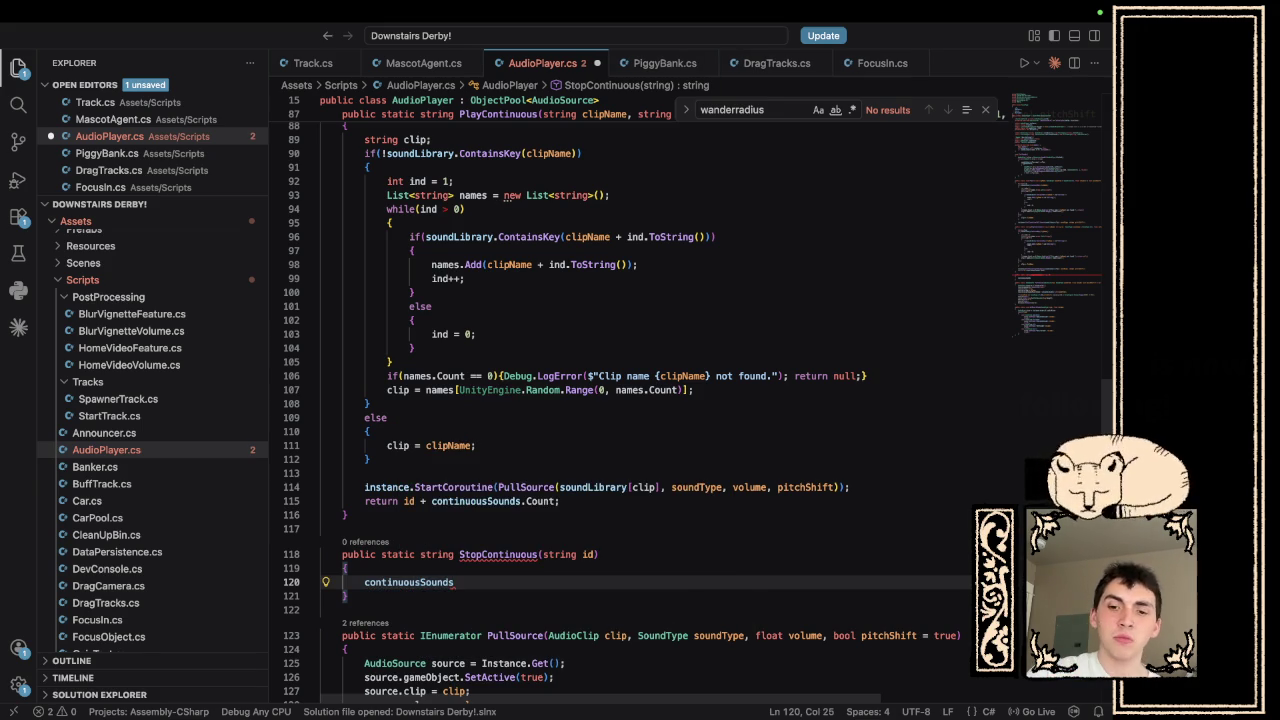
pyautogui.write('[id')
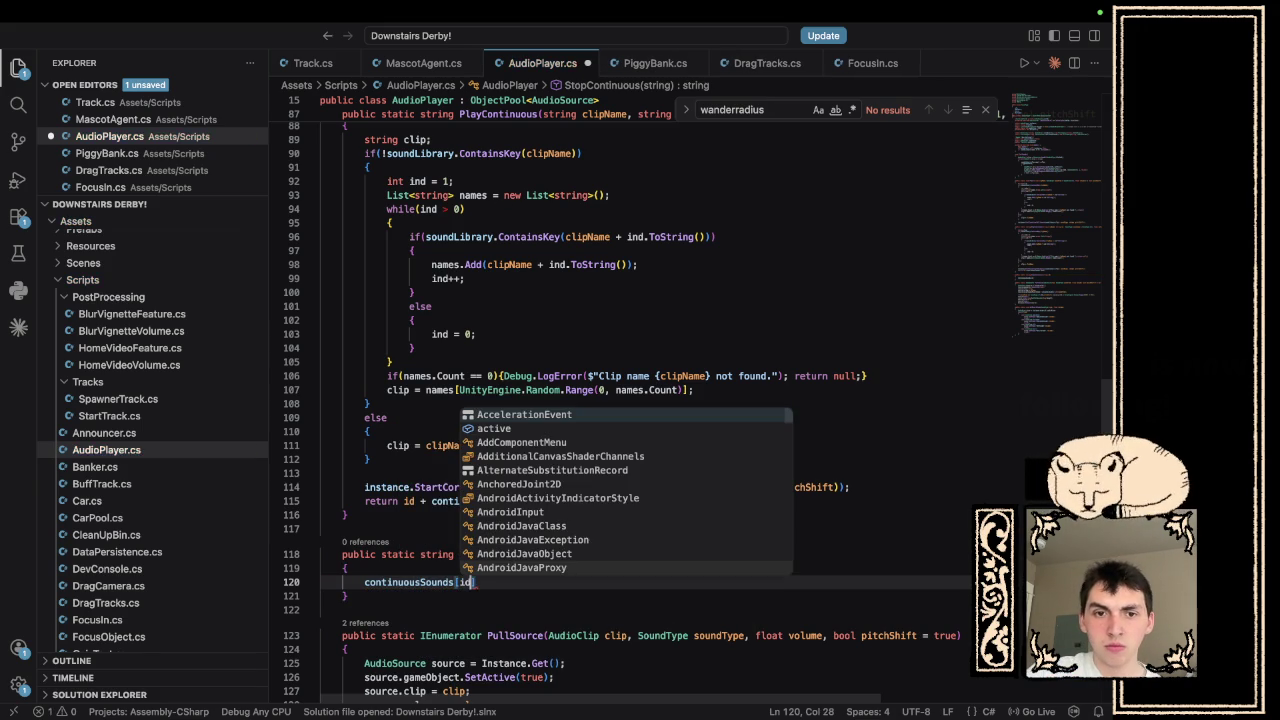
pyautogui.write('] =')
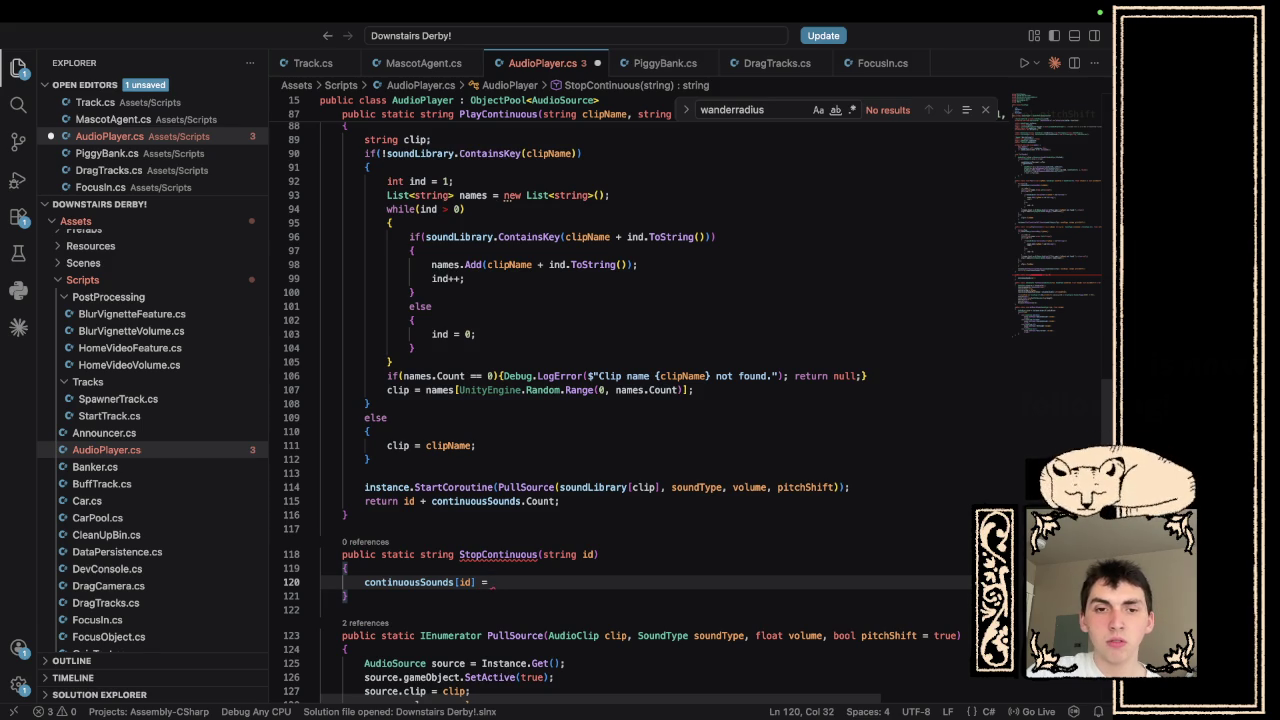
pyautogui.press('BackSpace')
pyautogui.press('BackSpace')
pyautogui.press('BackSpace')
pyautogui.write('.S')
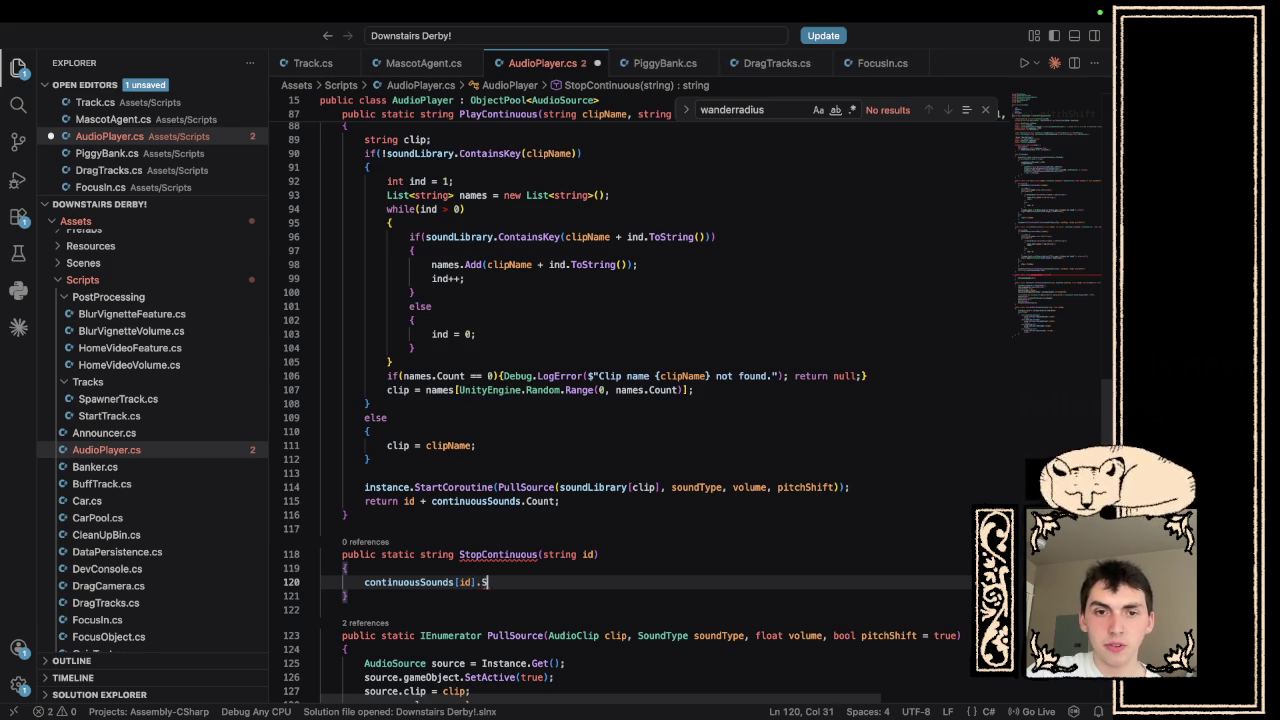
pyautogui.write('top();')
pyautogui.press('Return')
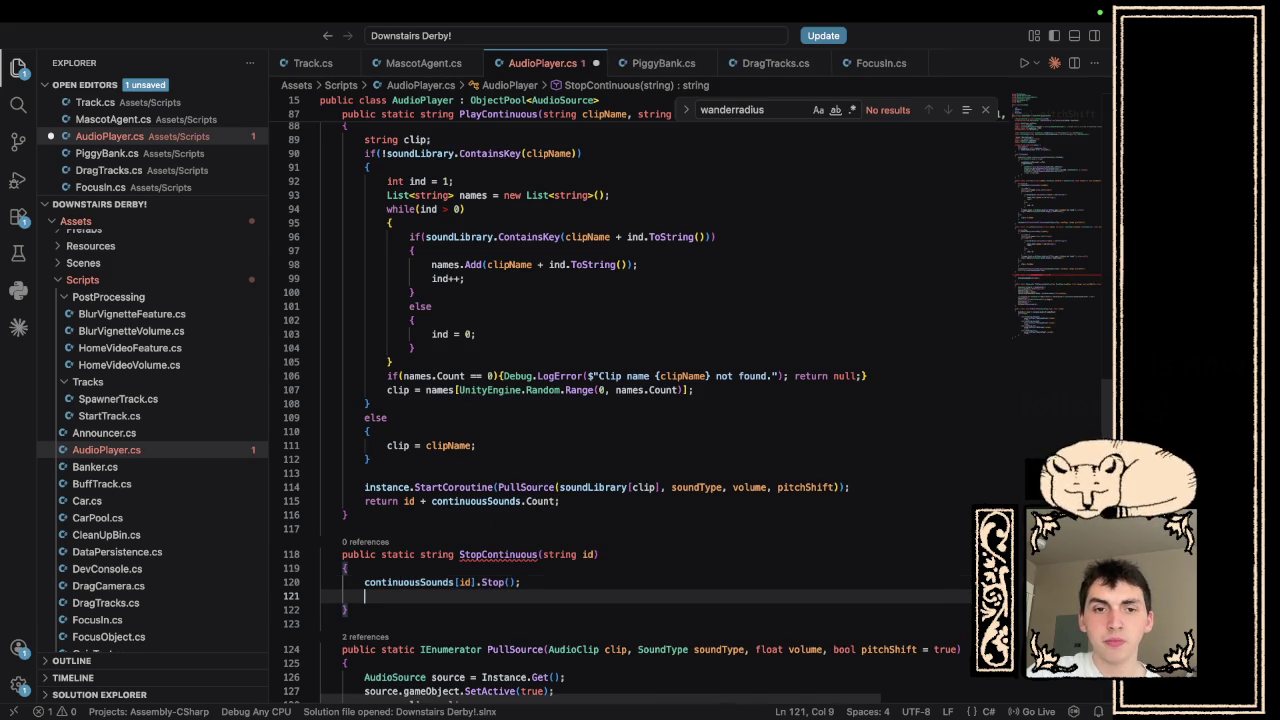
pyautogui.write('conti')
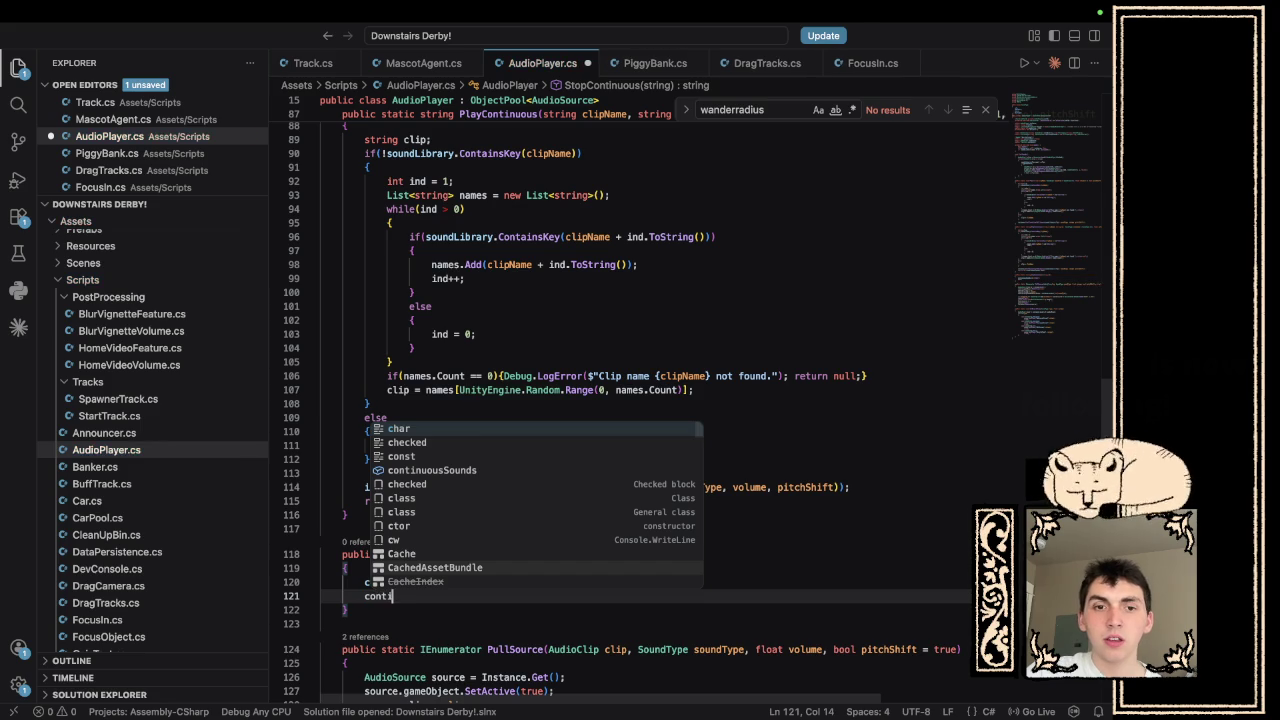
pyautogui.write('nuous')
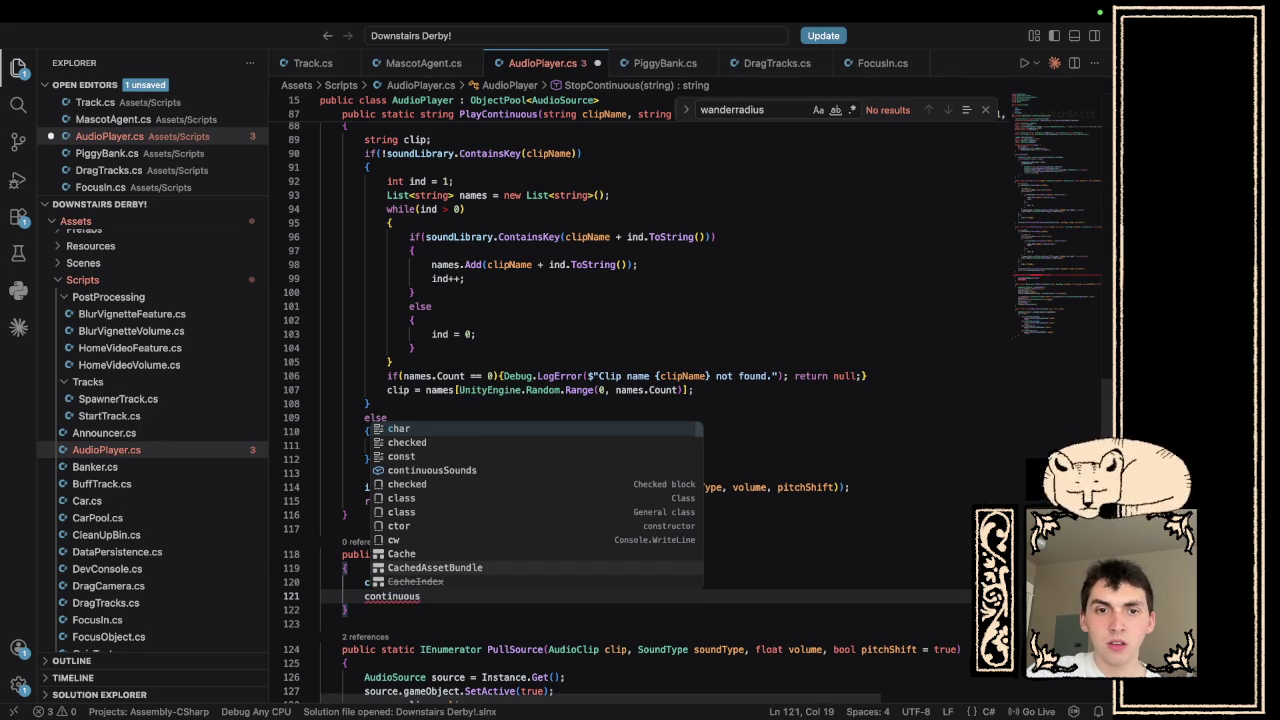
pyautogui.press('BackSpace')
pyautogui.press('BackSpace')
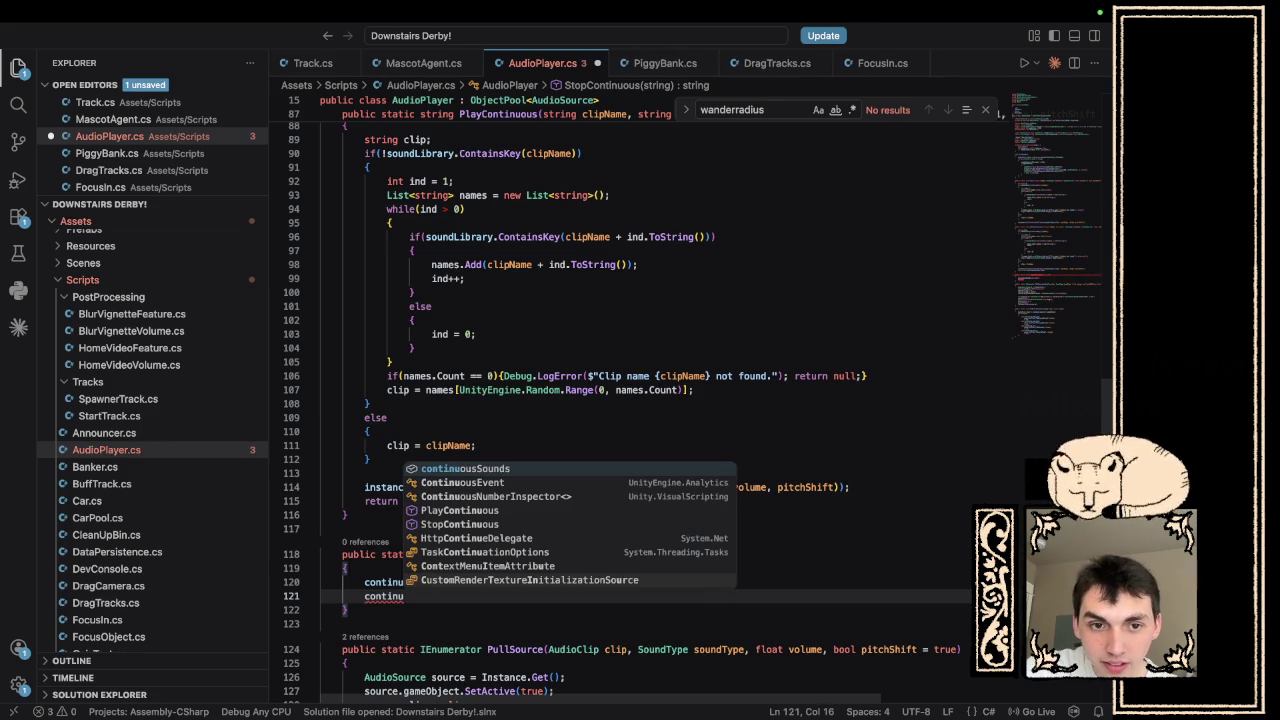
pyautogui.press('Tab')
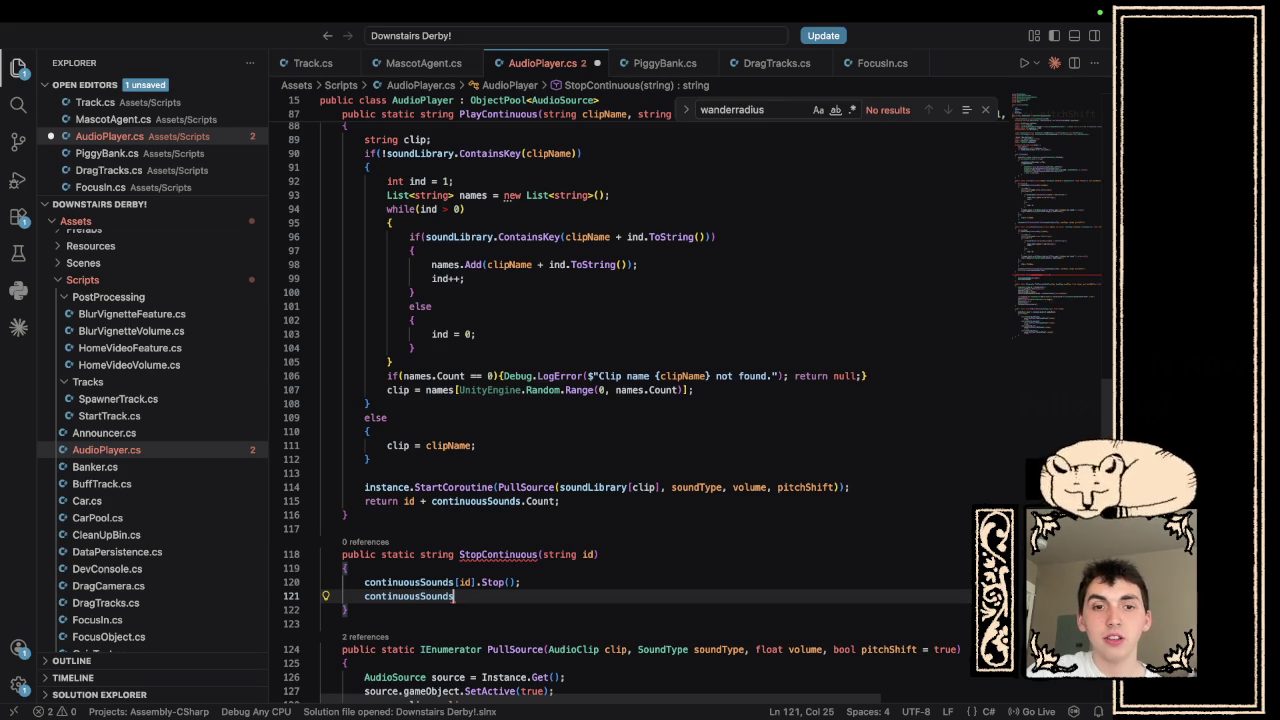
pyautogui.write('.Remove(')
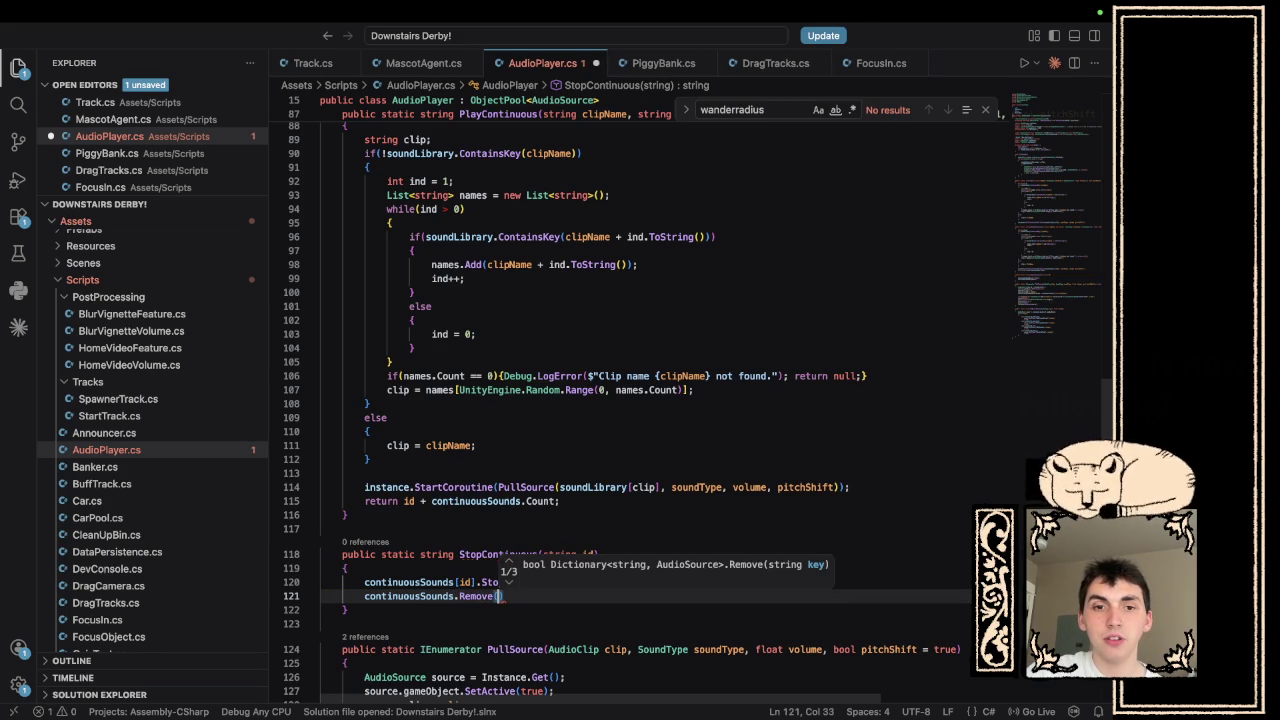
pyautogui.write('id);')
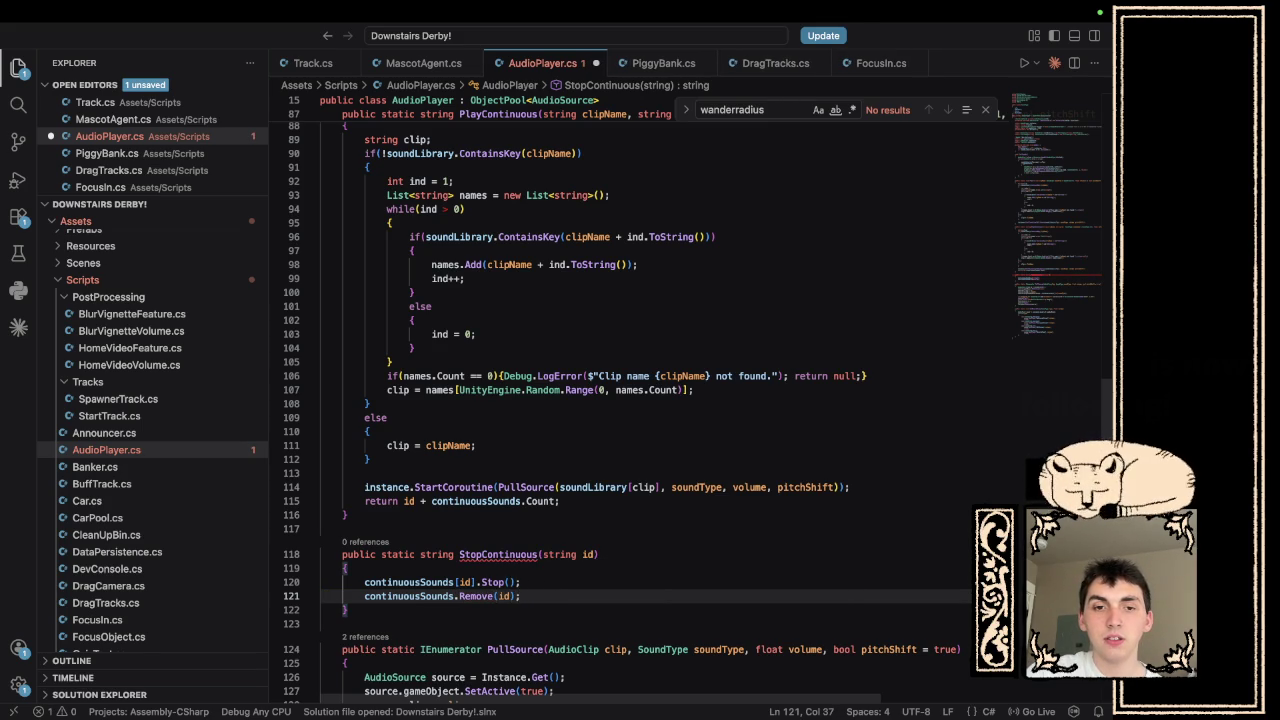
# - Change StopContinuous's return type to void and save AudioPlayer.cs
pyautogui.doubleClick(436, 554)
pyautogui.write('v')
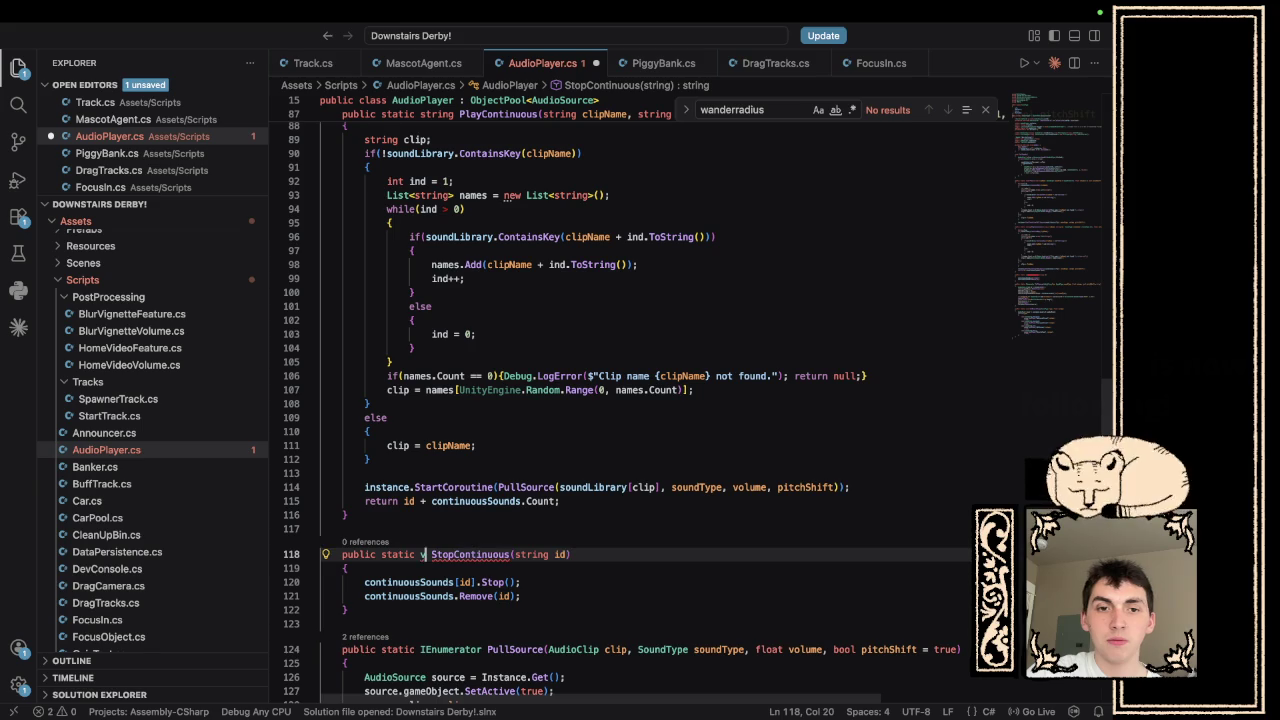
pyautogui.write('oid')
pyautogui.click(588, 595)
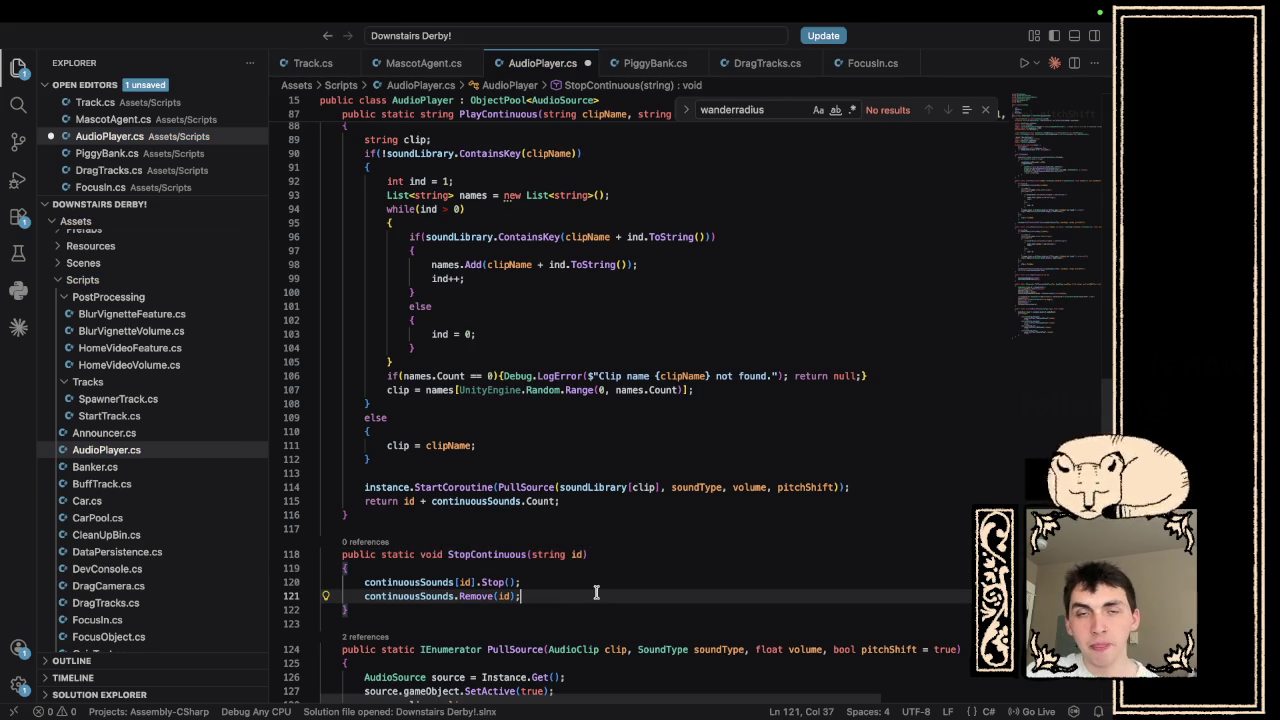
pyautogui.press('super+s')
# - Close the wanderradius Find widget and scroll to the end of InitSounds
pyautogui.scroll(10, 608, 478)
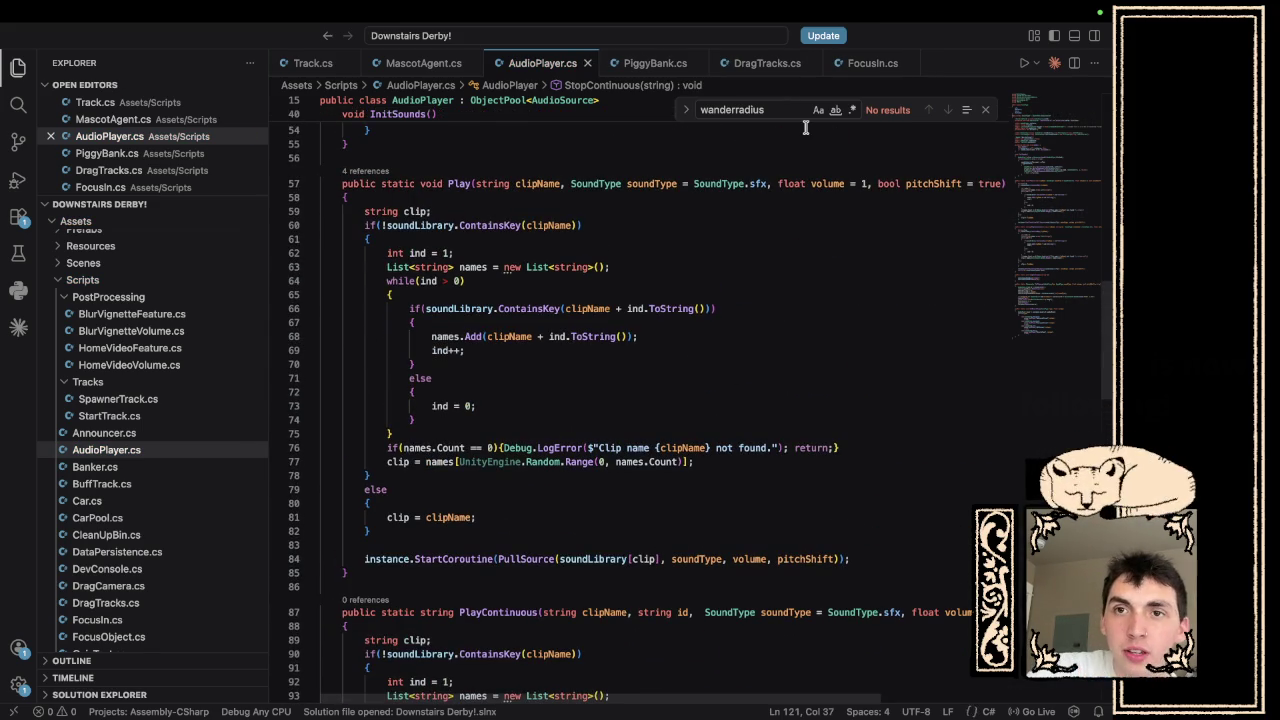
pyautogui.click(985, 109)
pyautogui.scroll(15, 431, 193)
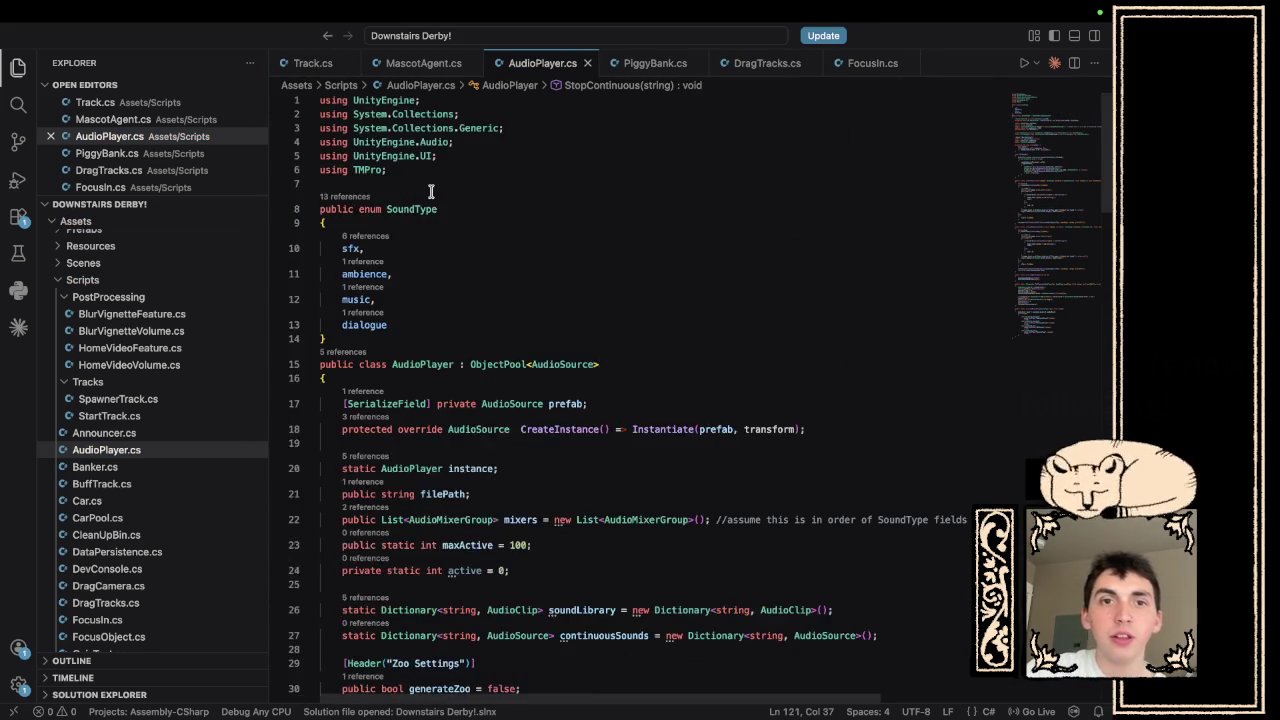
pyautogui.scroll(-8, 431, 193)
pyautogui.scroll(-5, 431, 193)
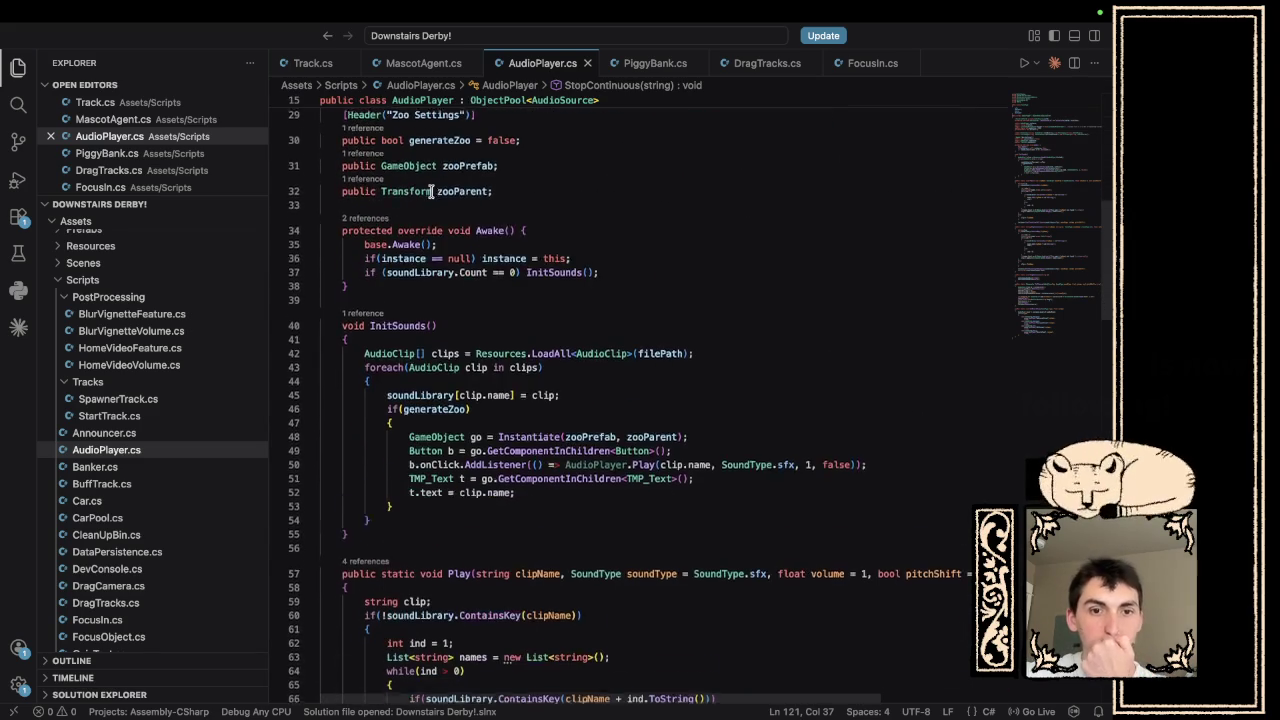
# - Declare a private void Update() method with an open body right after InitSounds
pyautogui.click(383, 398)
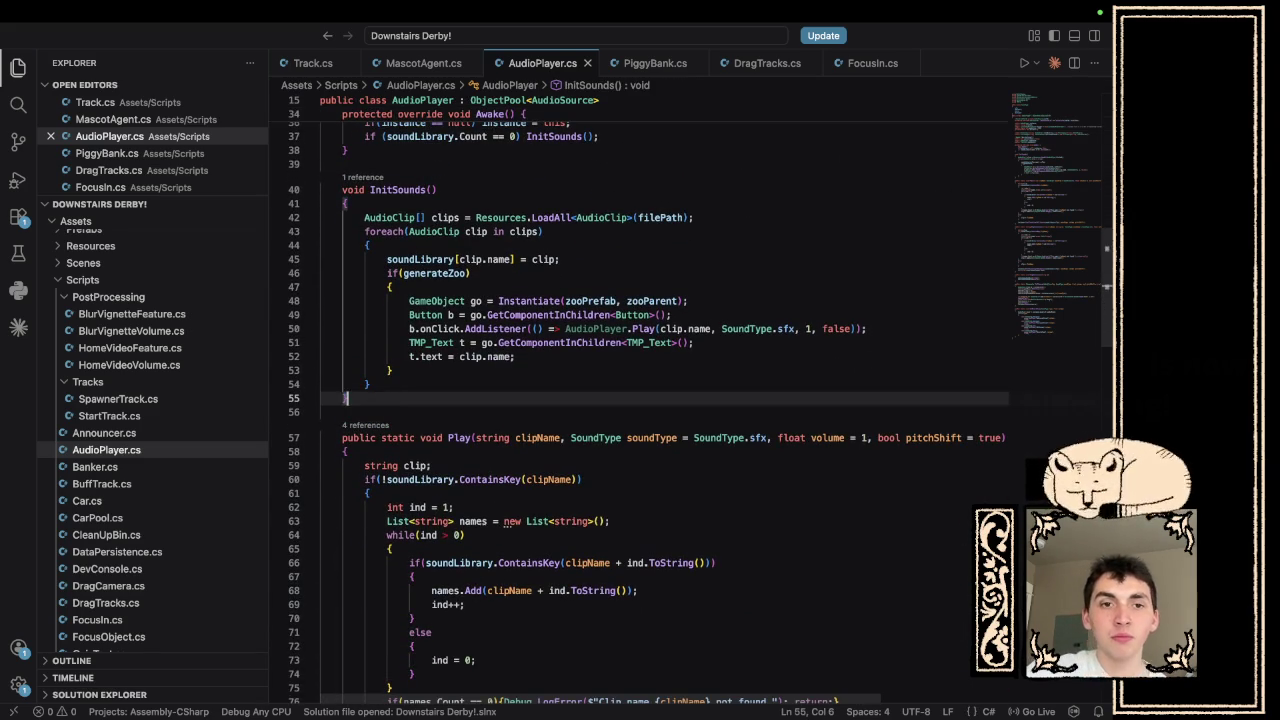
pyautogui.press('Return')
pyautogui.press('Return')
pyautogui.write('Update')
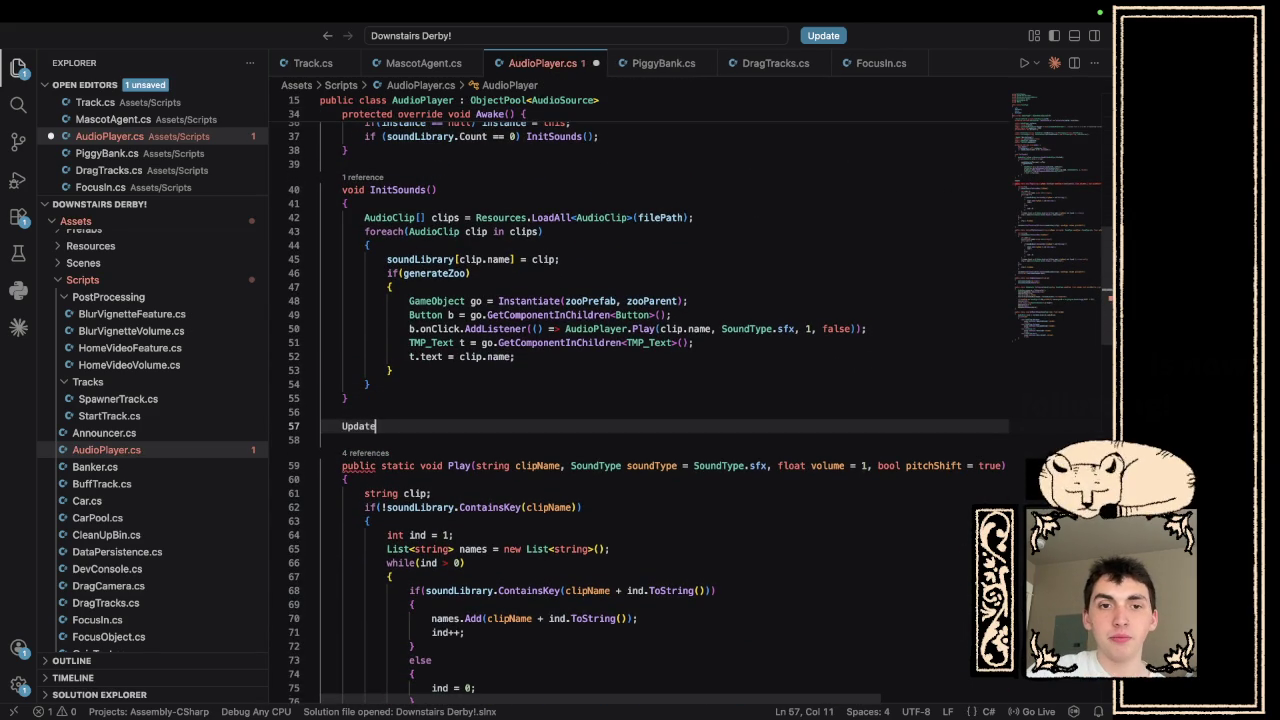
pyautogui.press('BackSpace')
pyautogui.press('BackSpace')
pyautogui.write('()')
pyautogui.press('Return')
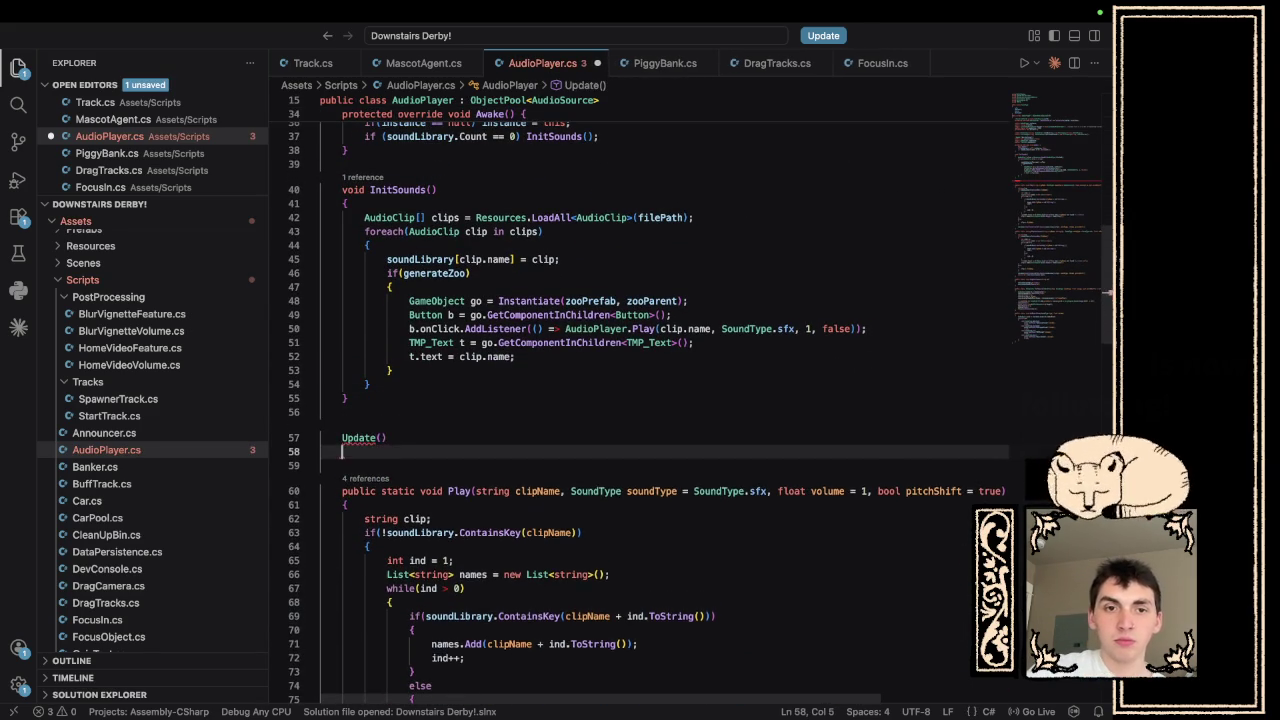
pyautogui.write('{')
pyautogui.press('Return')
pyautogui.write('f')
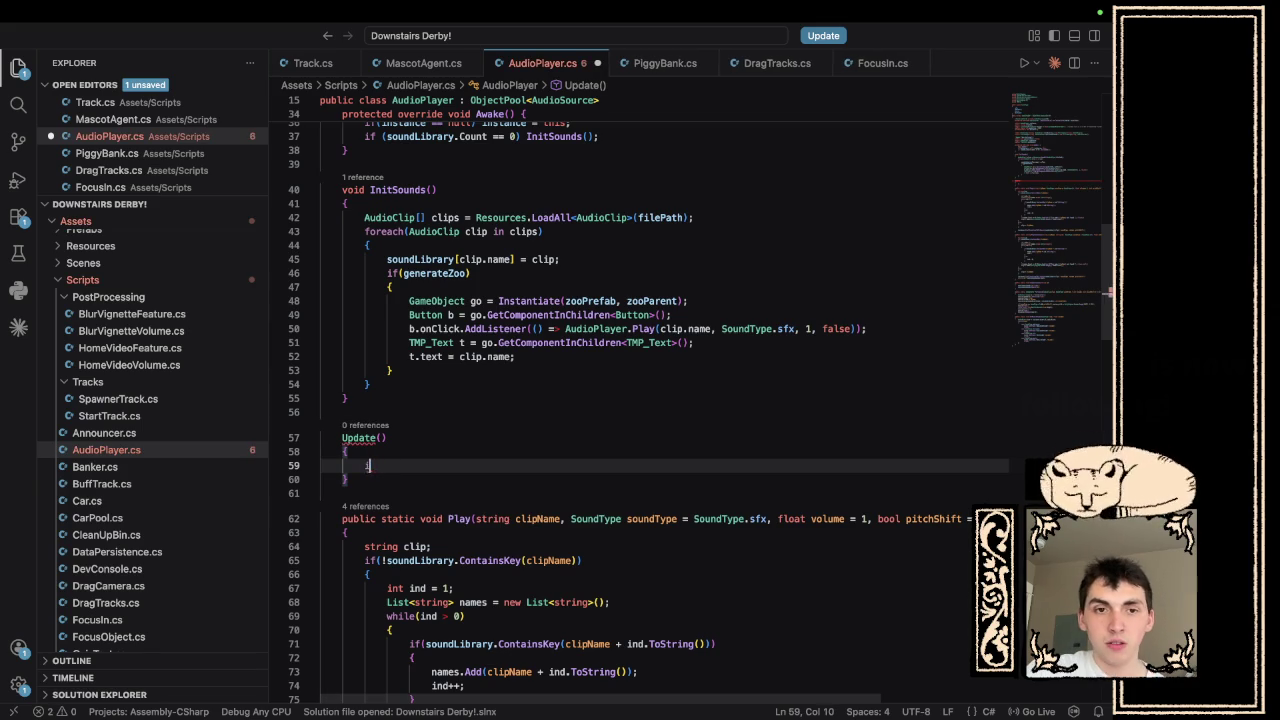
pyautogui.write('or')
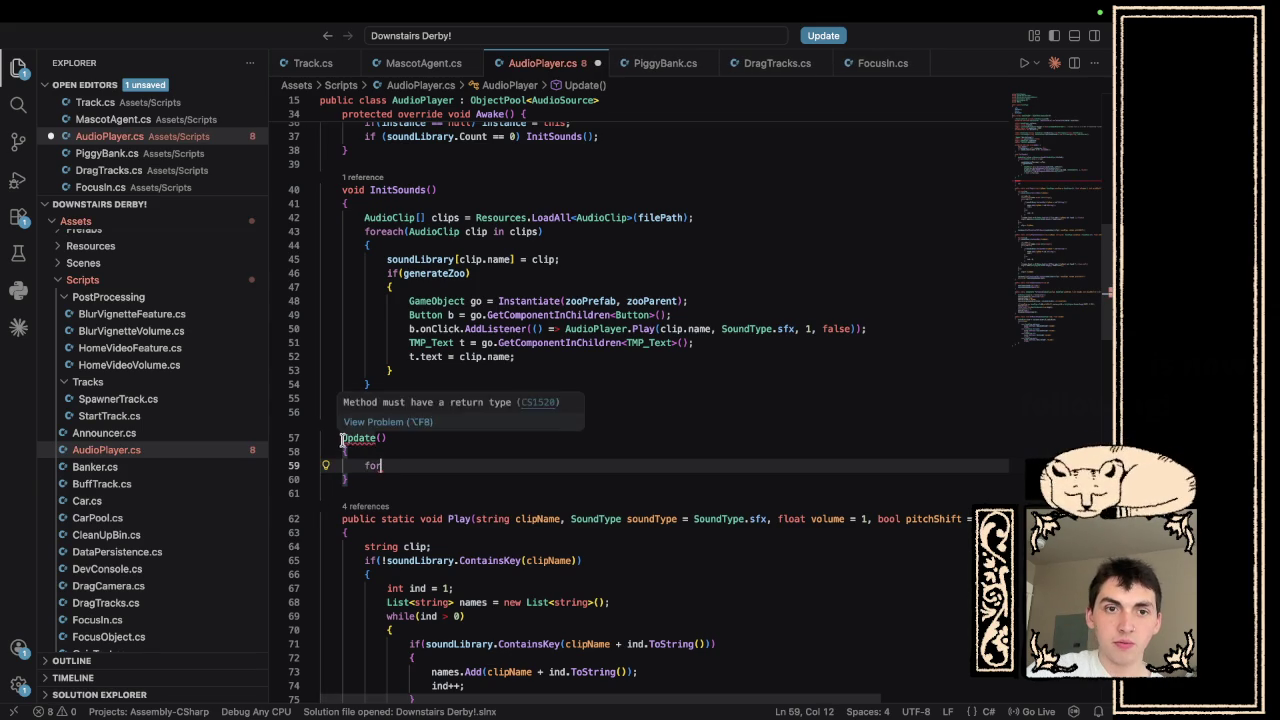
pyautogui.click(343, 438)
pyautogui.press('Left')
pyautogui.write('private vo')
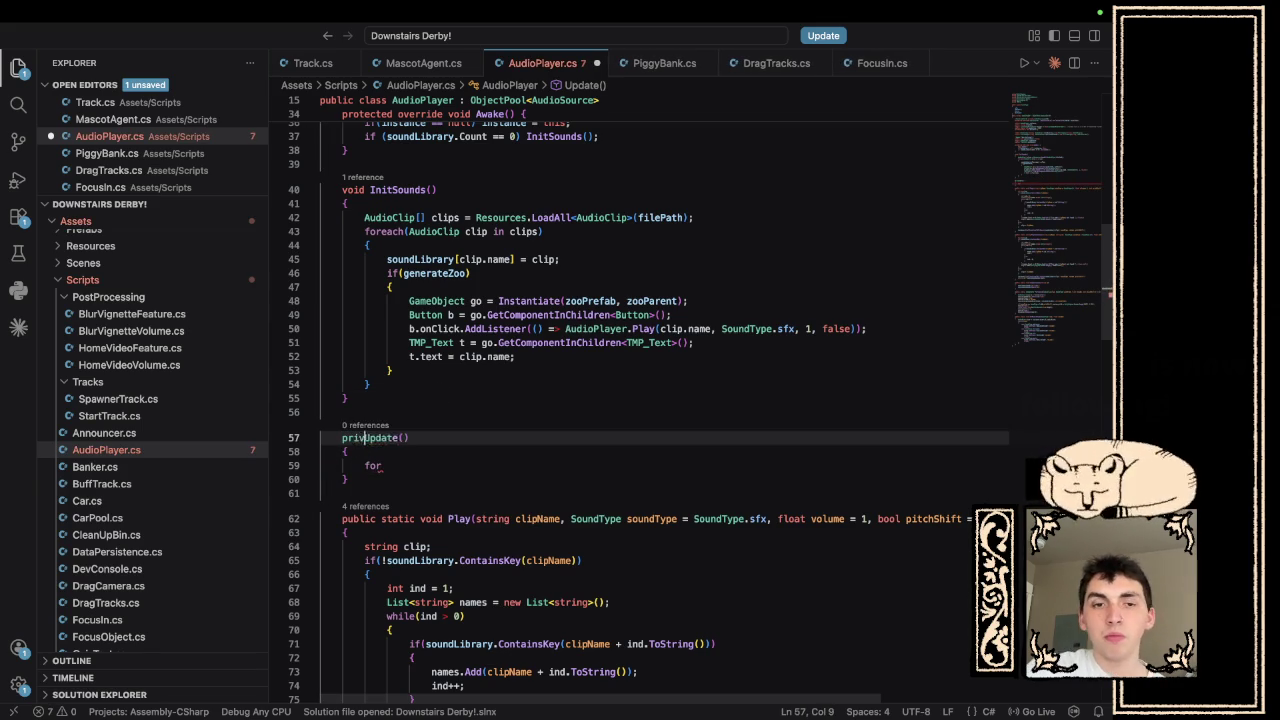
pyautogui.write('id')
pyautogui.click(443, 461)
# - Write an empty foreach loop over each string key in continuousSounds inside Update
pyautogui.write('(')
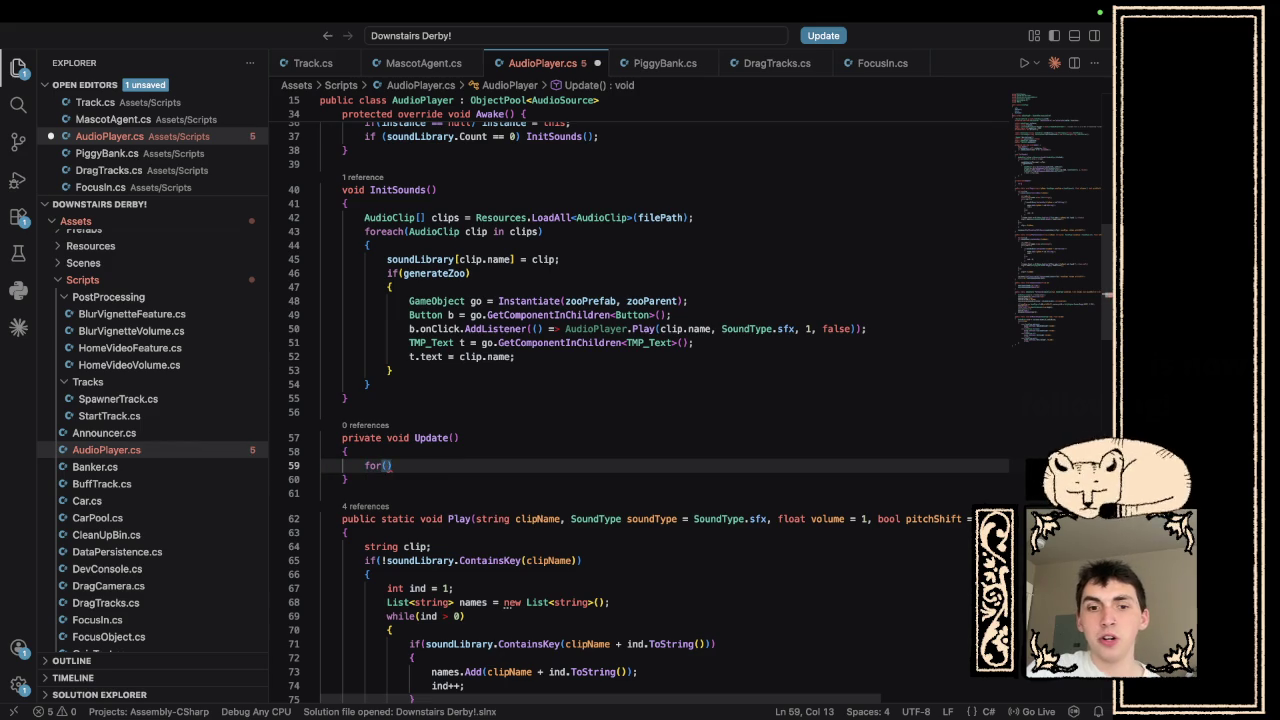
pyautogui.press('BackSpace')
pyautogui.write('each(')
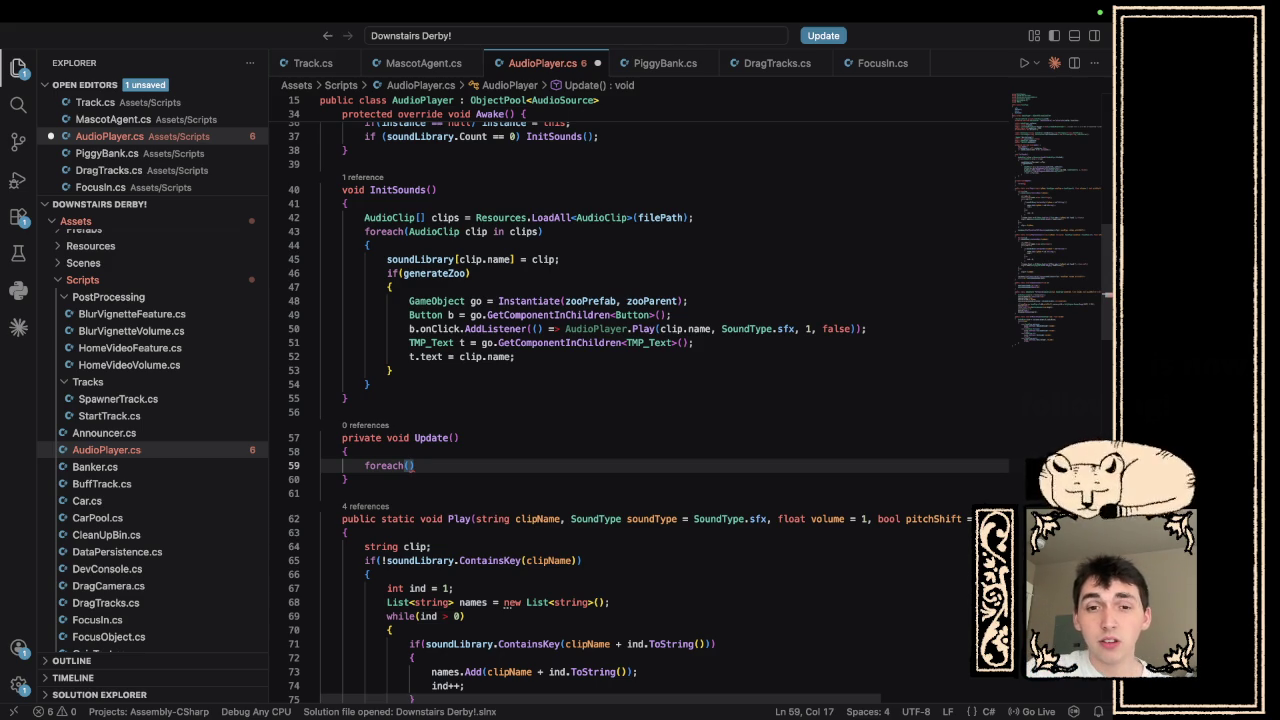
pyautogui.write('string k')
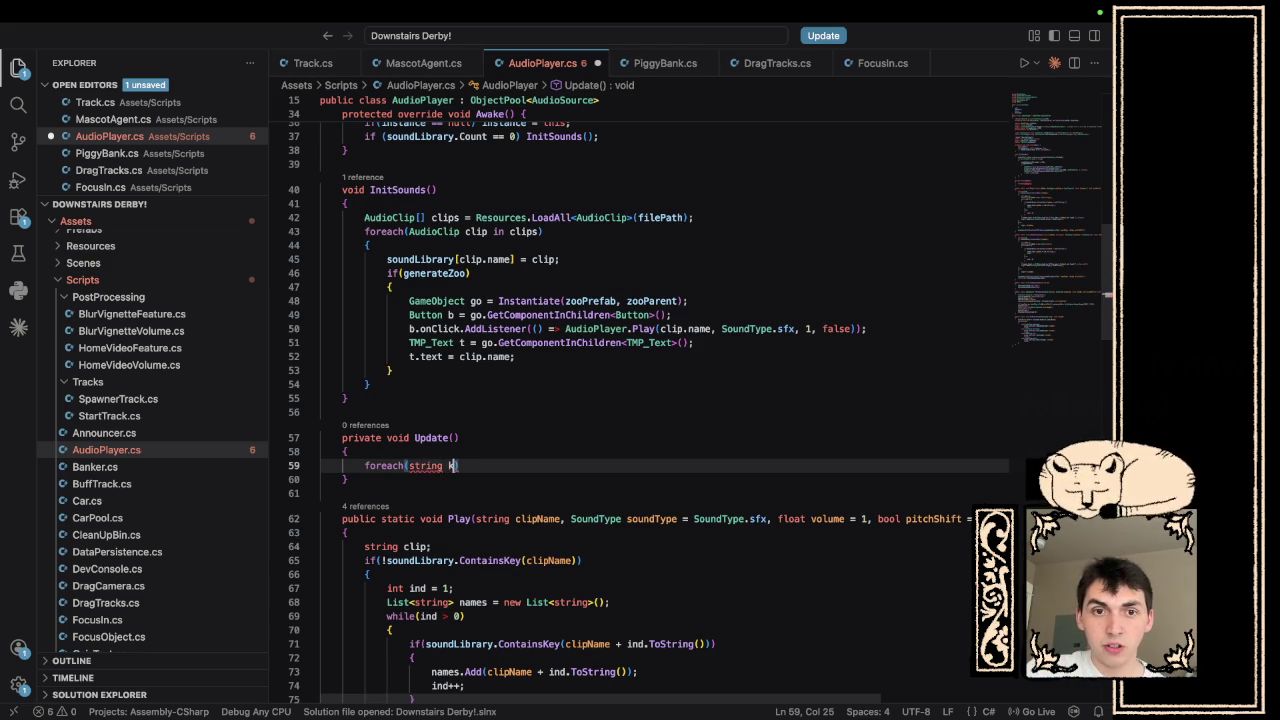
pyautogui.write('ey in ')
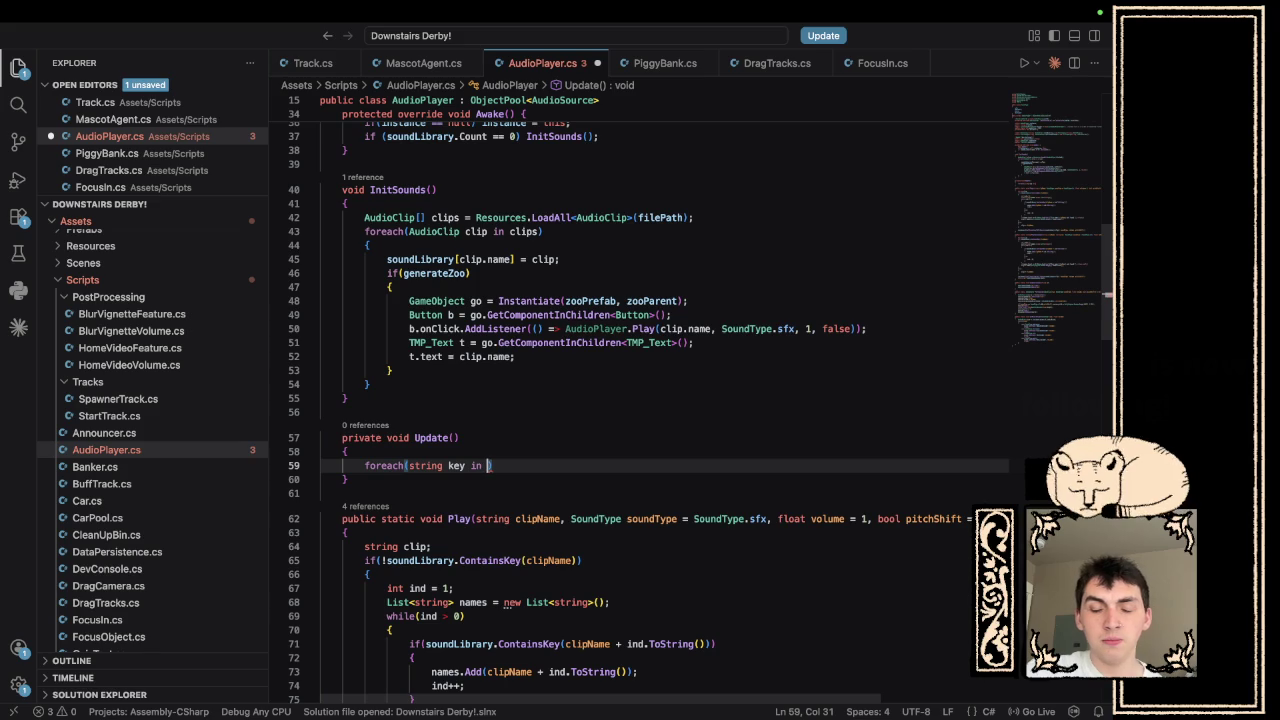
pyautogui.write('Instance')
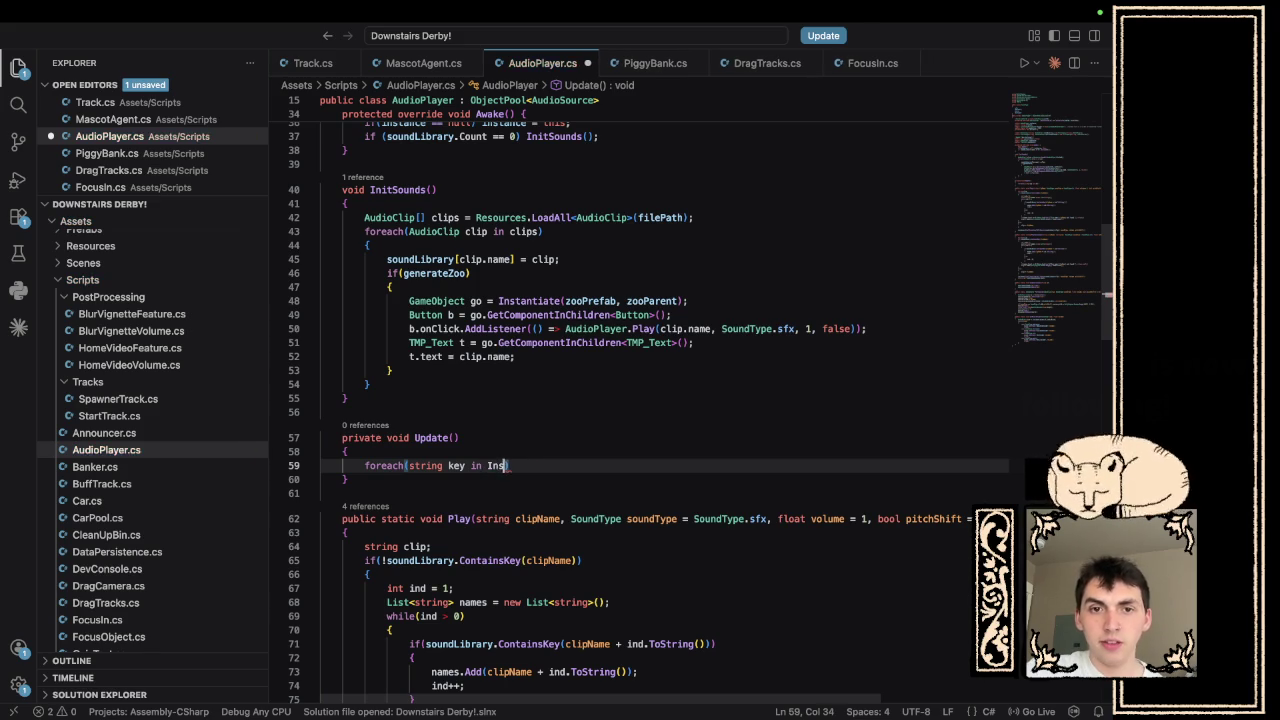
pyautogui.write('.conti')
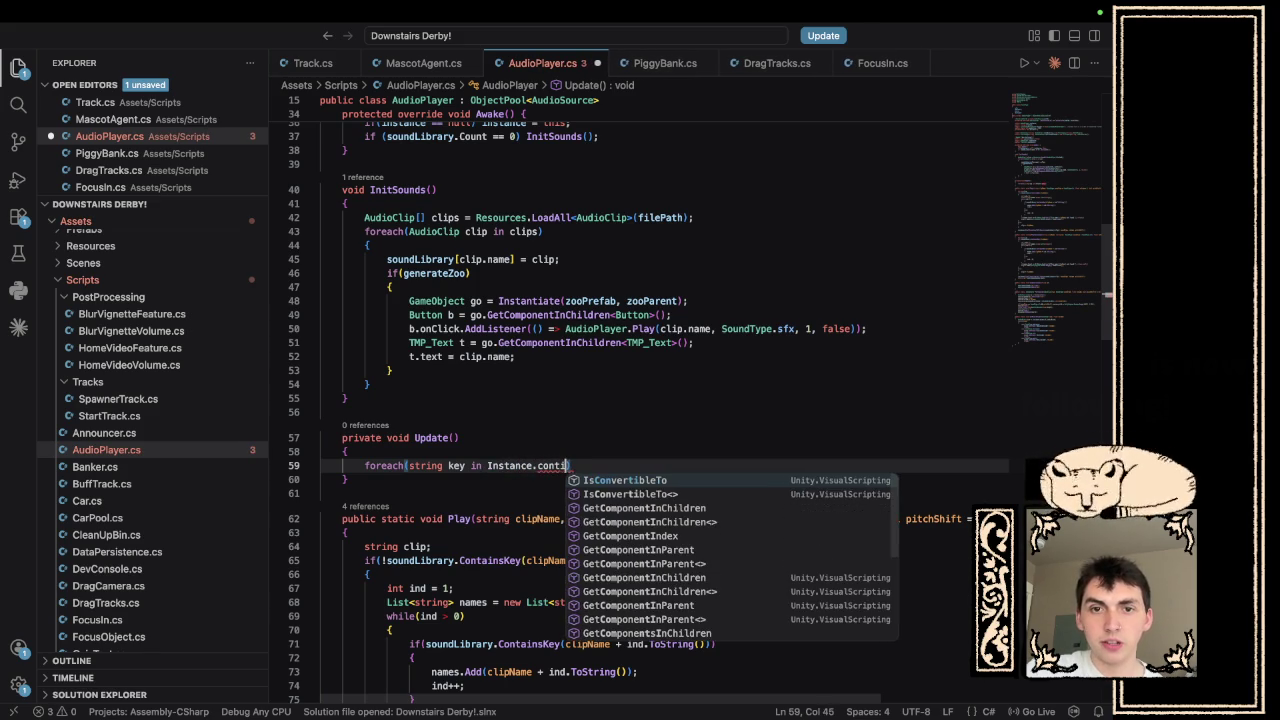
pyautogui.write('nuousSo')
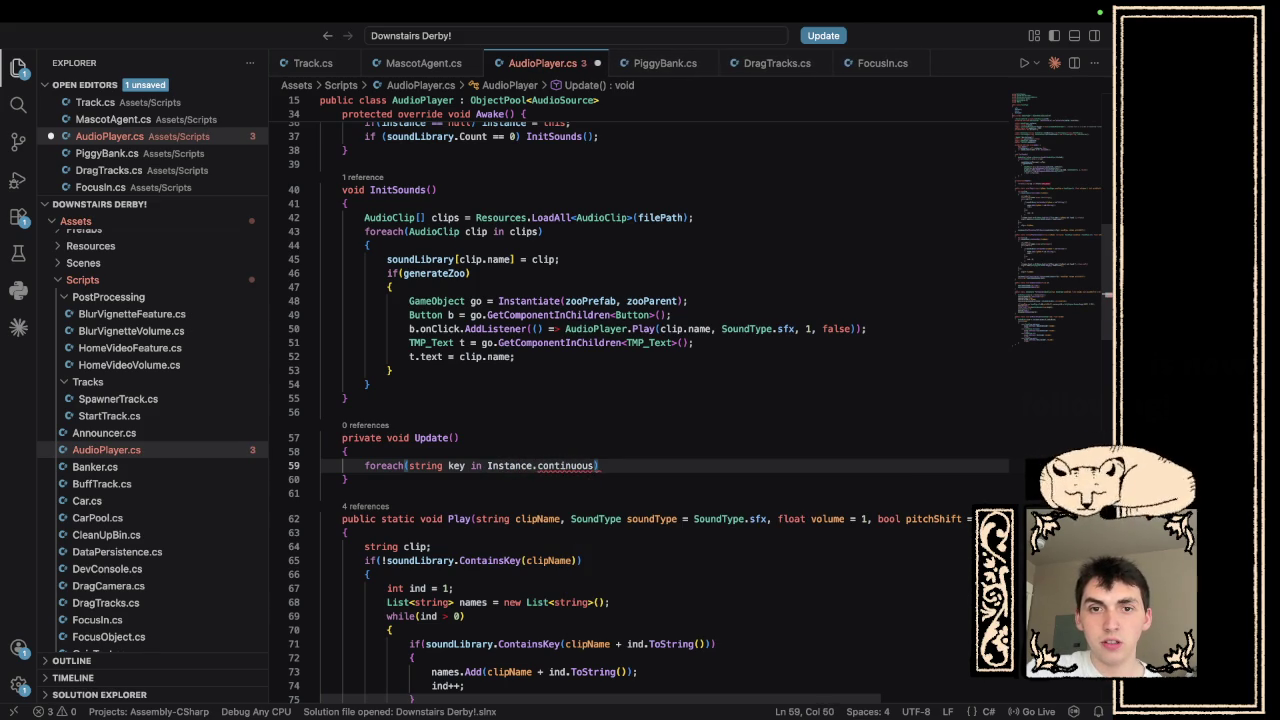
pyautogui.write('unds')
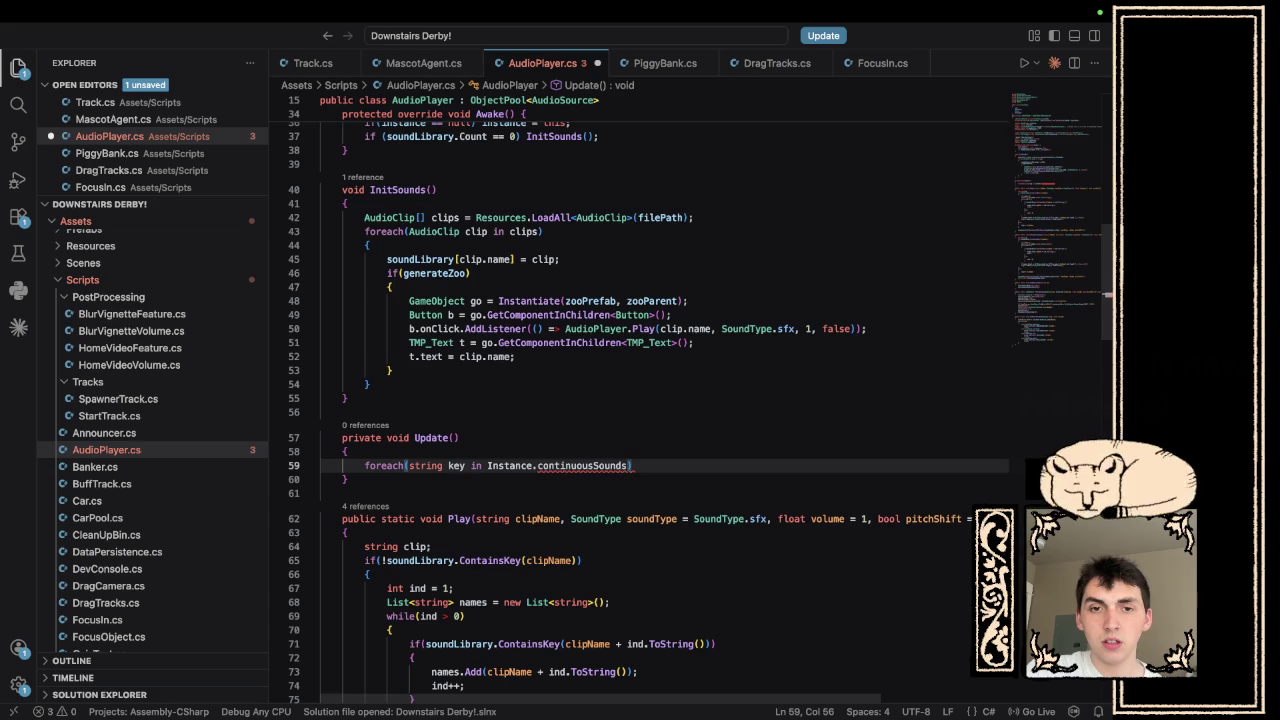
pyautogui.moveTo(597, 467)
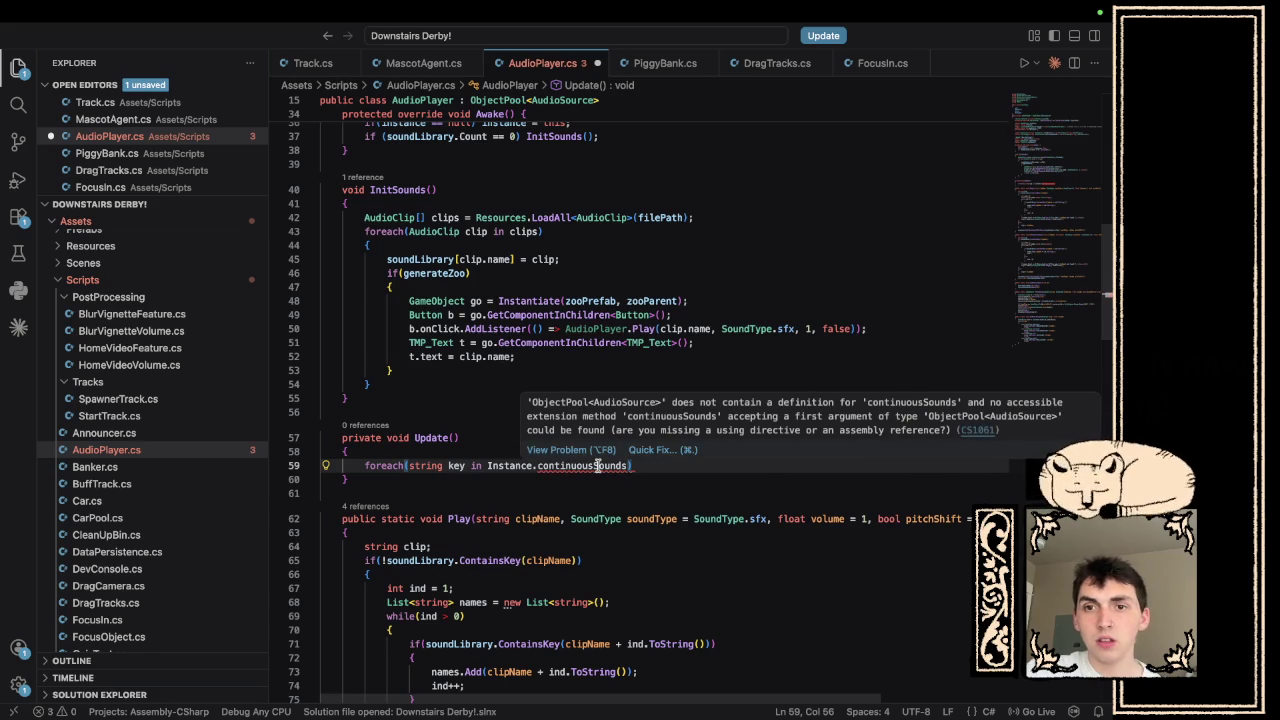
pyautogui.press('BackSpace')
pyautogui.press('BackSpace')
pyautogui.press('BackSpace')
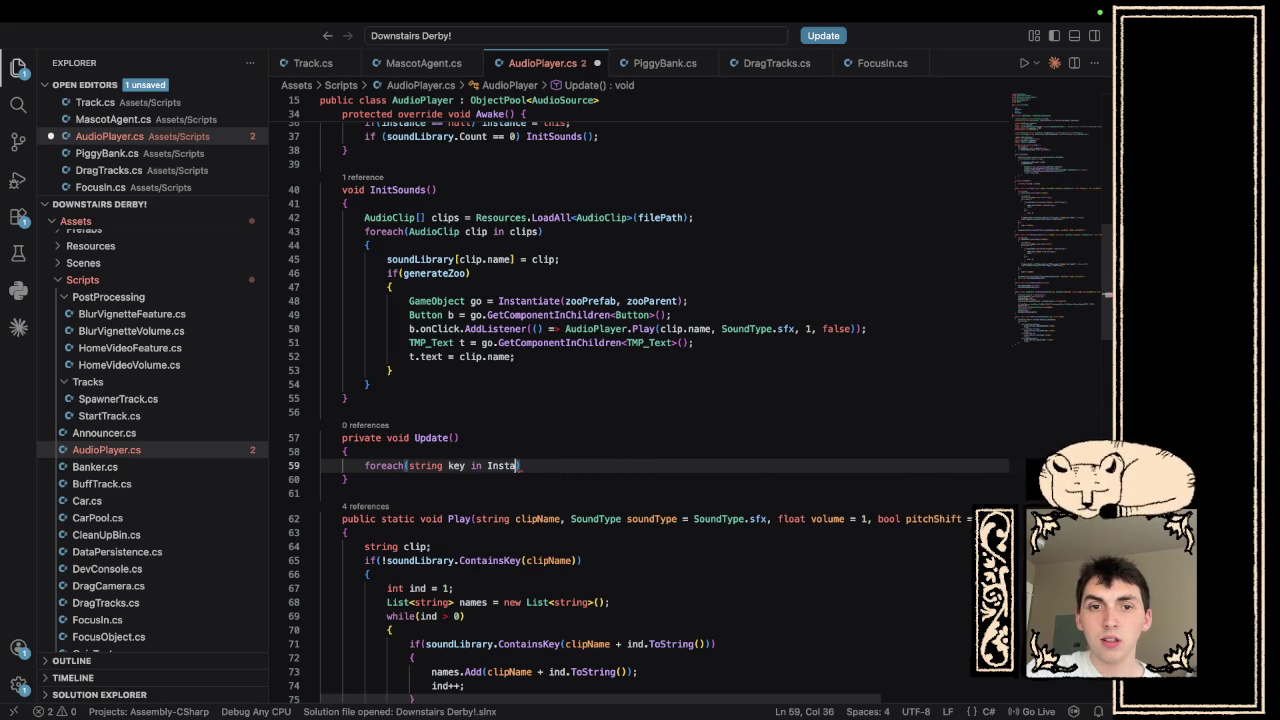
pyautogui.press('BackSpace')
pyautogui.press('BackSpace')
pyautogui.press('BackSpace')
pyautogui.write('continuousSounds')
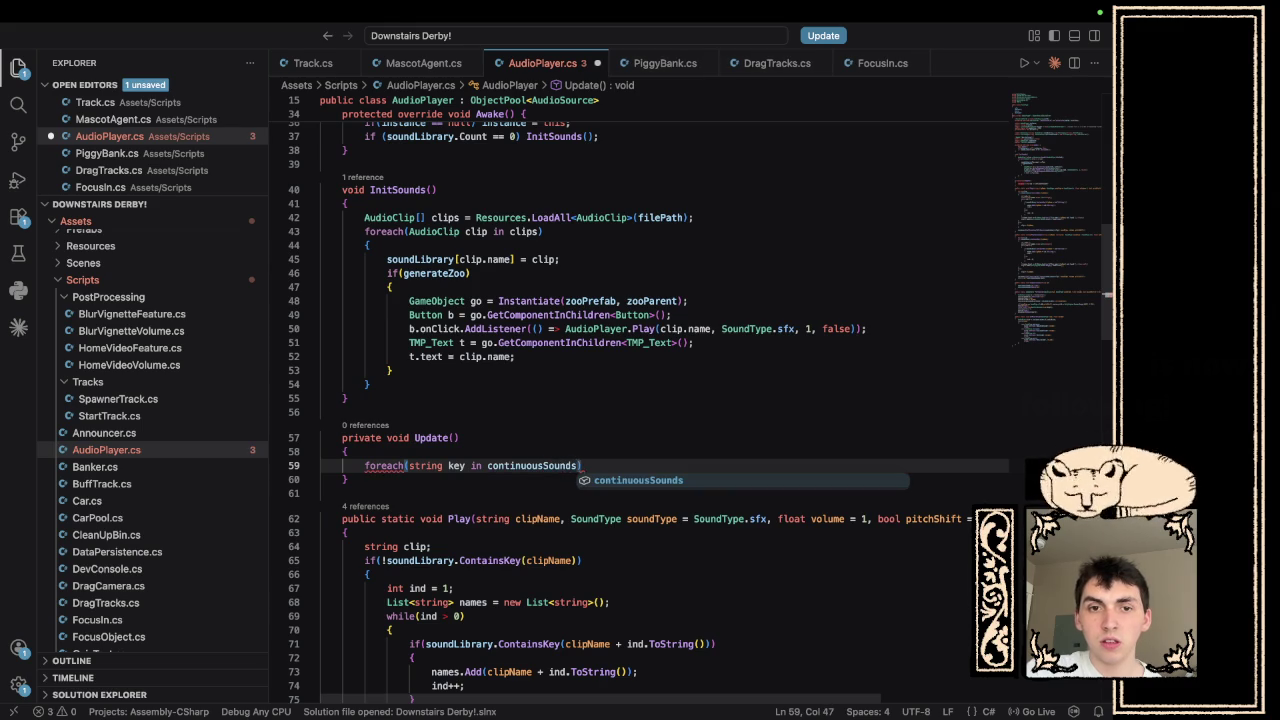
pyautogui.write(')')
pyautogui.press('Return')
pyautogui.write('{')
pyautogui.press('Return')
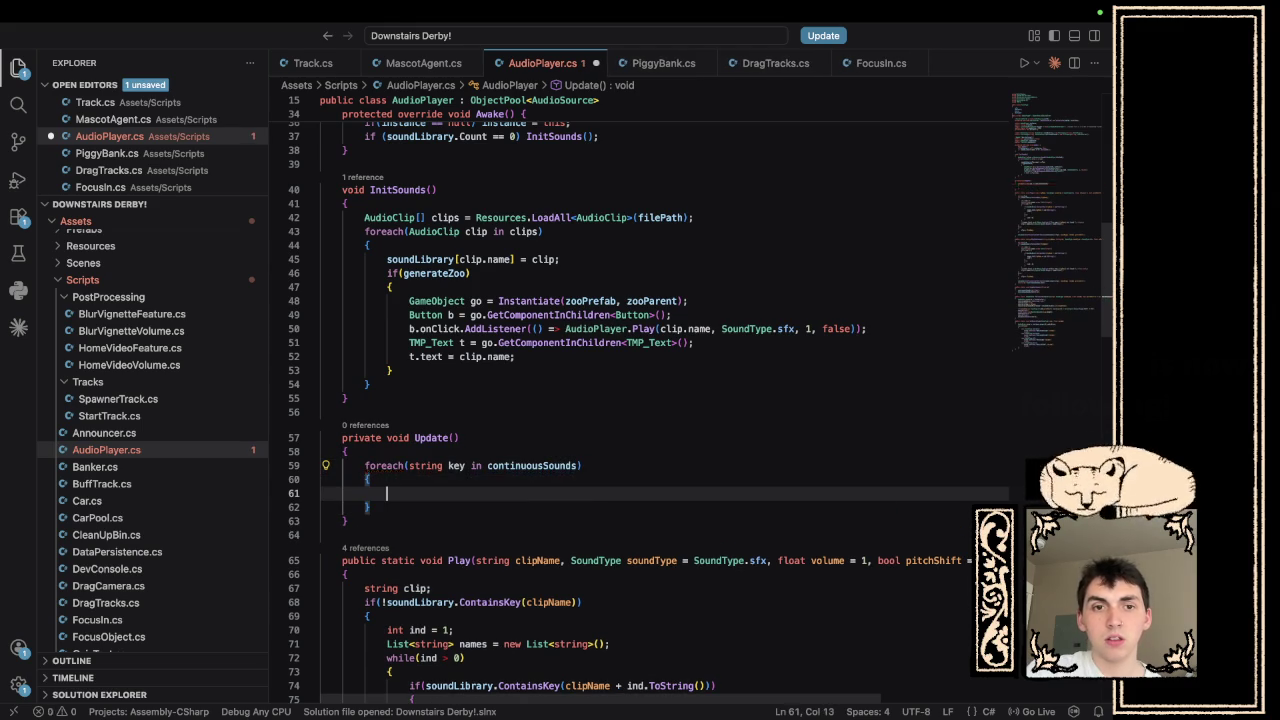
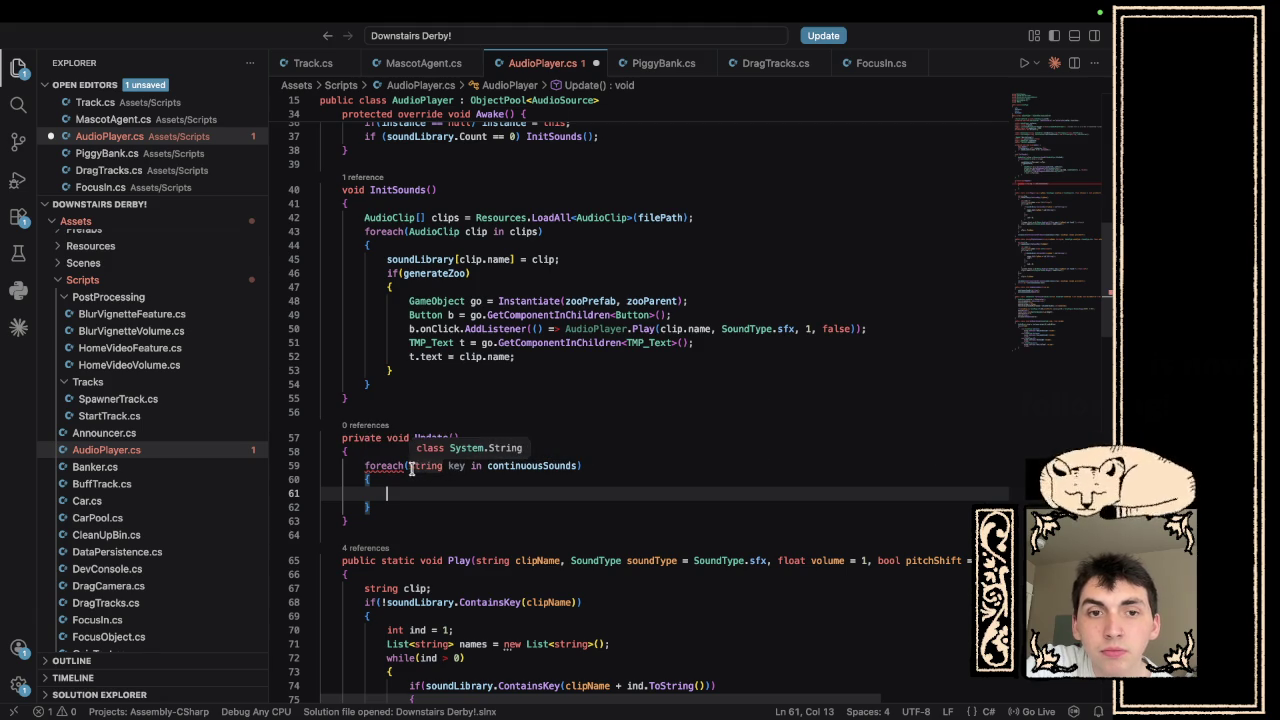
# - Rewrite the foreach type on line 59 as a (string, AudioSource) tuple
pyautogui.click(410, 465)
pyautogui.press('BackSpace')
pyautogui.write('(')
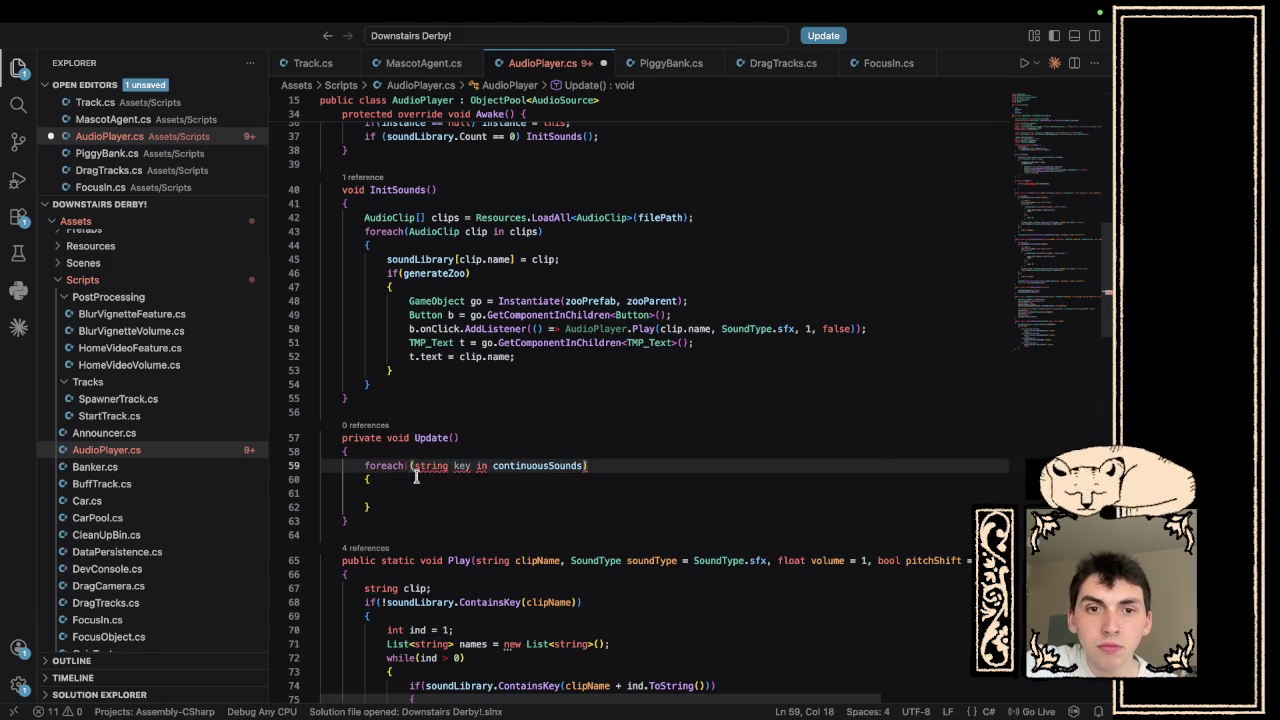
pyautogui.click(450, 466)
pyautogui.write(', ')
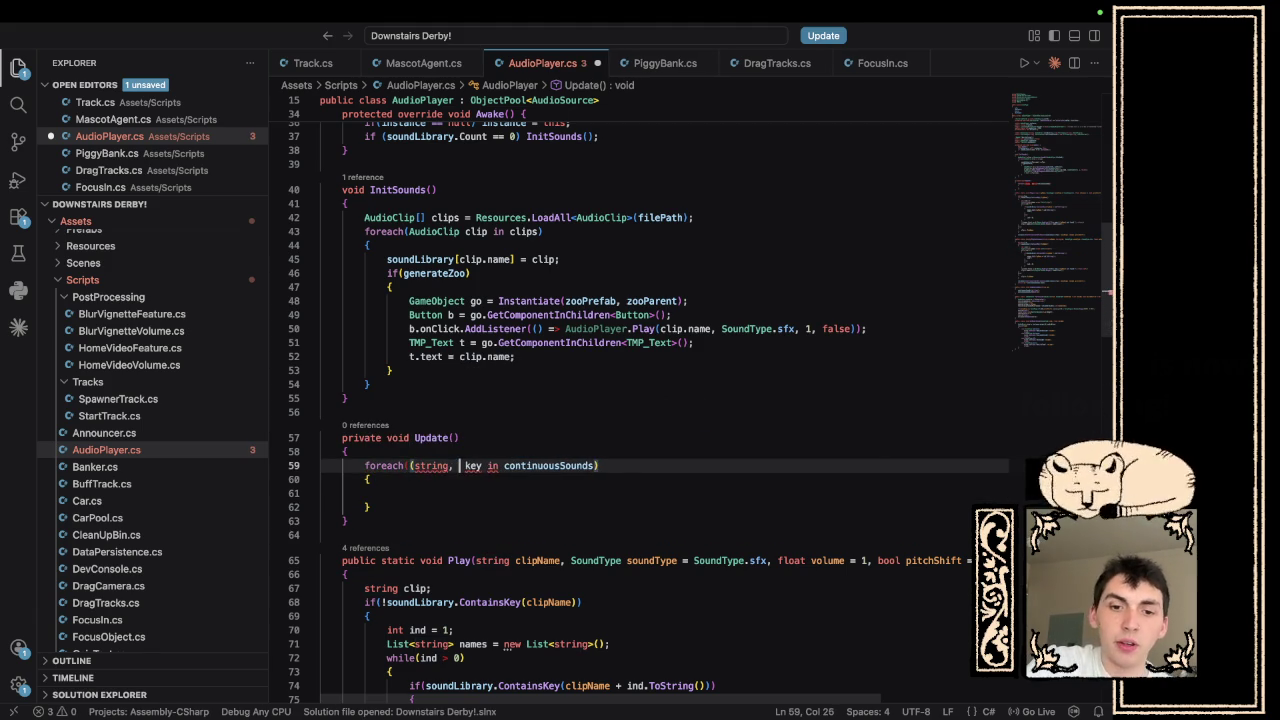
pyautogui.write('AudioSource')
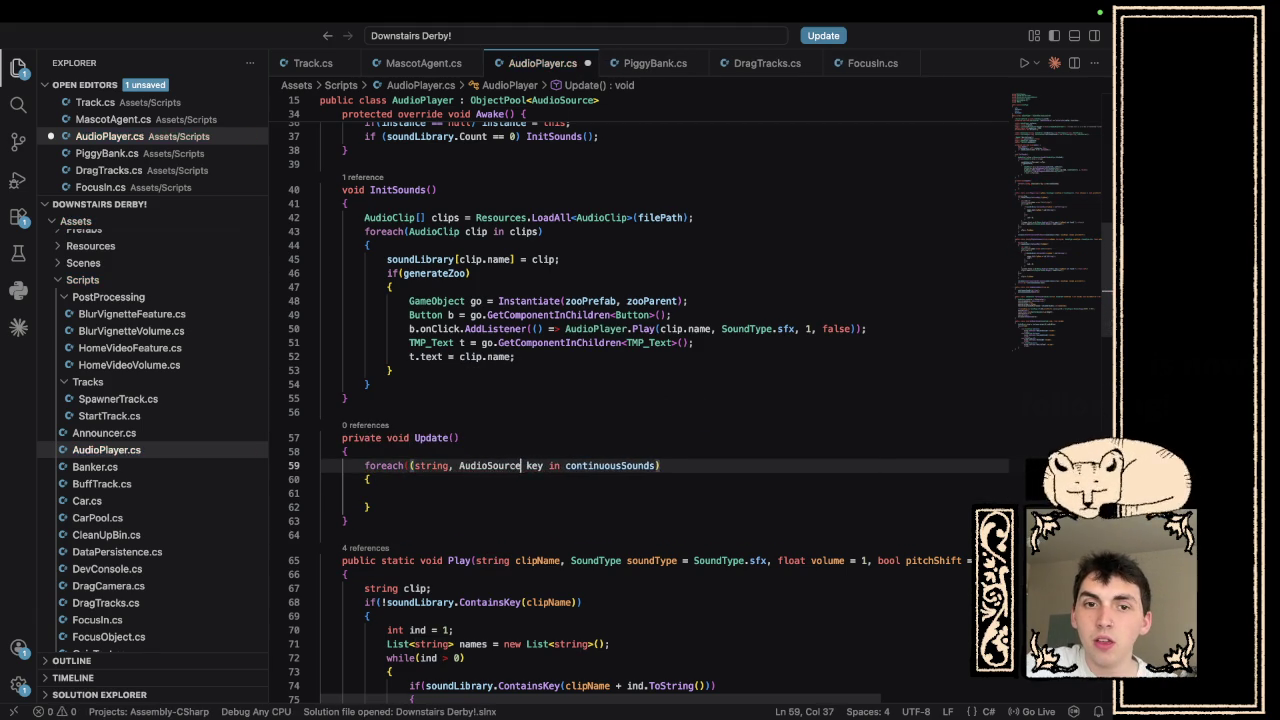
pyautogui.write(')')
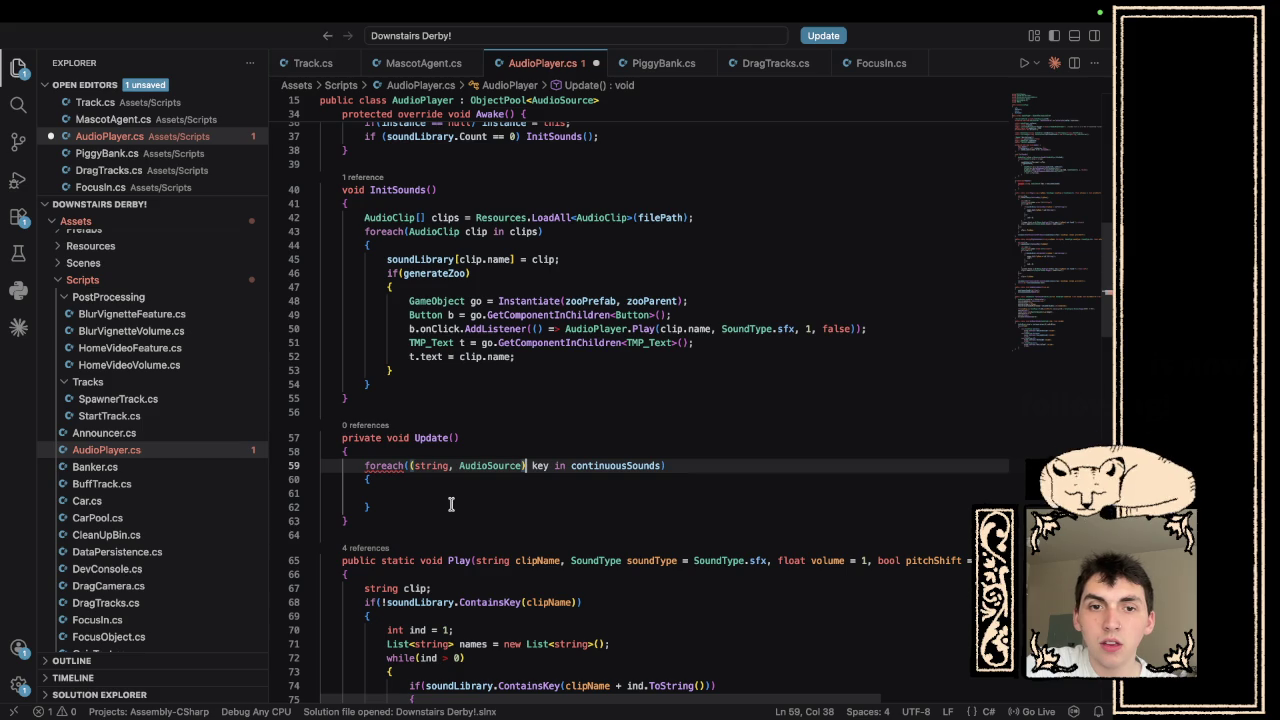
pyautogui.moveTo(378, 468)
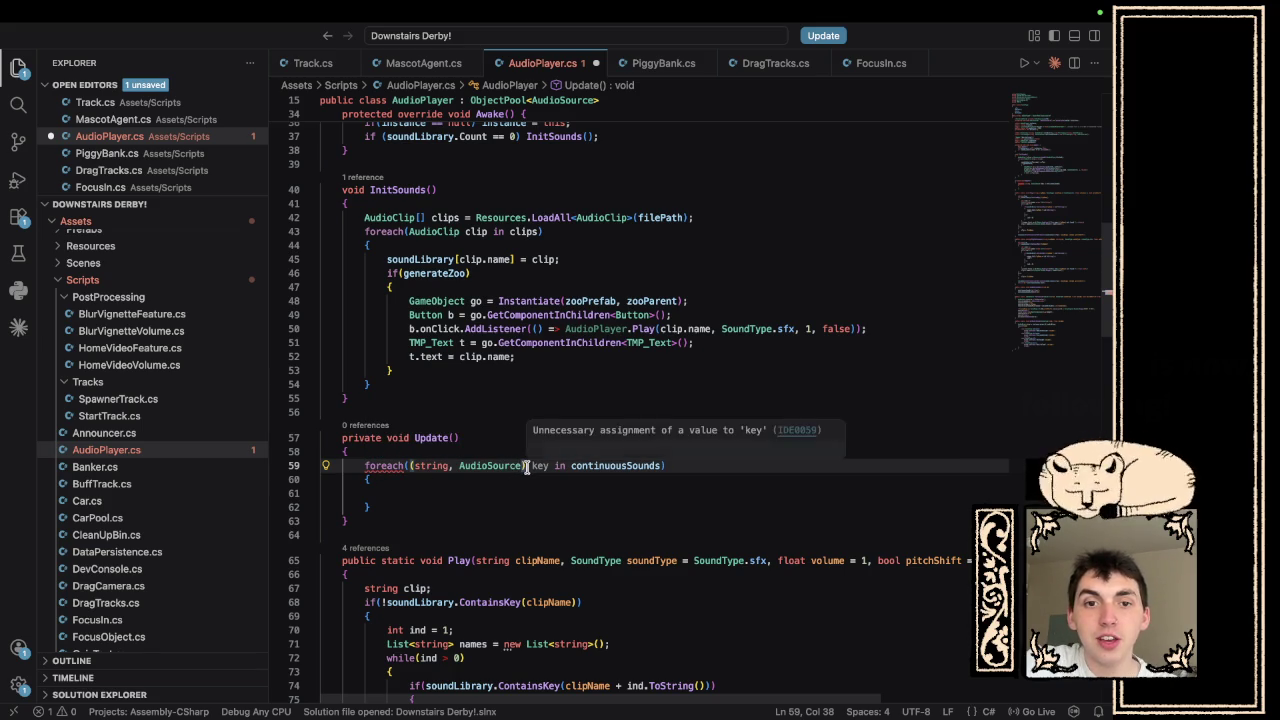
pyautogui.write(')')
# - Replace the tuple with KeyValuePair<string, AudioSource> in the foreach header
pyautogui.moveTo(531, 466)
pyautogui.mouseDown()
pyautogui.moveTo(400, 479)
pyautogui.moveTo(410, 466)
pyautogui.mouseUp()
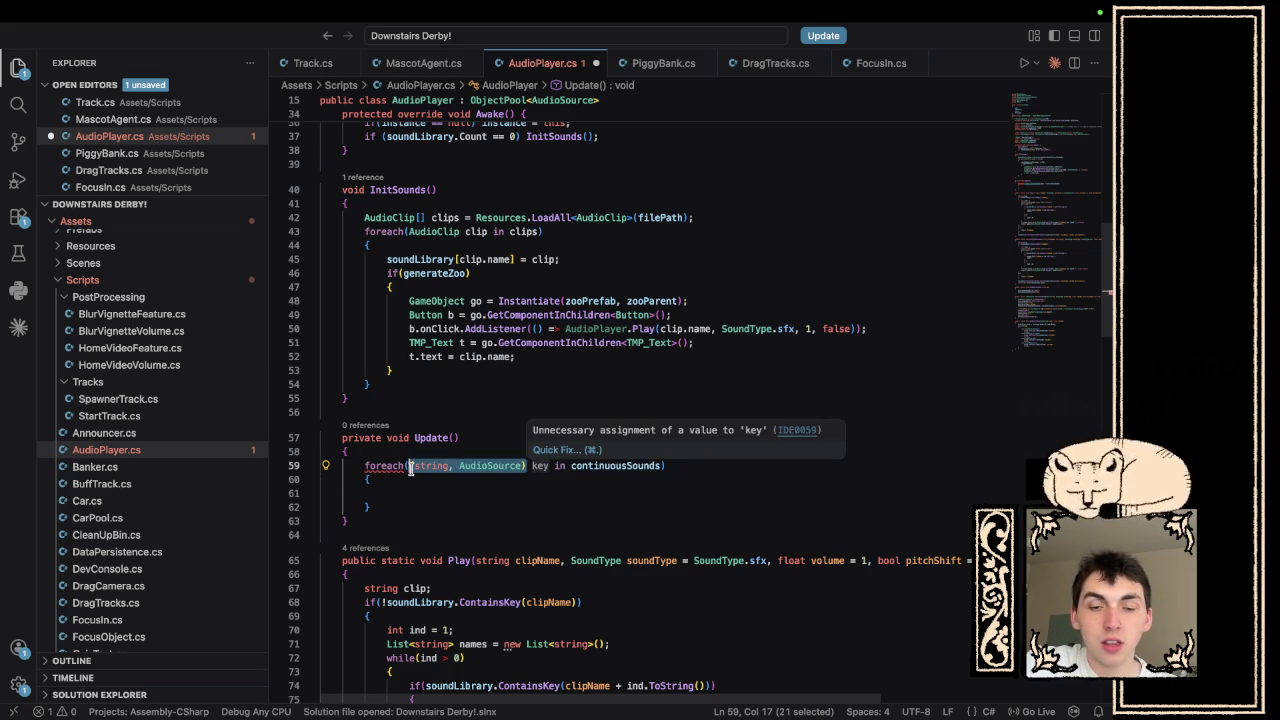
pyautogui.press('BackSpace')
pyautogui.write('KeyValueP')
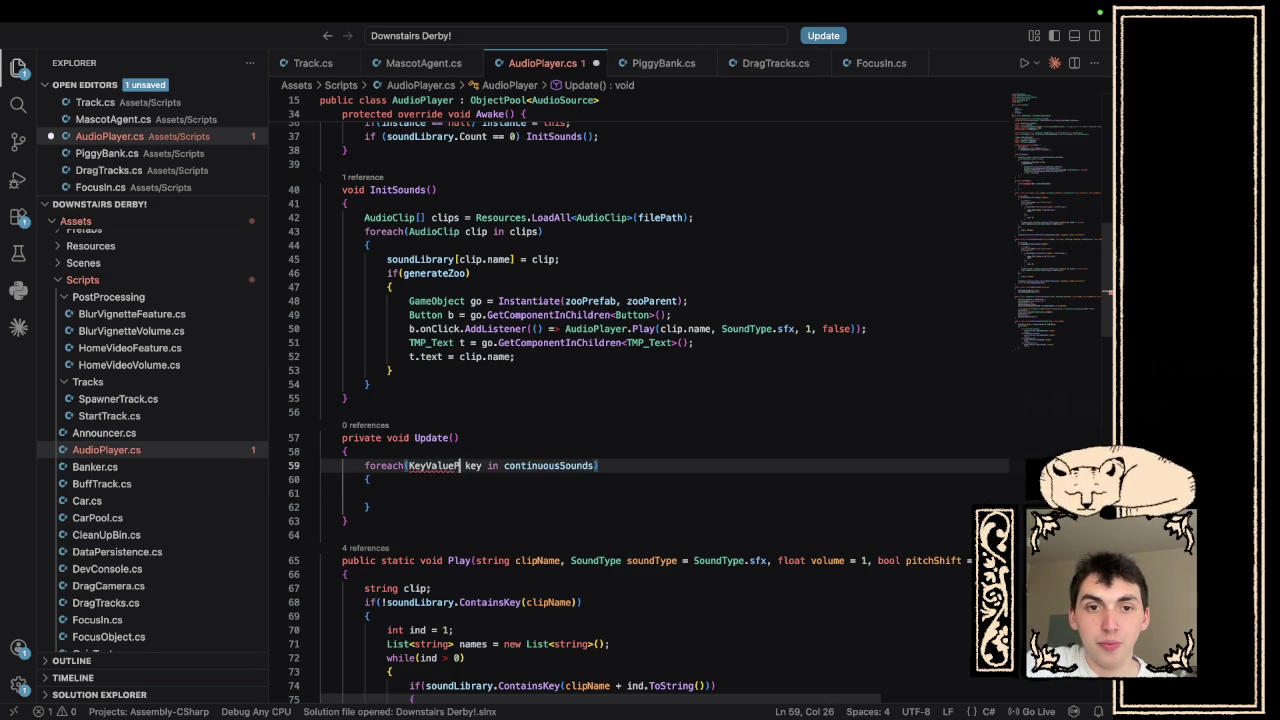
pyautogui.press('Tab')
pyautogui.write('(')
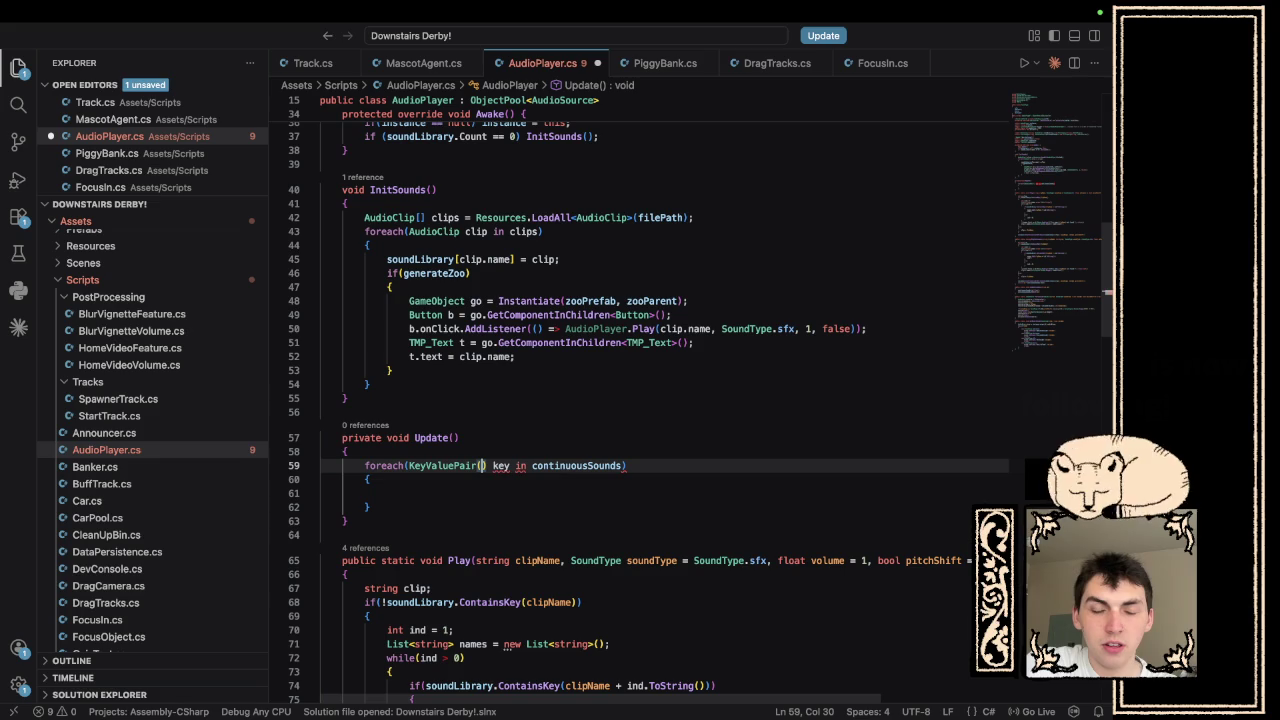
pyautogui.press('BackSpace')
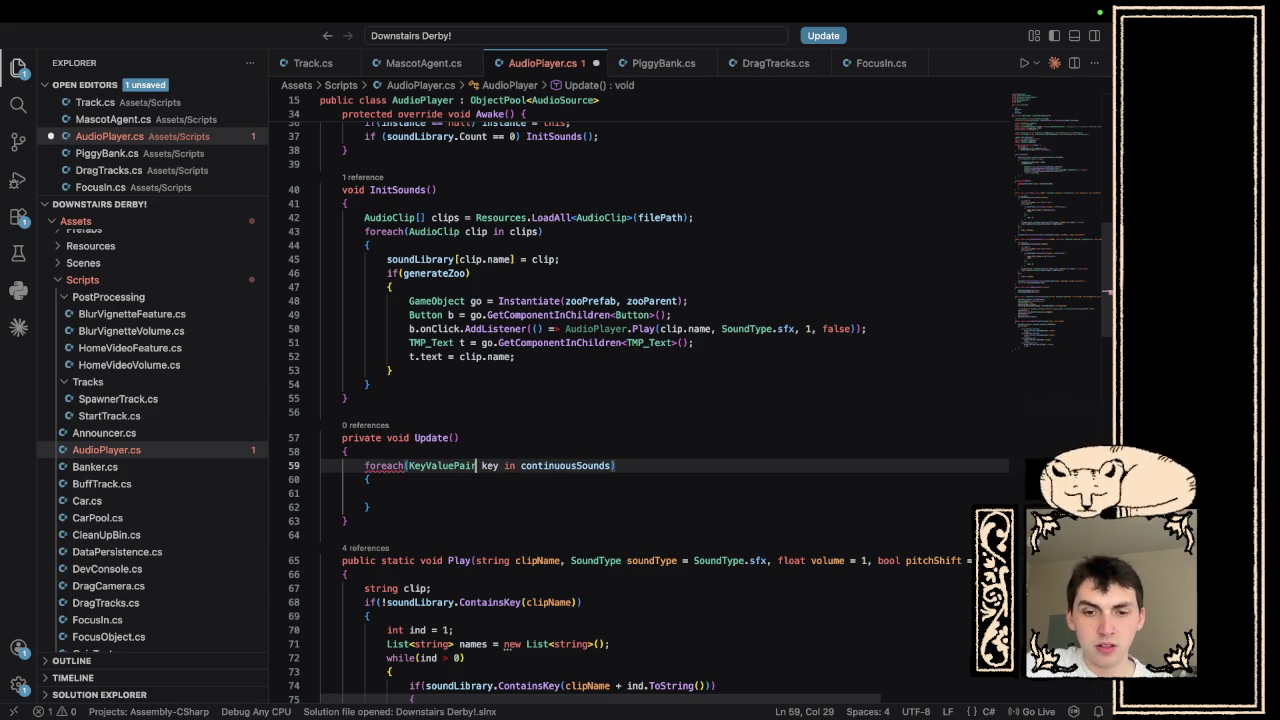
pyautogui.write('<s')
pyautogui.write('tring, Audi')
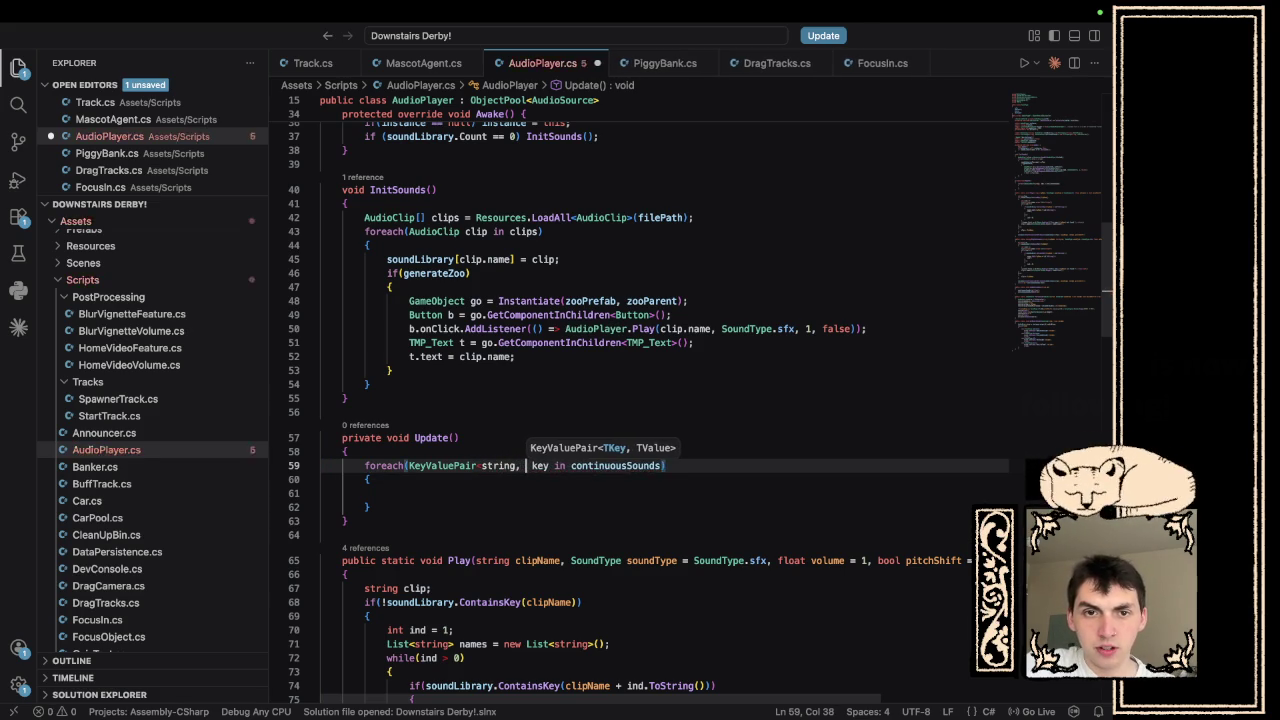
pyautogui.write('oSource>')
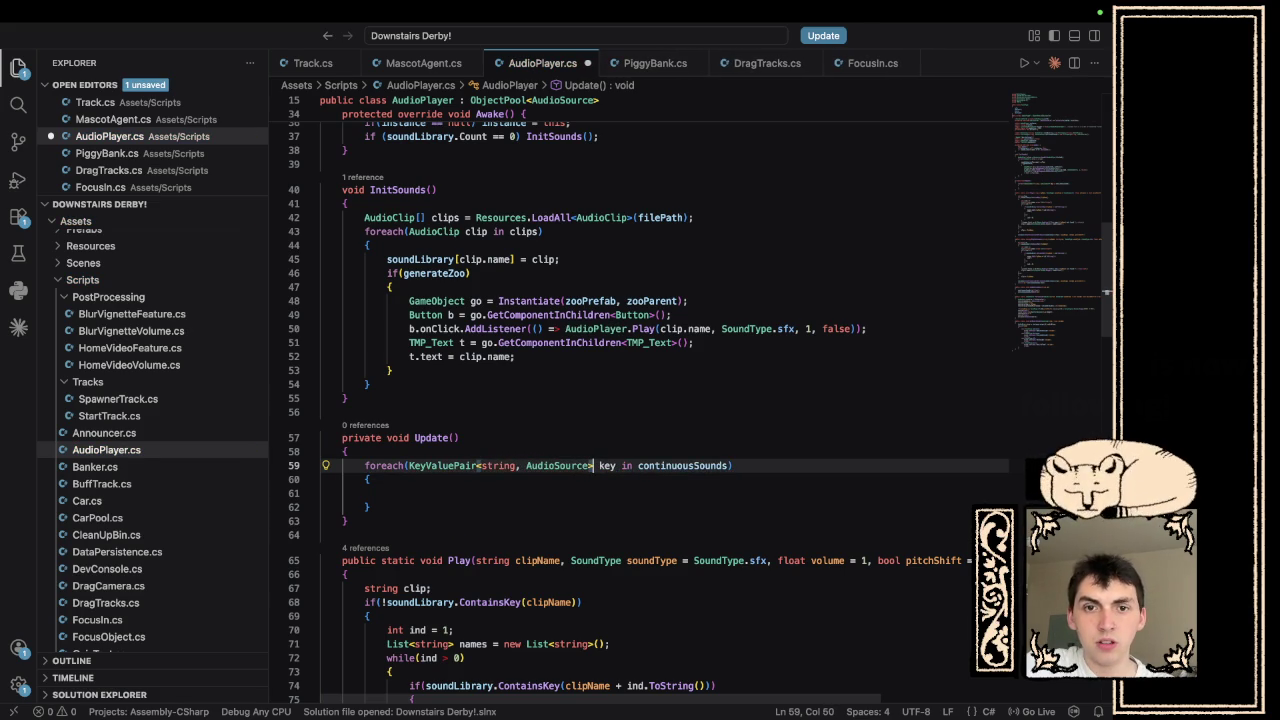
# - Write key.Value as the first statement in the empty foreach body
pyautogui.click(416, 492)
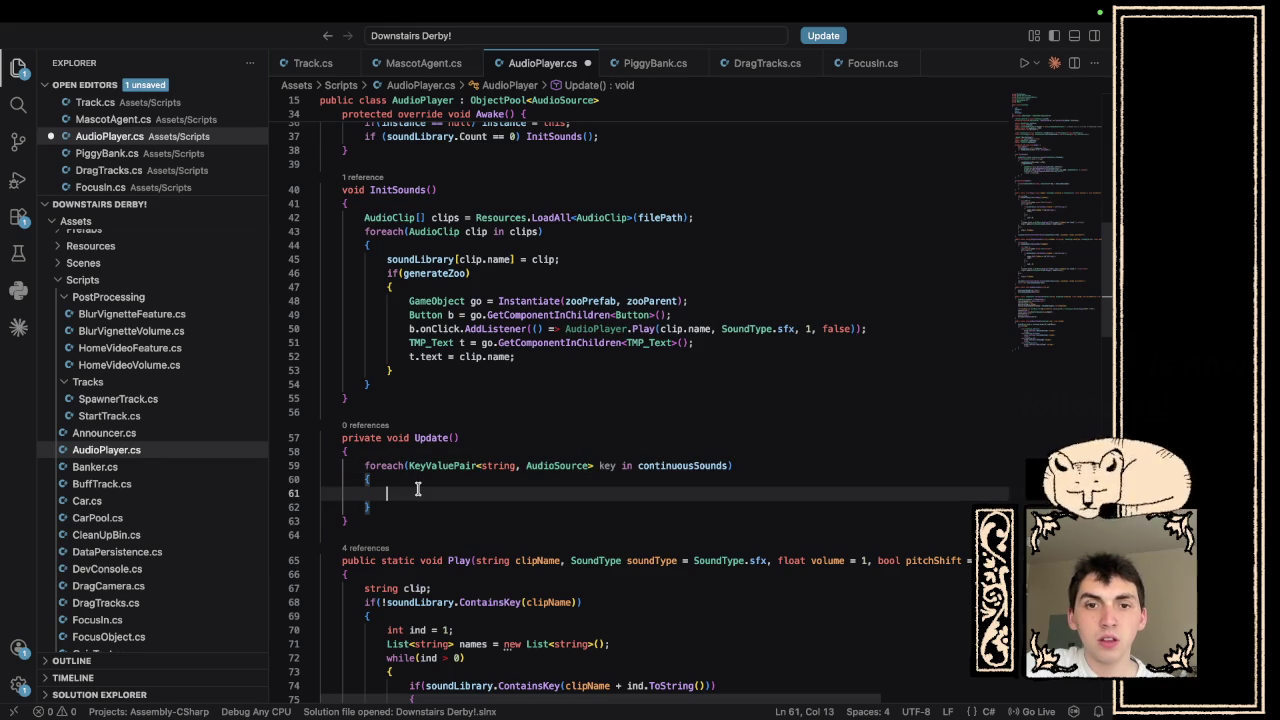
pyautogui.write('key.k')
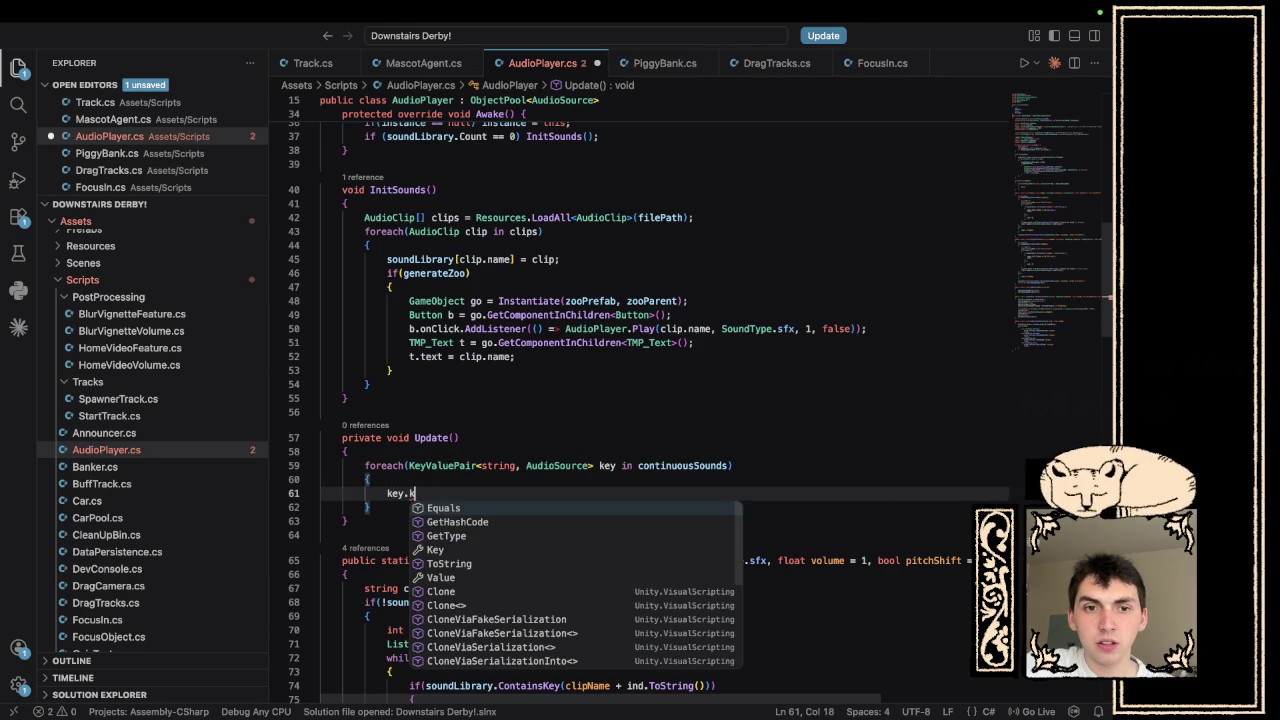
pyautogui.press('Escape')
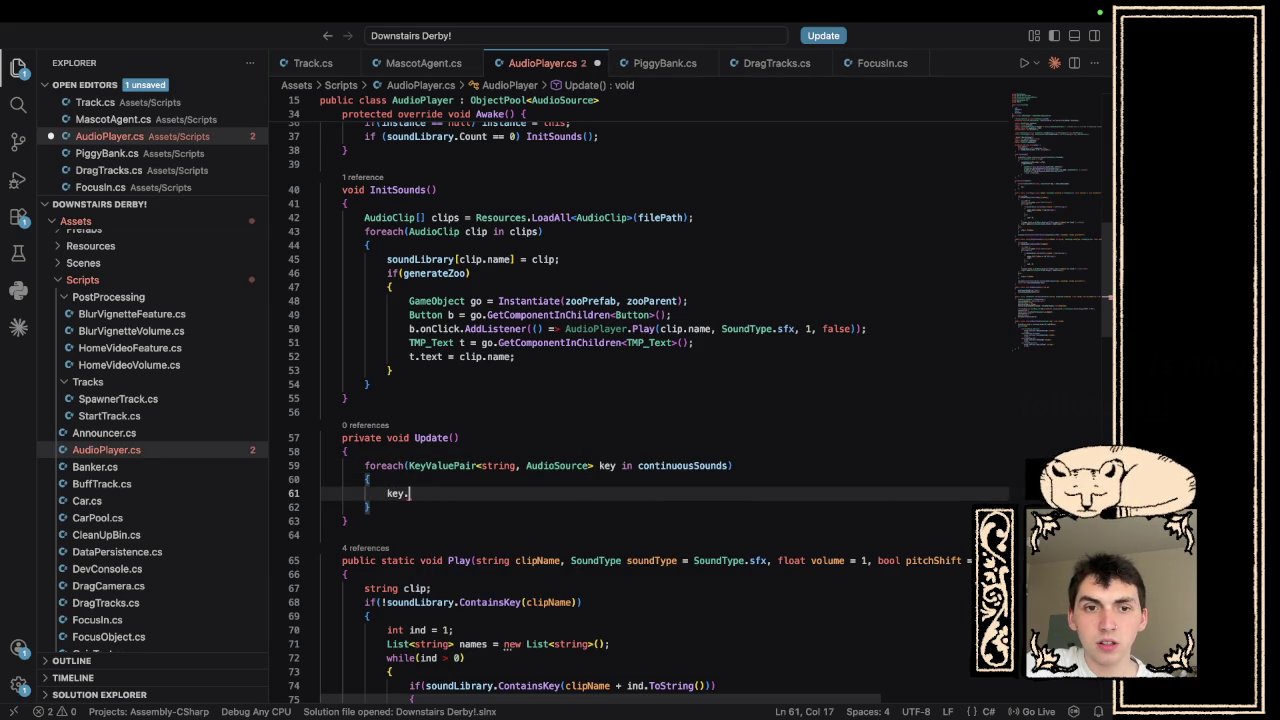
pyautogui.write('key')
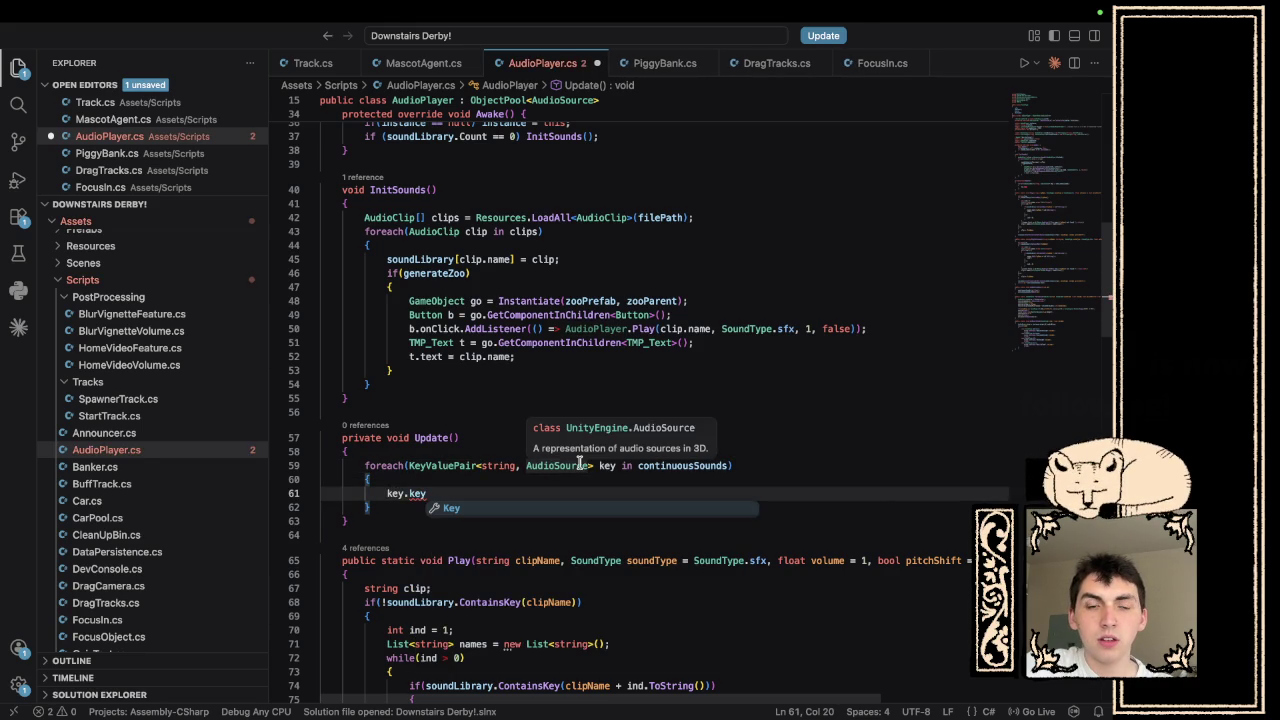
pyautogui.press('Tab')
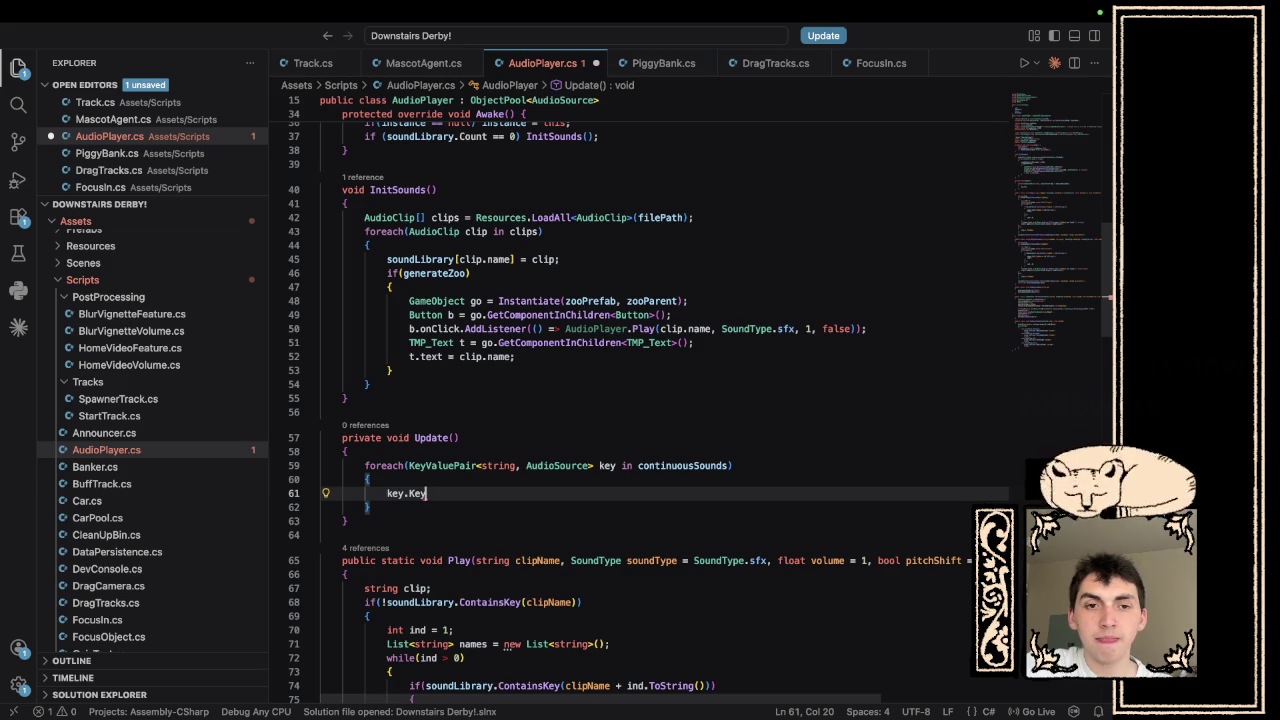
pyautogui.press('BackSpace')
pyautogui.press('BackSpace')
pyautogui.press('BackSpace')
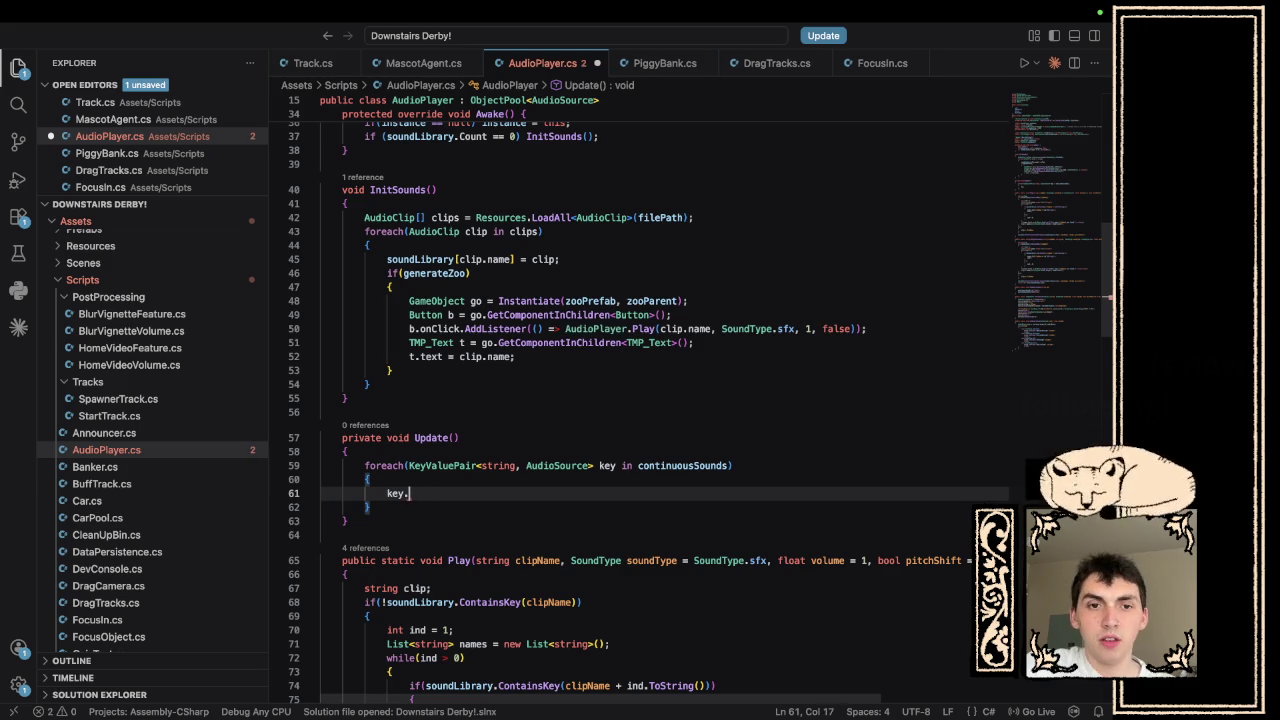
pyautogui.write('Value')
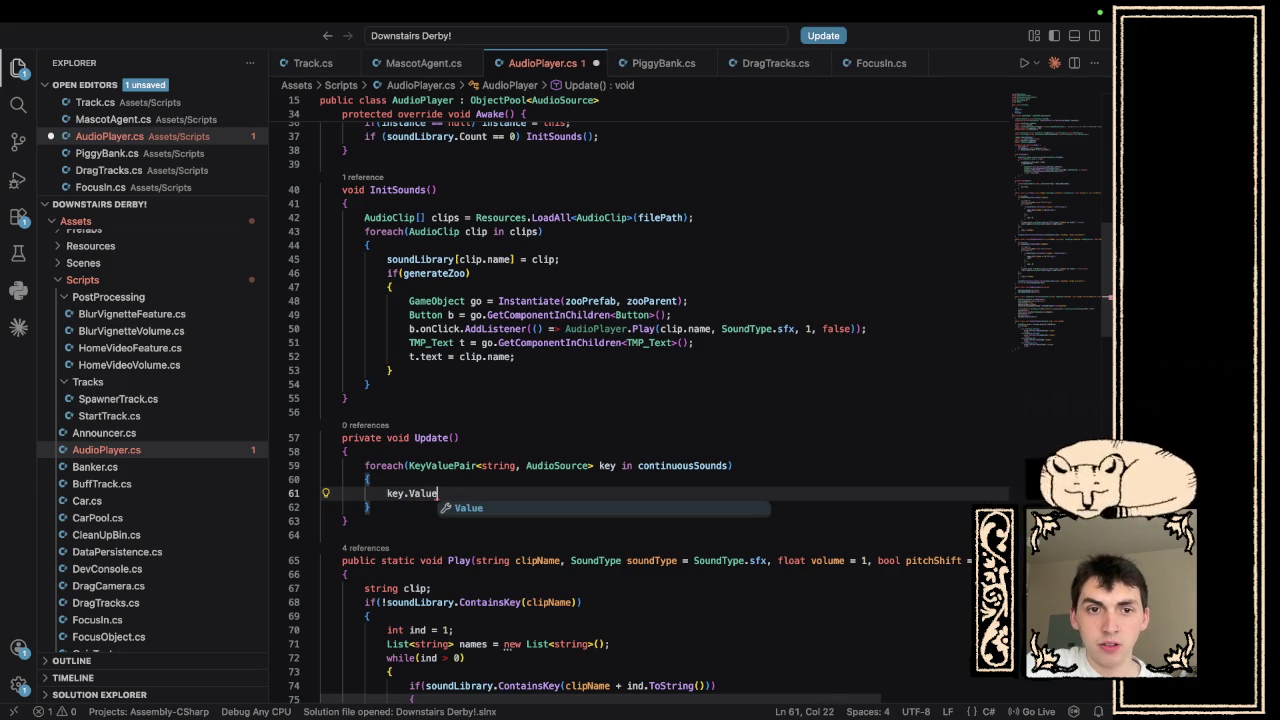
pyautogui.press('Escape')
# - Complete it to if(key.Value.isPlaying == false) key.Value.Play(); and save AudioPlayer.cs
pyautogui.click(384, 493)
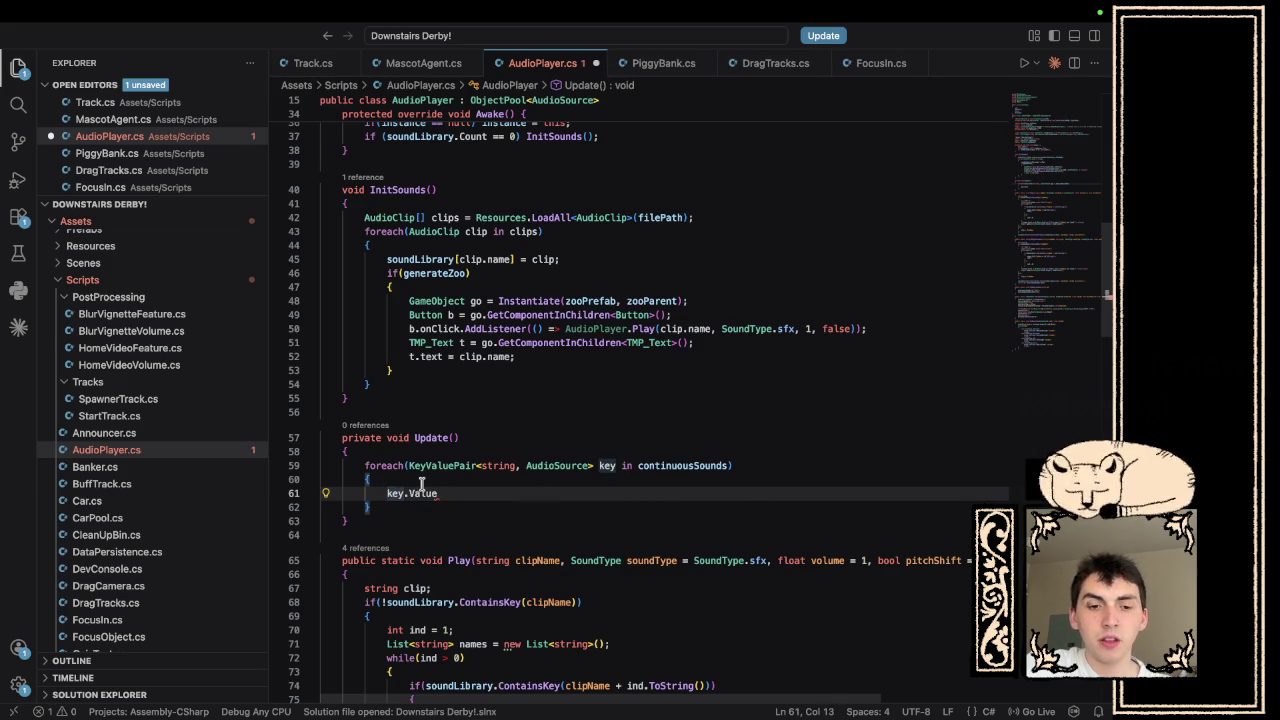
pyautogui.write('if(')
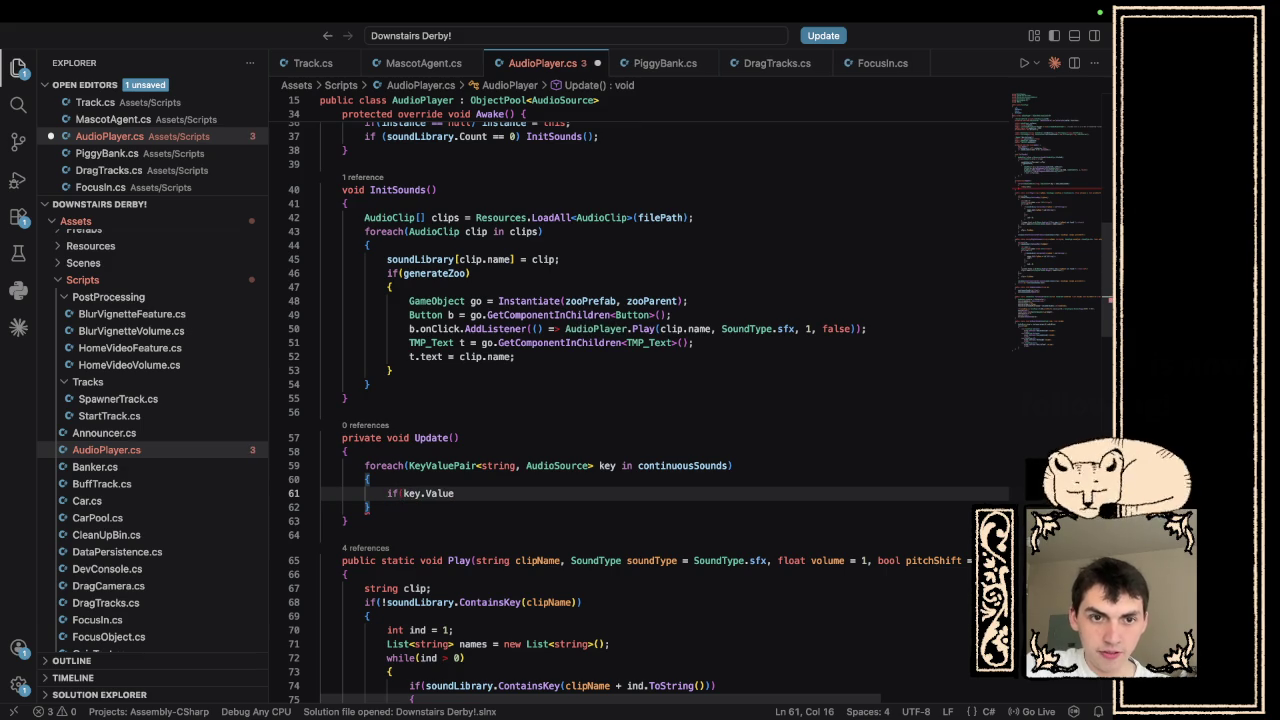
pyautogui.click(463, 493)
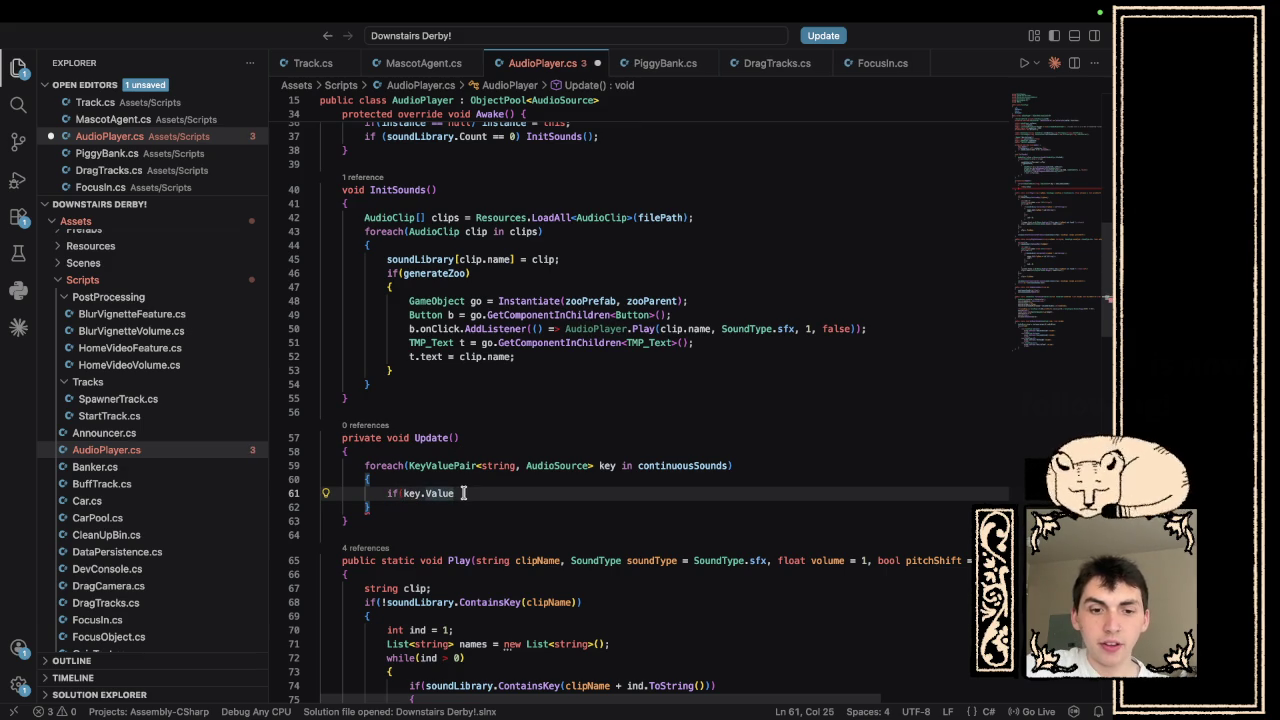
pyautogui.write('.Isplay')
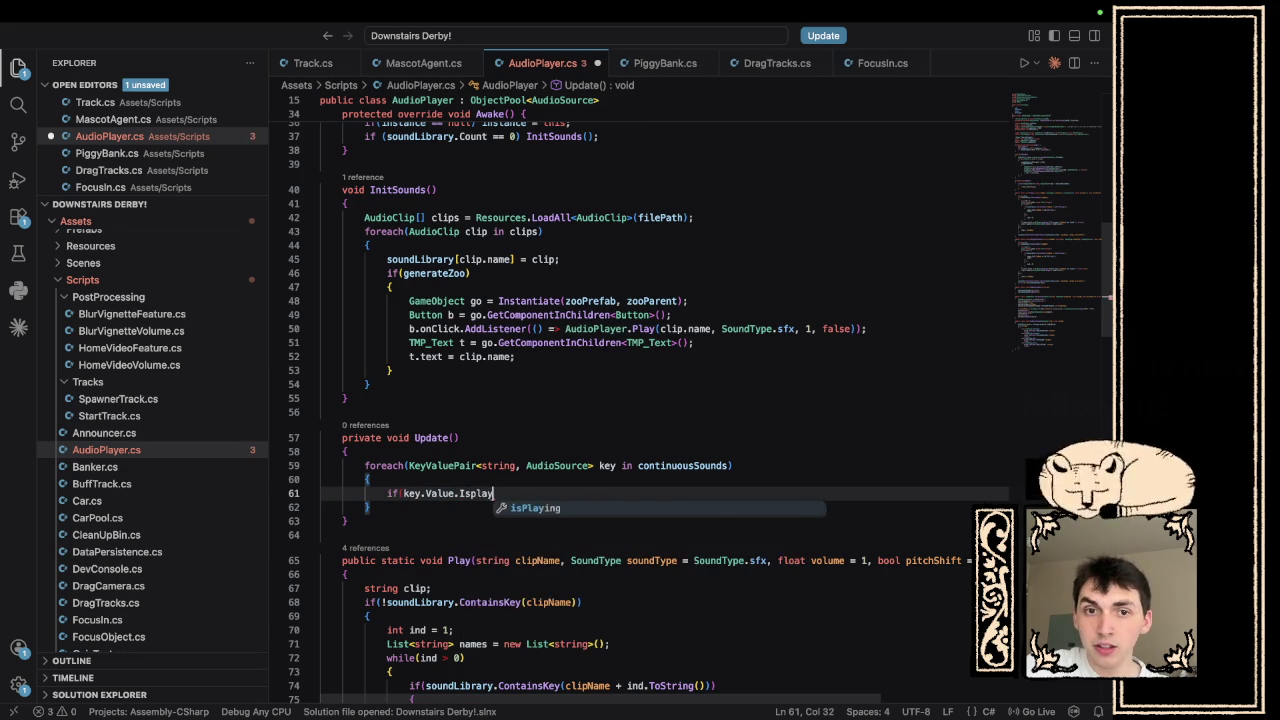
pyautogui.press('Tab')
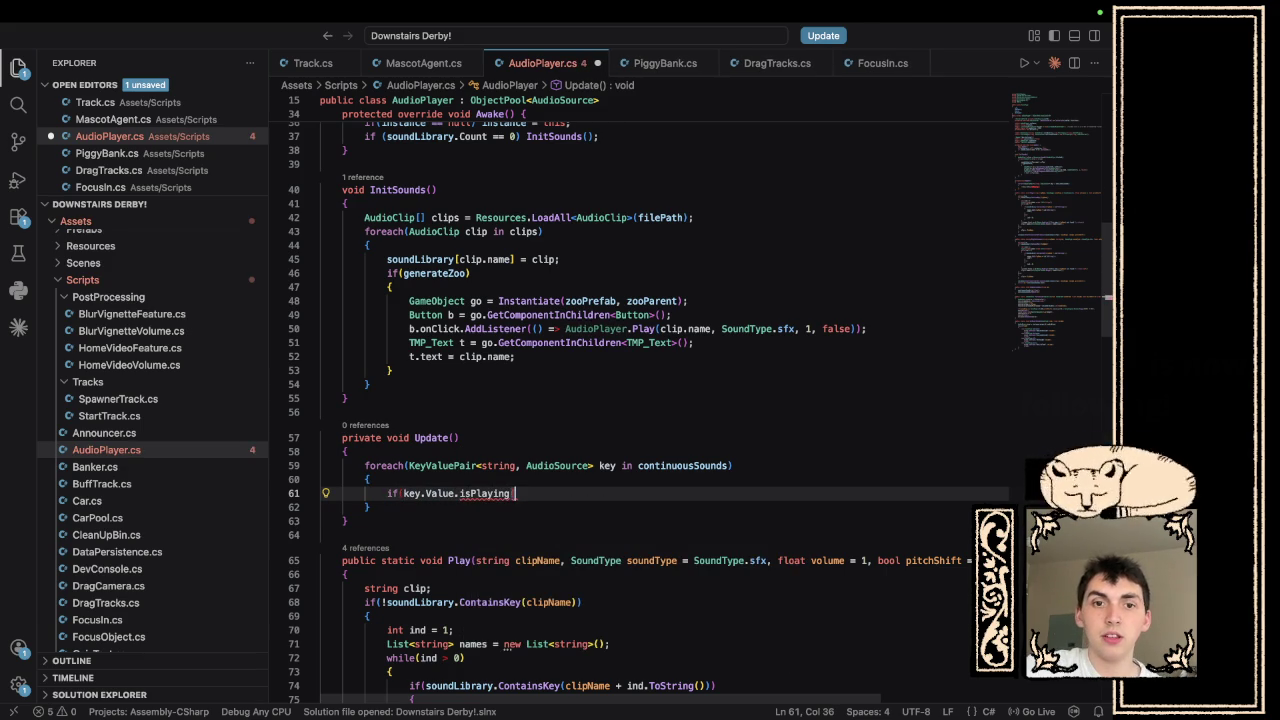
pyautogui.write('== false')
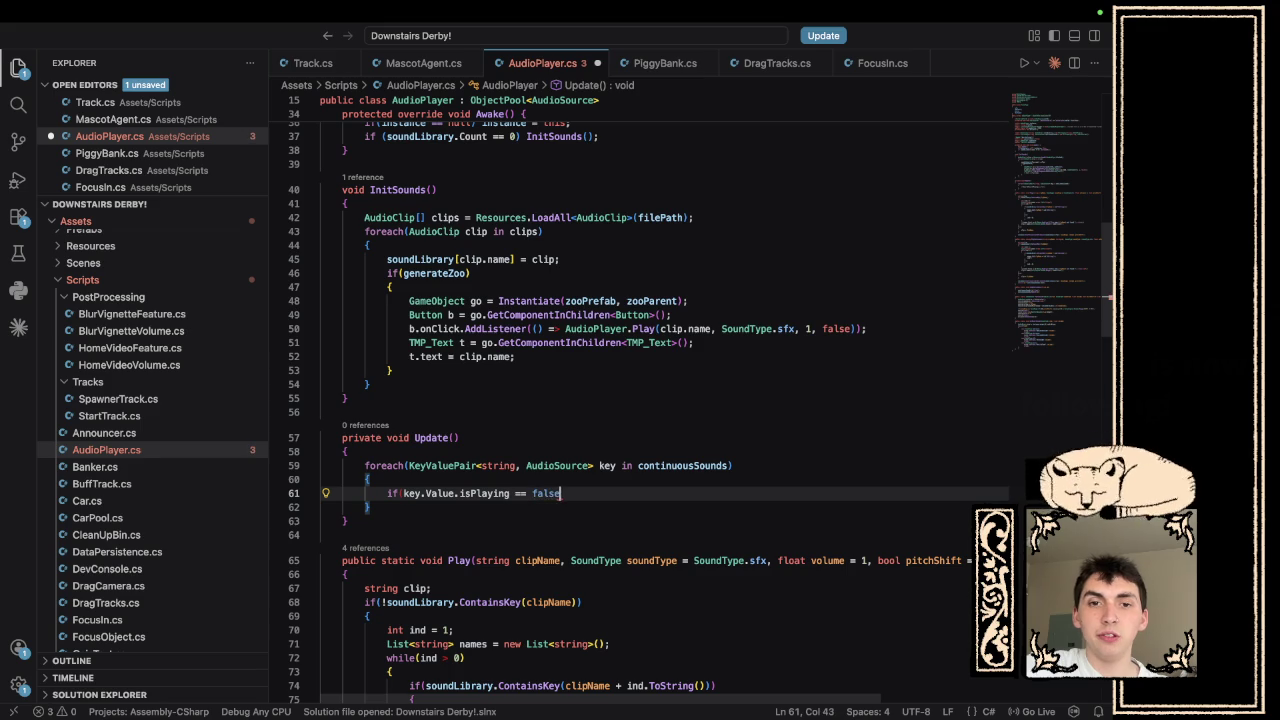
pyautogui.write(') ke')
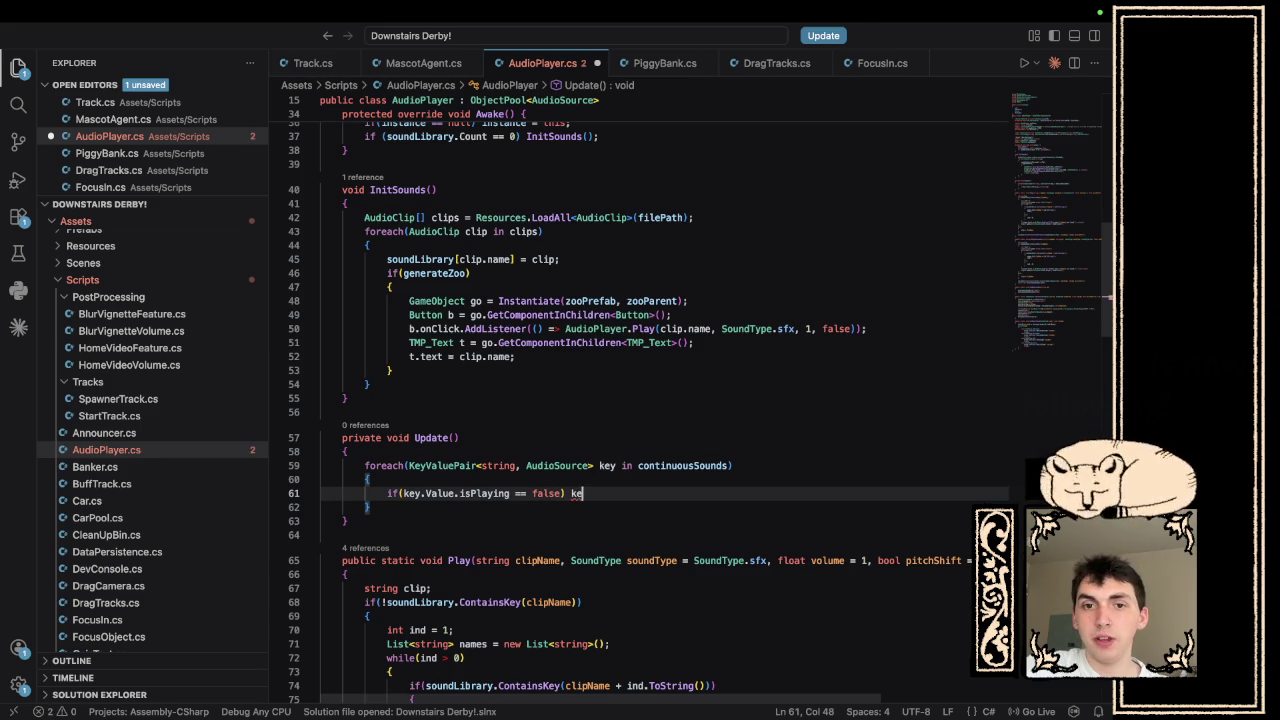
pyautogui.write('y.V')
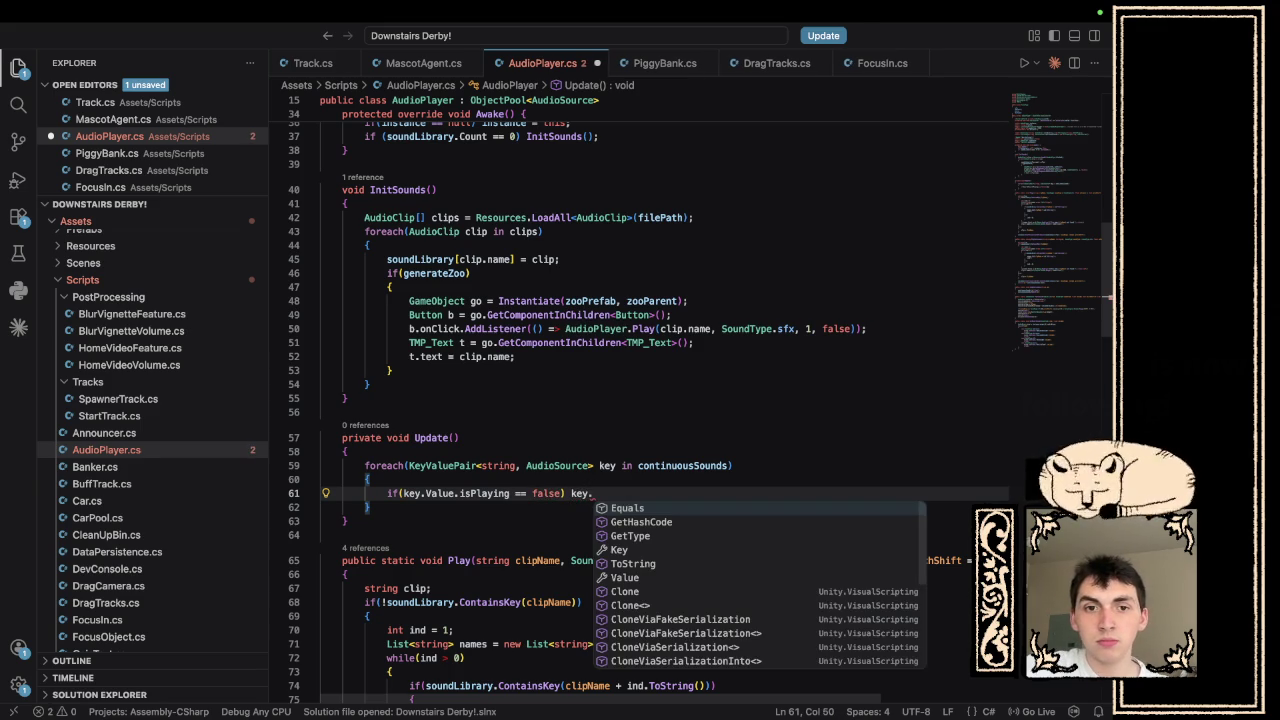
pyautogui.write('alue.')
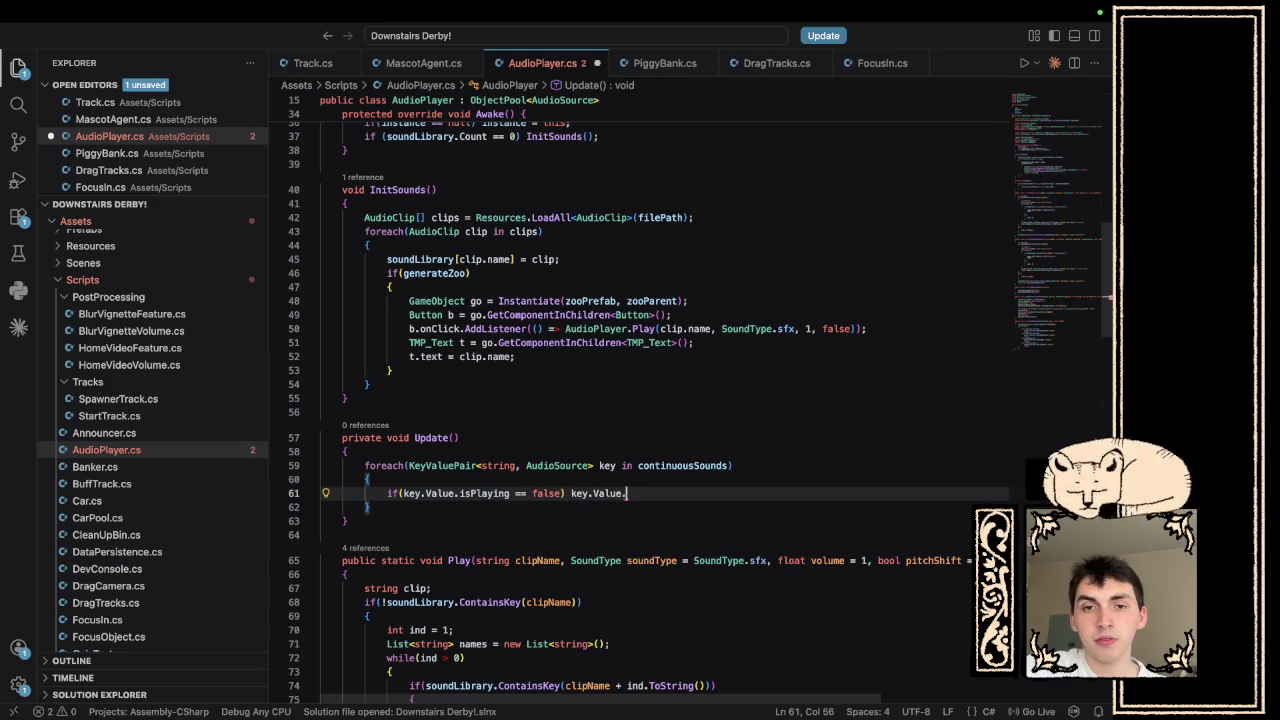
pyautogui.write('Play();')
pyautogui.hotkey('ctrl', 's')
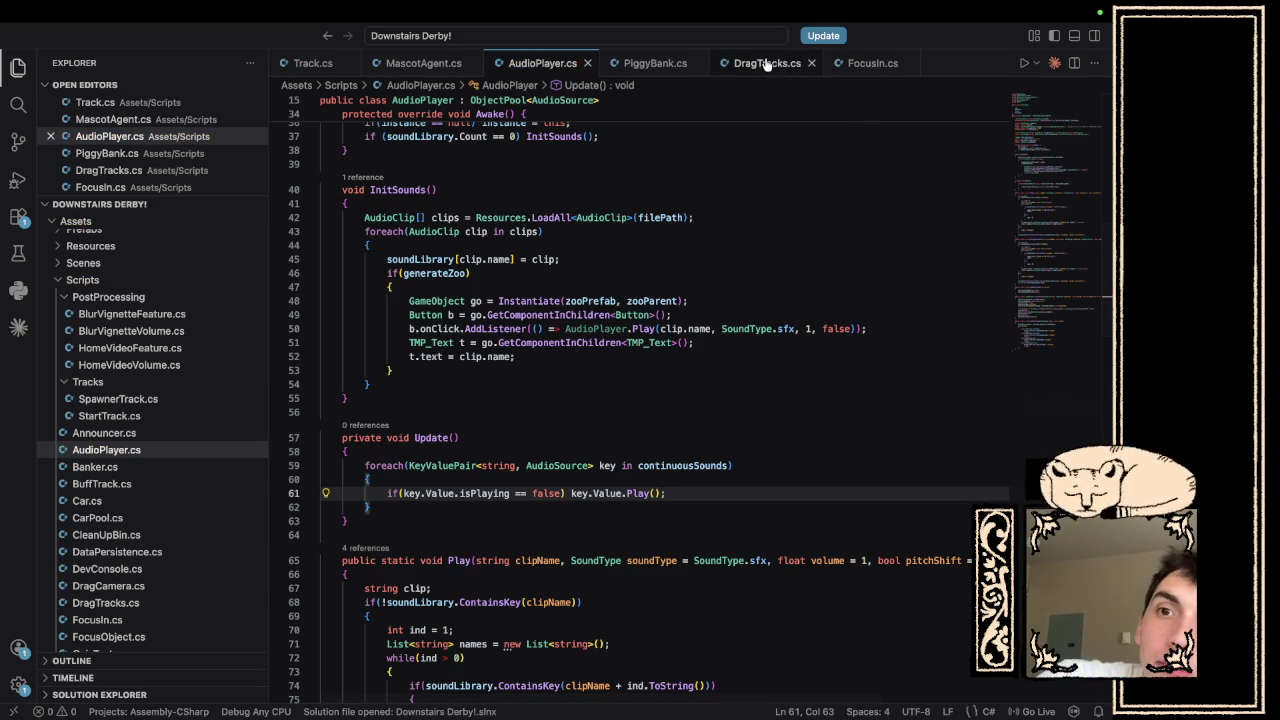
# - Switch to Track.cs and search the file for 'initcircuit'
pyautogui.click(298, 60)
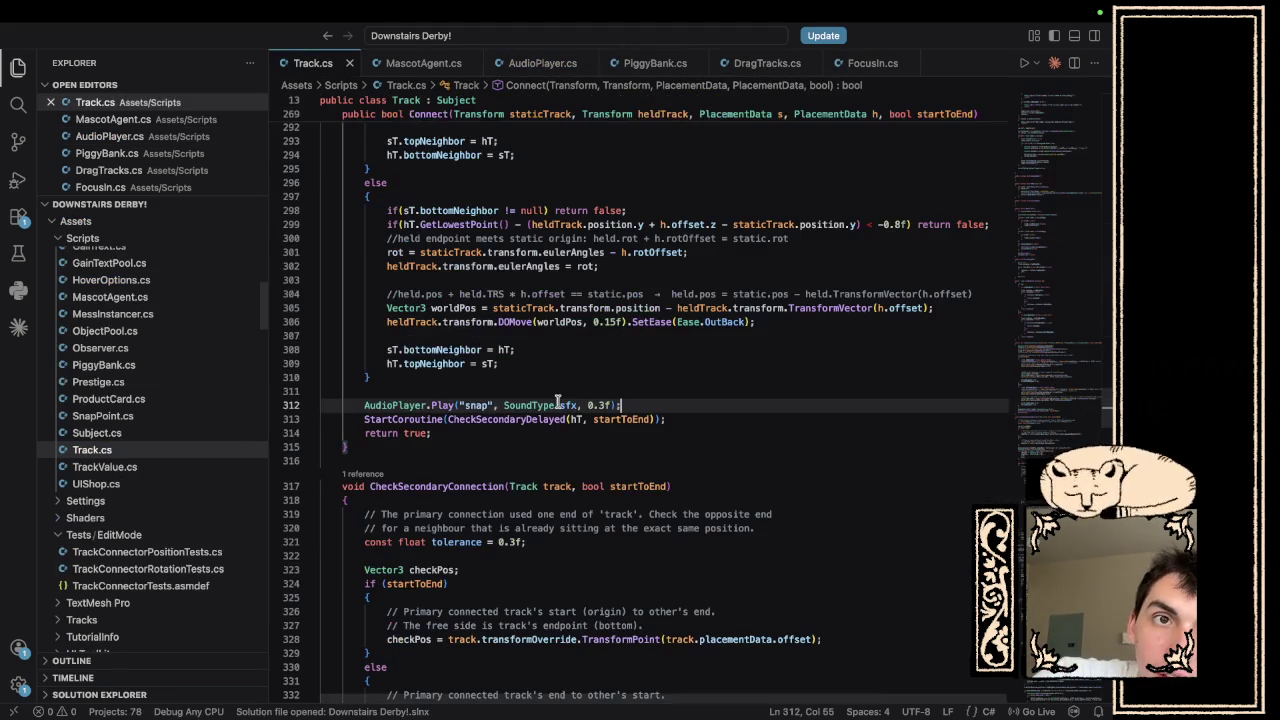
pyautogui.hotkey('ctrl', 'f')
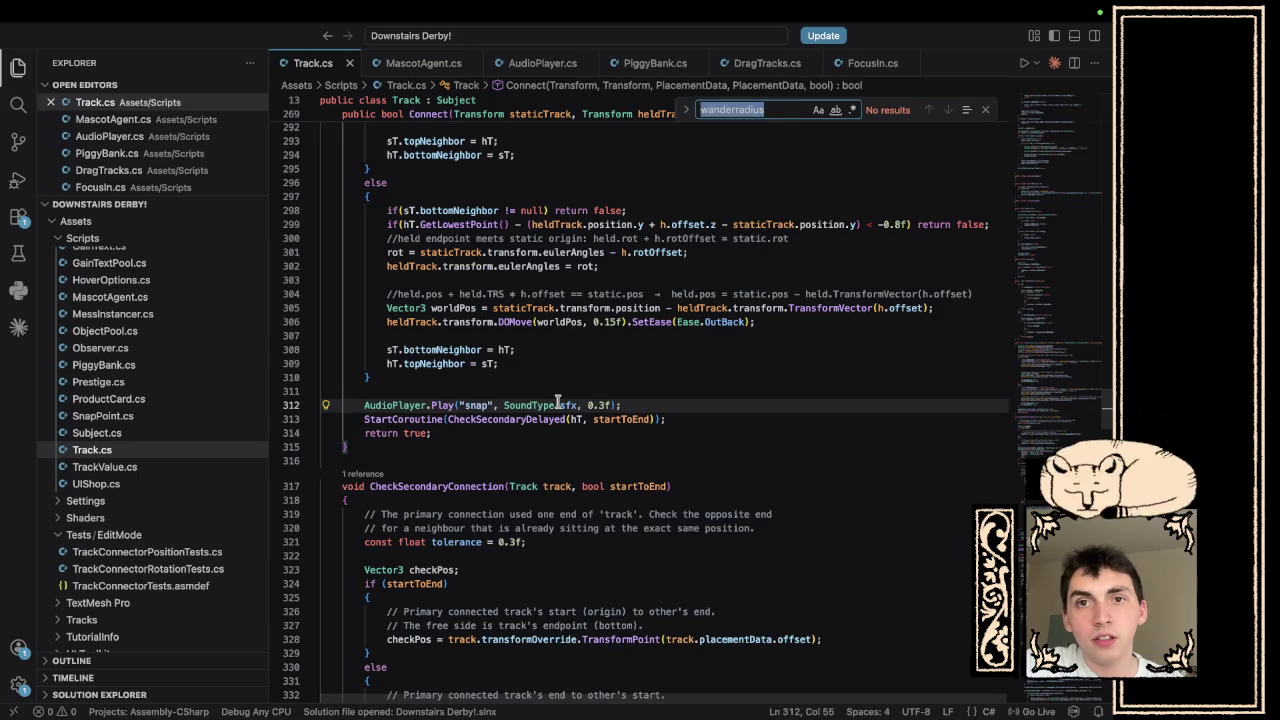
pyautogui.write('circuit')
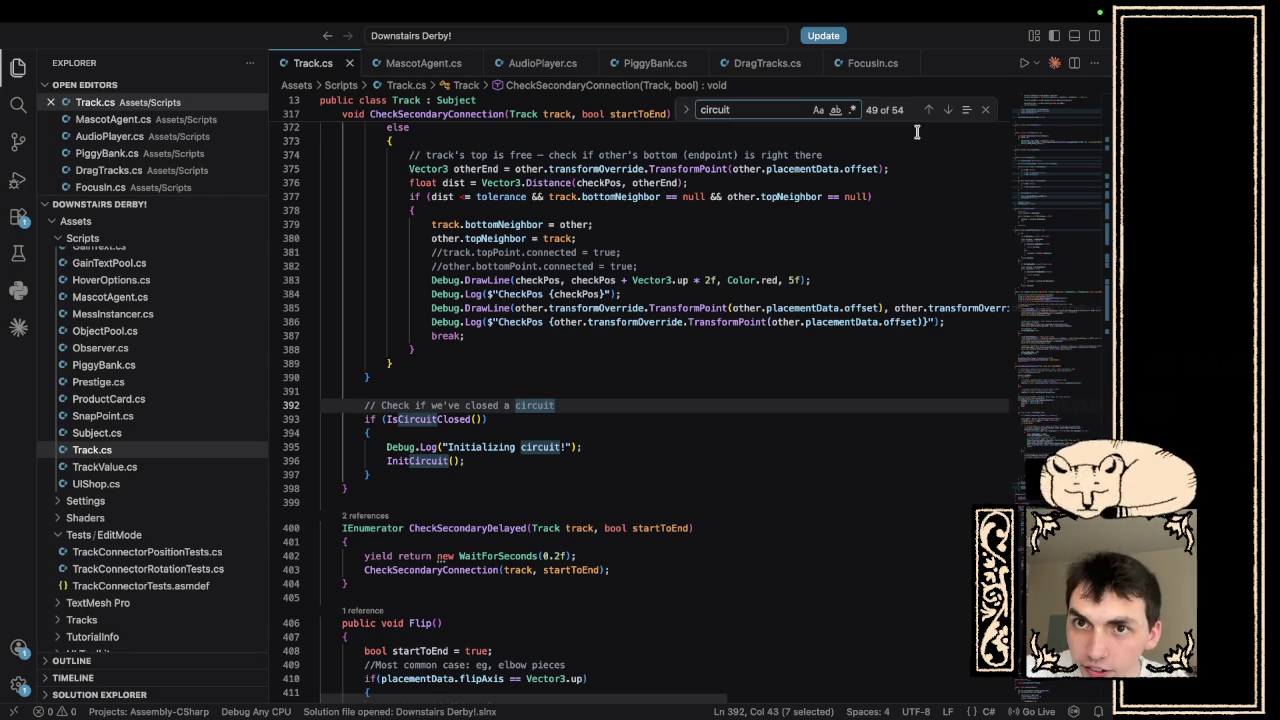
pyautogui.hotkey('ctrl', 'f')
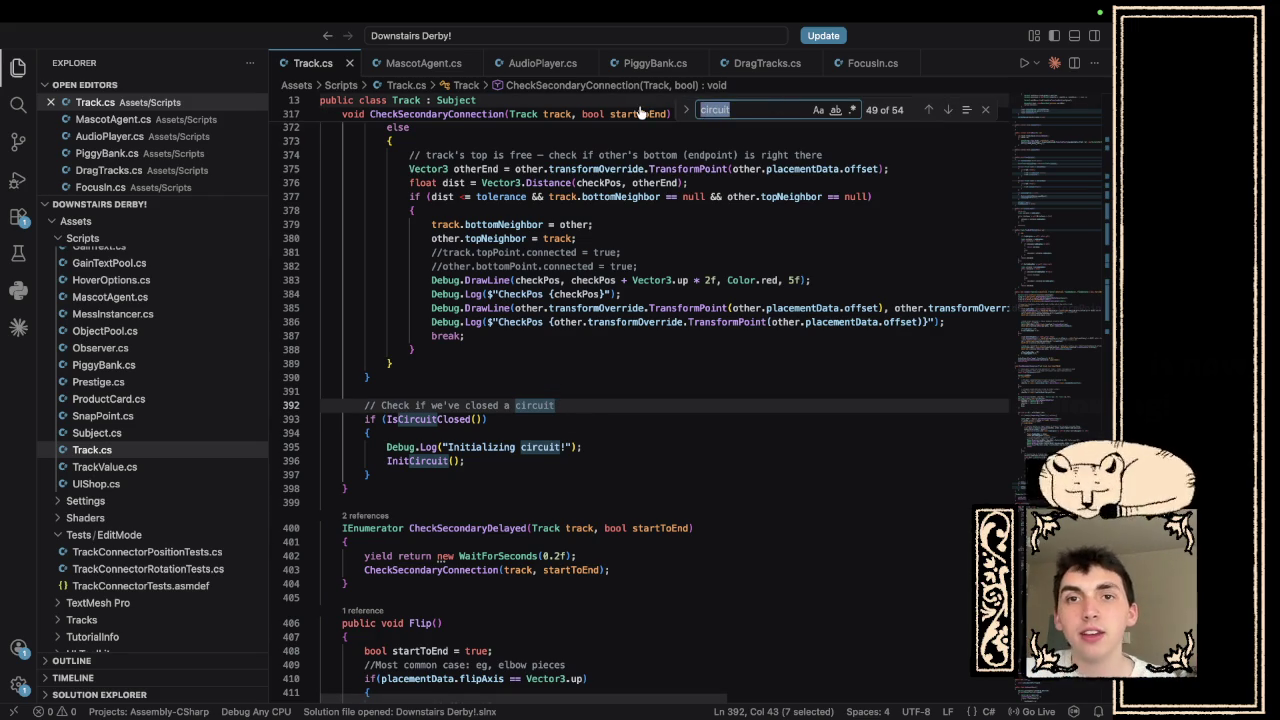
pyautogui.write('init')
pyautogui.write('circuit')
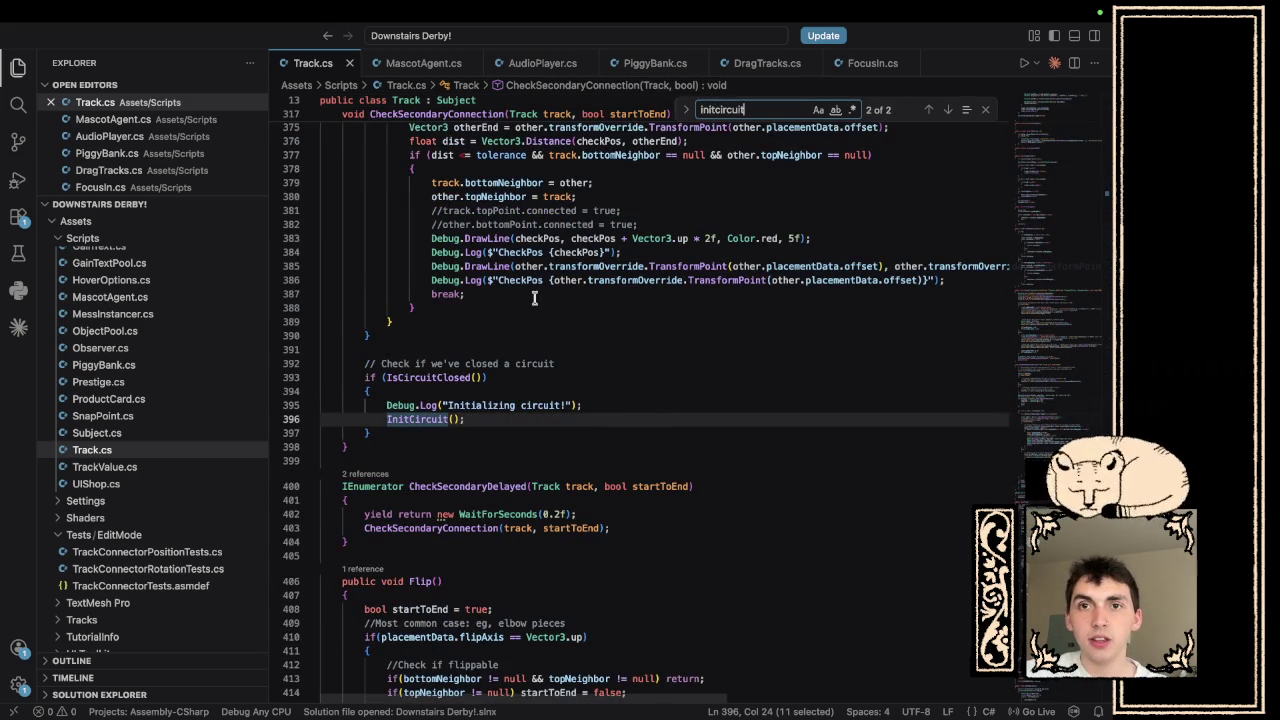
# - Jump to the InitCircuit definition and place the caret after the spline assignment on line 152
pyautogui.click(928, 110)
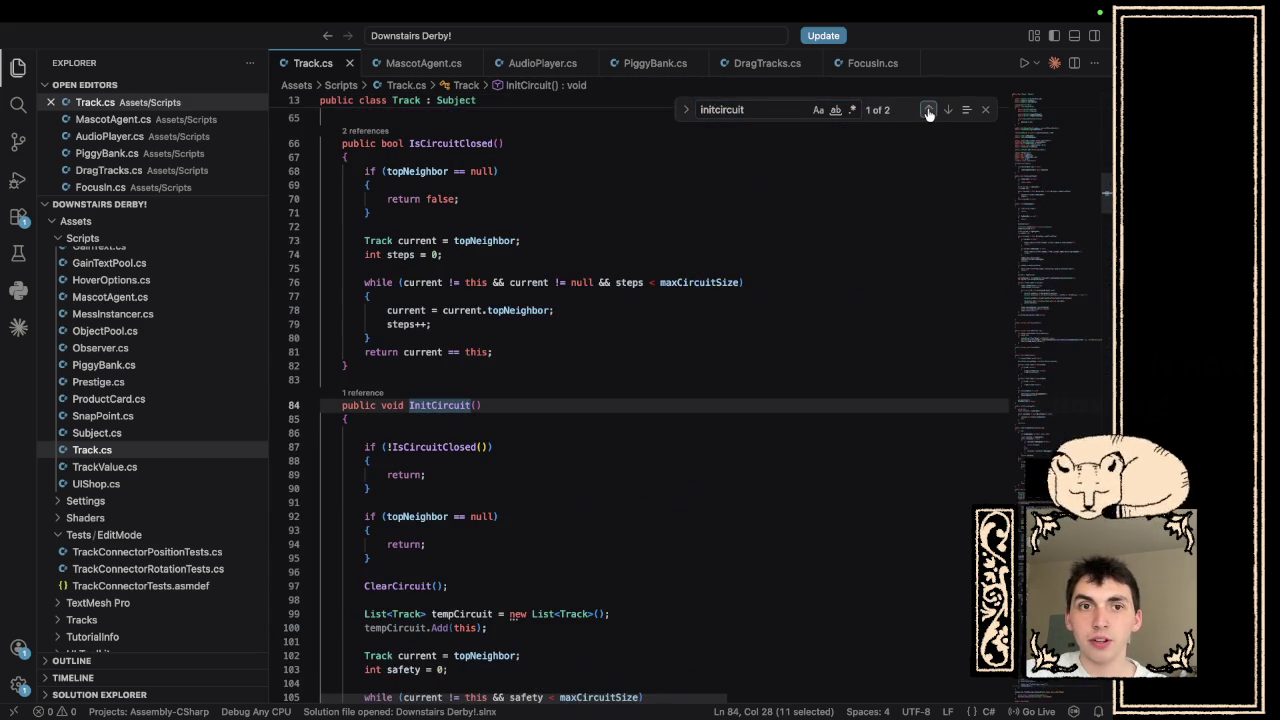
pyautogui.scroll(-5, 748, 484)
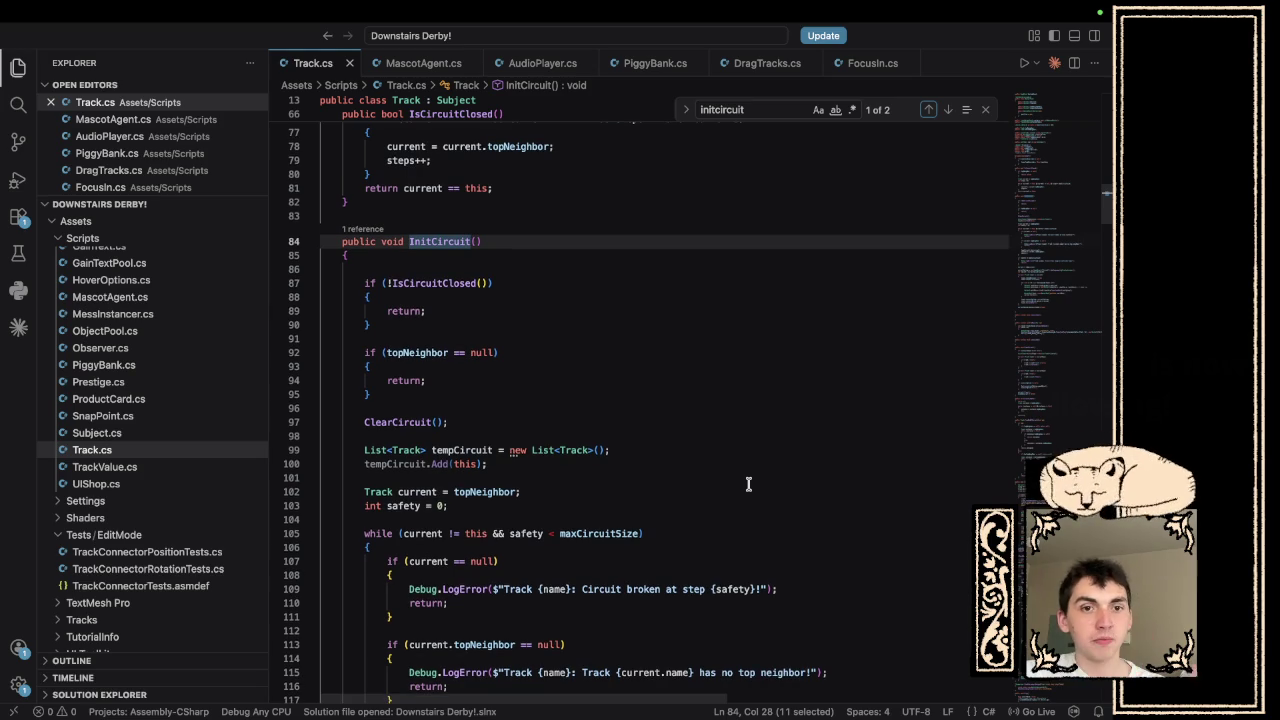
pyautogui.scroll(-4, 667, 497)
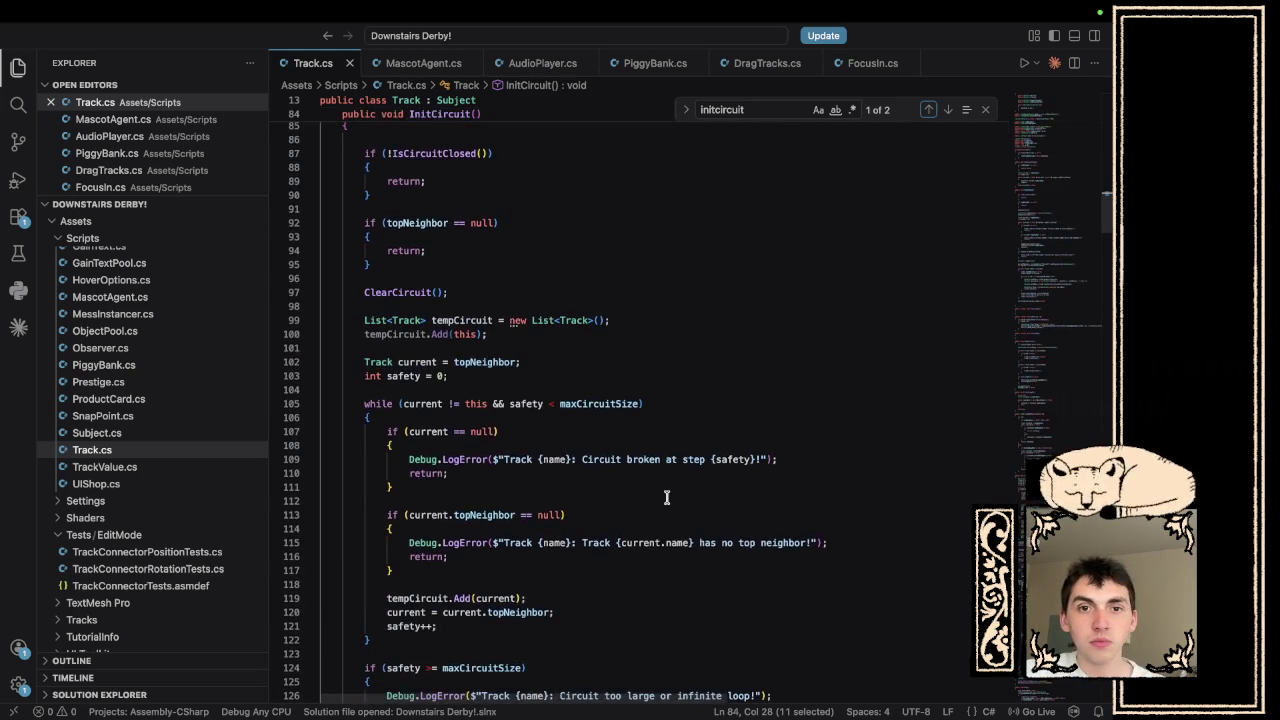
pyautogui.scroll(-12, 667, 497)
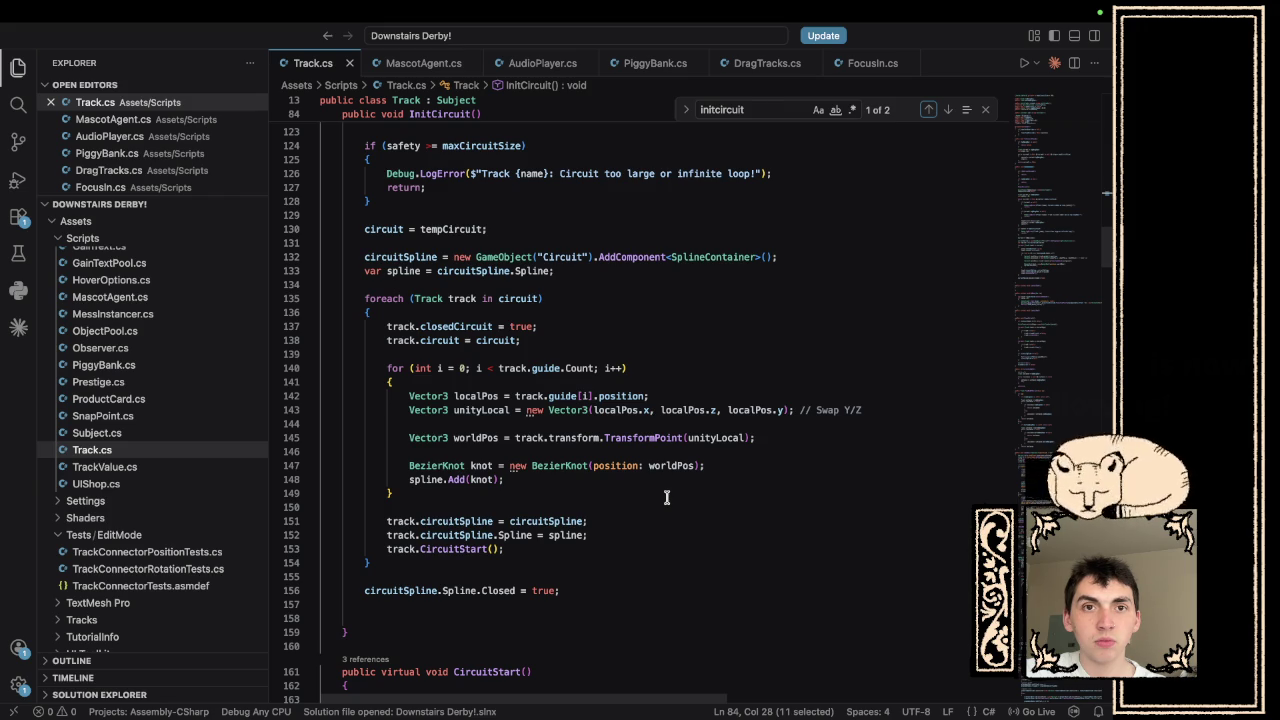
pyautogui.click(610, 535)
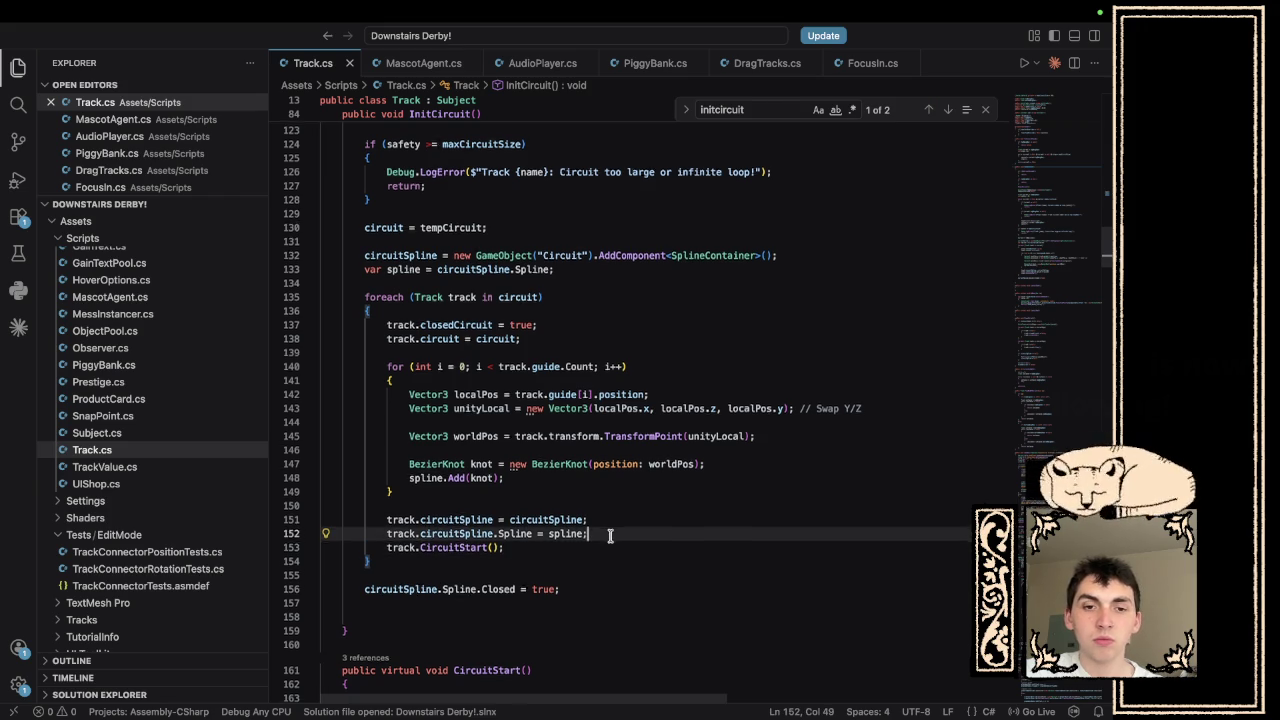
pyautogui.scroll(-5, 610, 535)
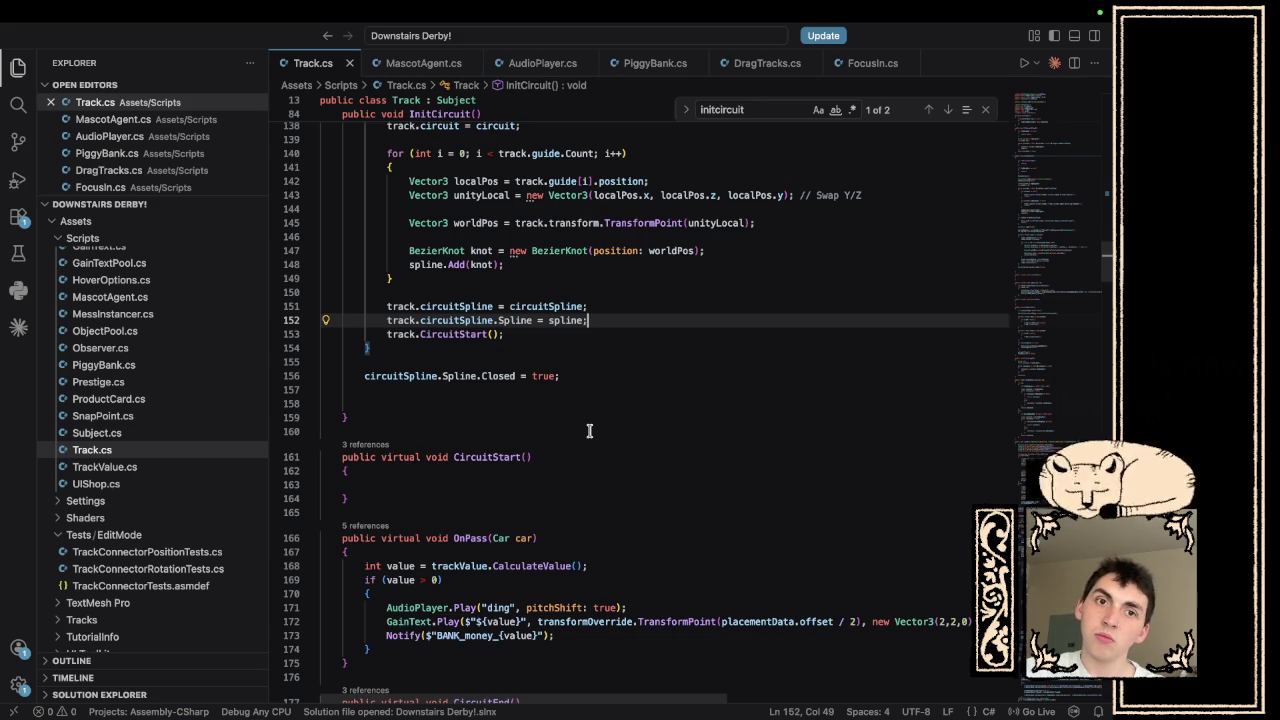
# - Start an AudioPlayer.PlayContinuous call on the indented empty line 157 of InitCircuit
pyautogui.scroll(5, 589, 431)
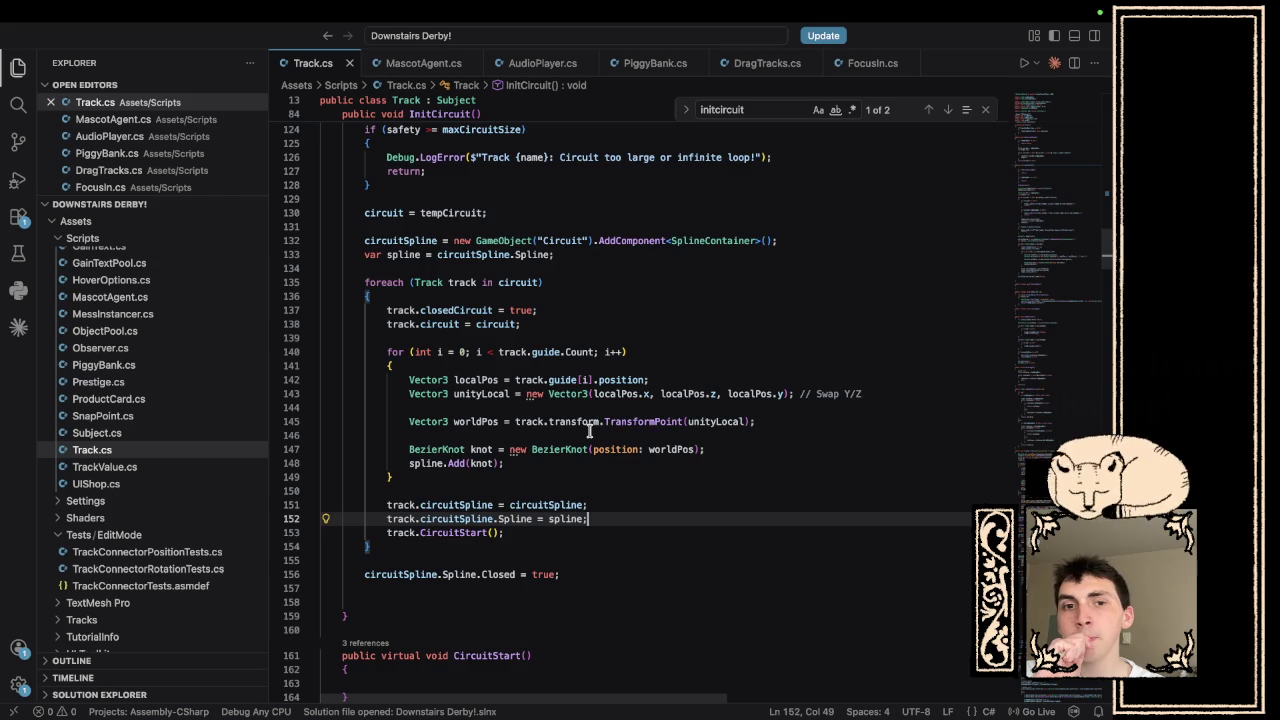
pyautogui.press('Return')
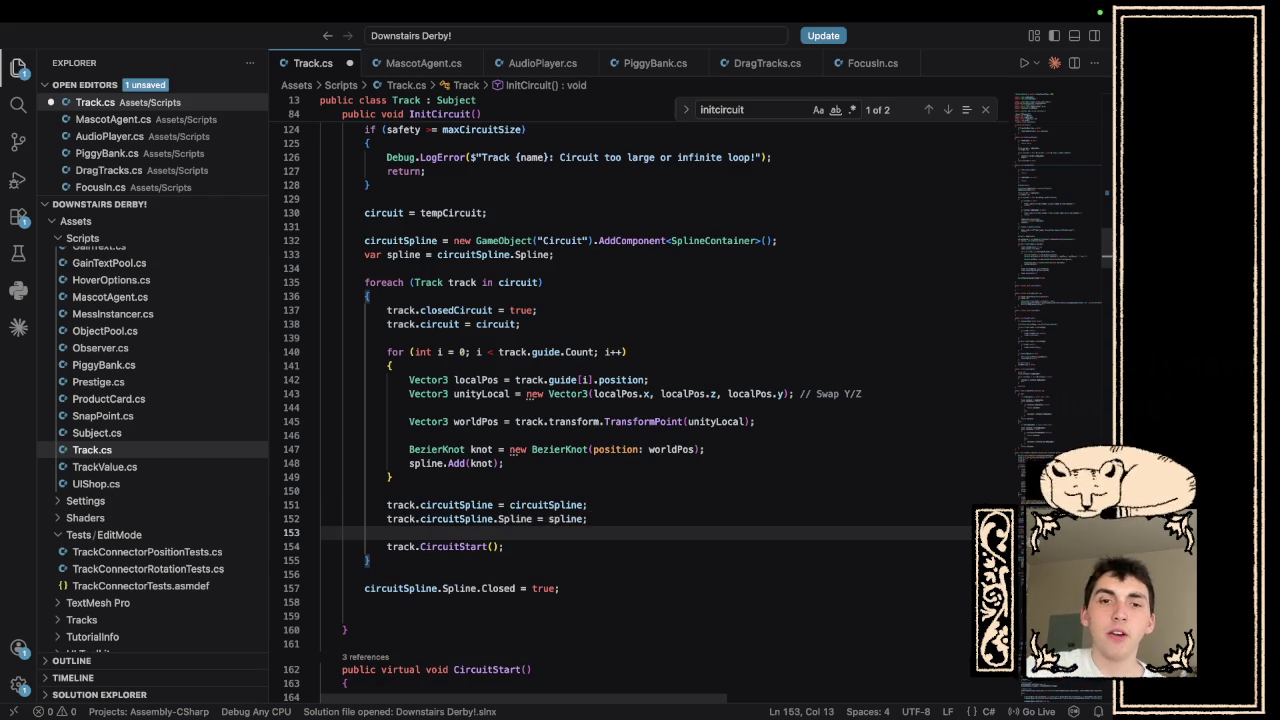
pyautogui.press('BackSpace')
pyautogui.press('BackSpace')
pyautogui.press('BackSpace')
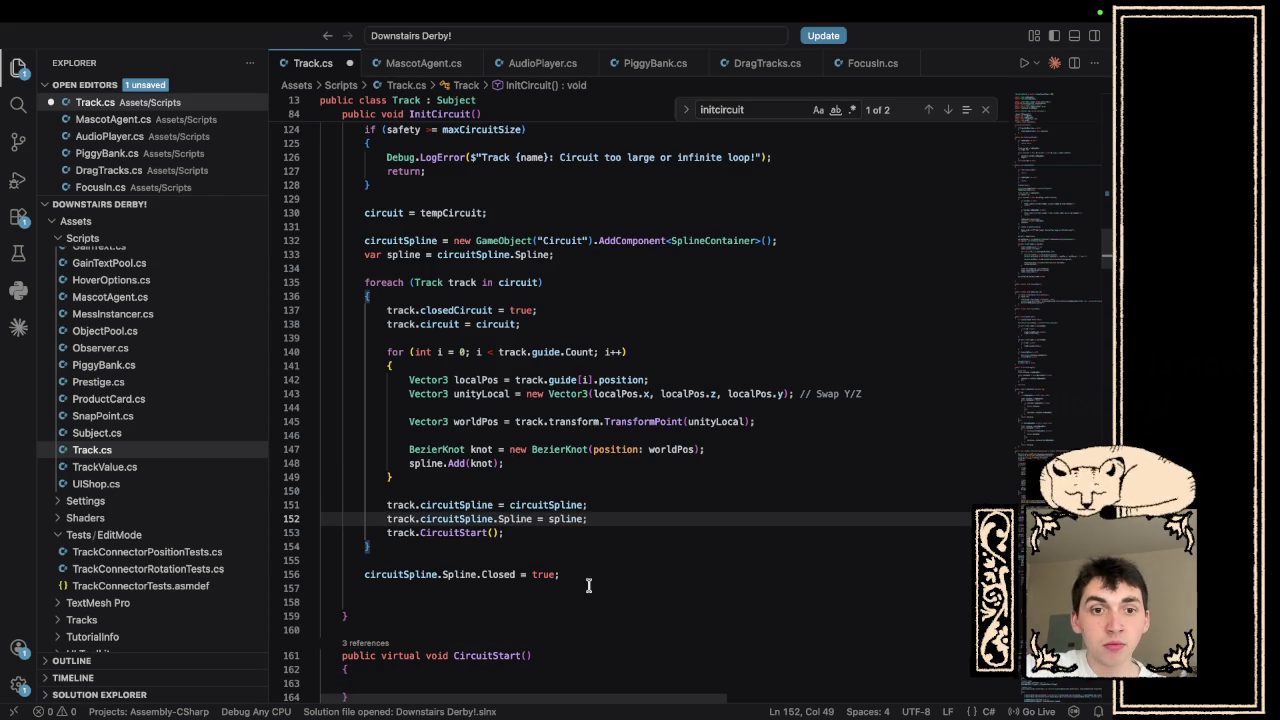
pyautogui.click(585, 589)
pyautogui.press('Tab')
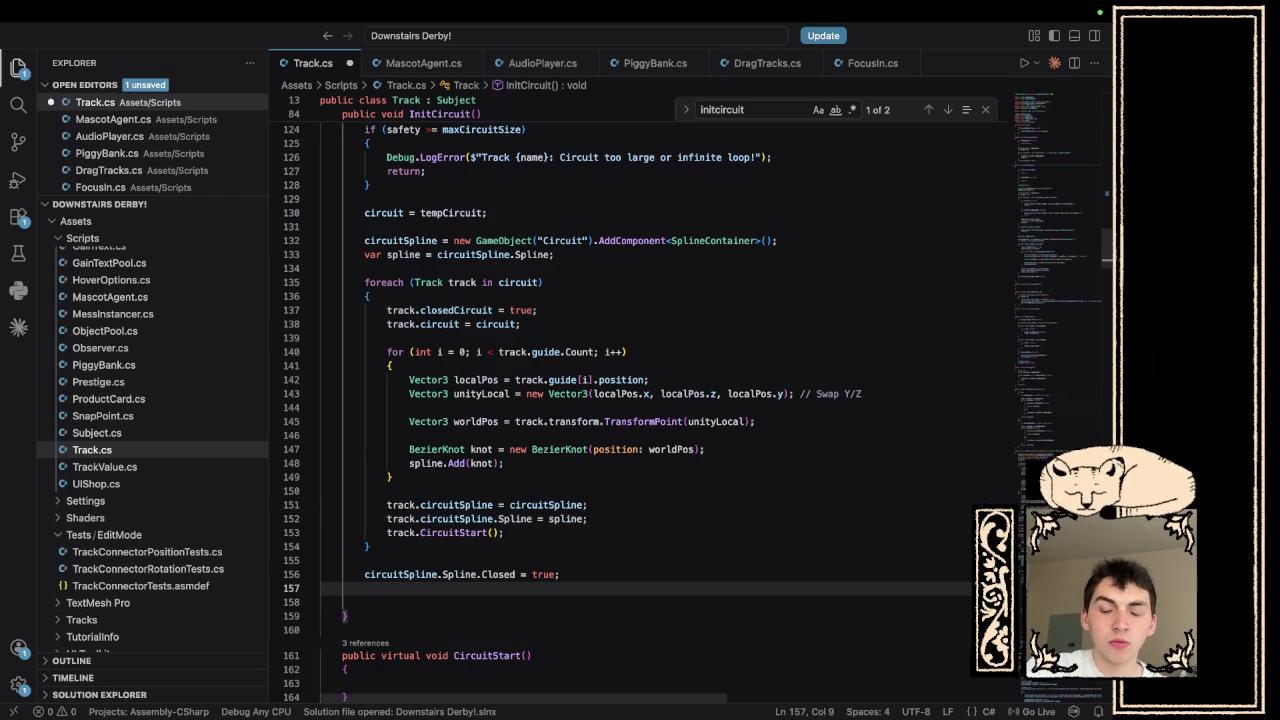
pyautogui.write('AudioPla')
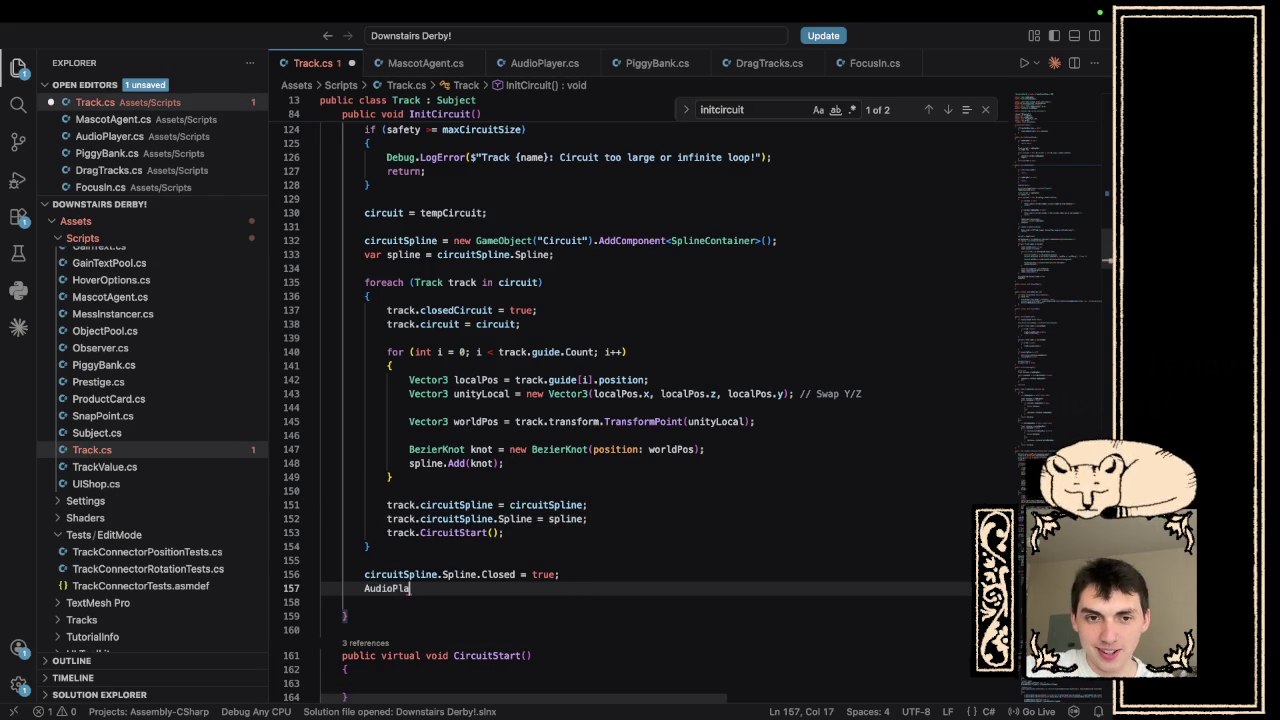
pyautogui.write('yer.P')
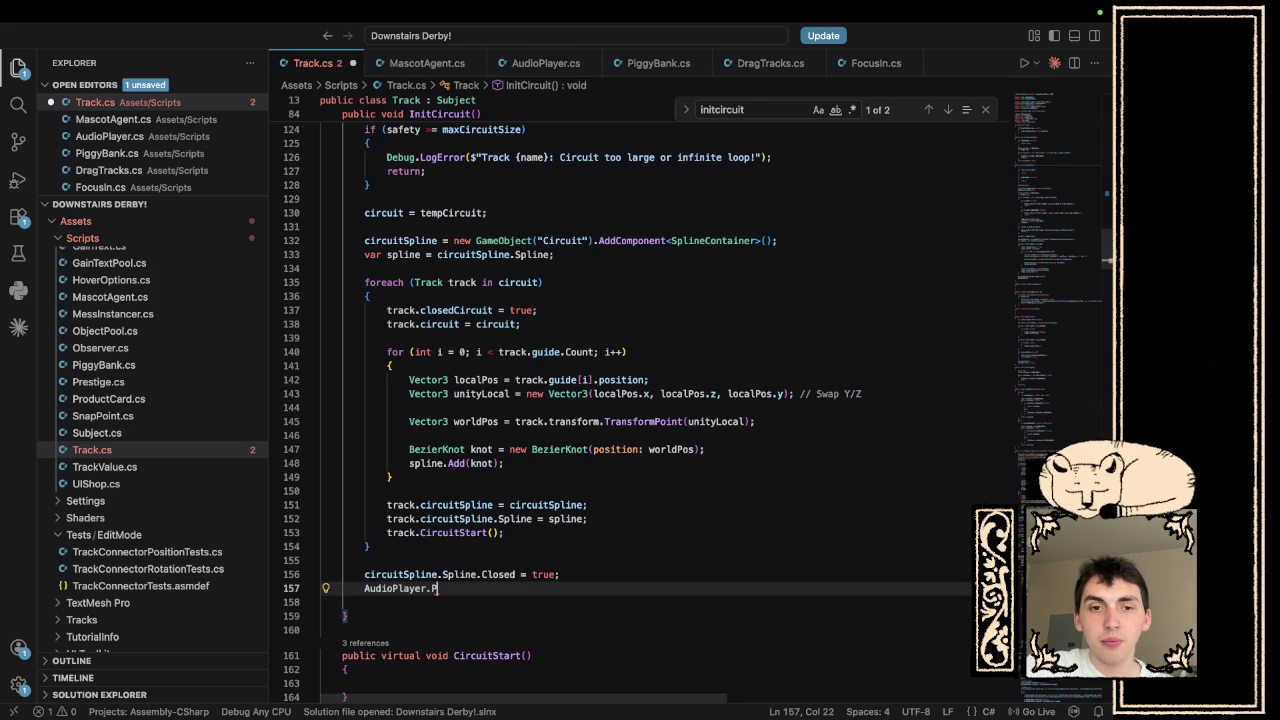
pyautogui.write('layC')
pyautogui.press('Tab')
# - Fill in the call's arguments to read PlayContinuous("drive", "d");
pyautogui.write('(')
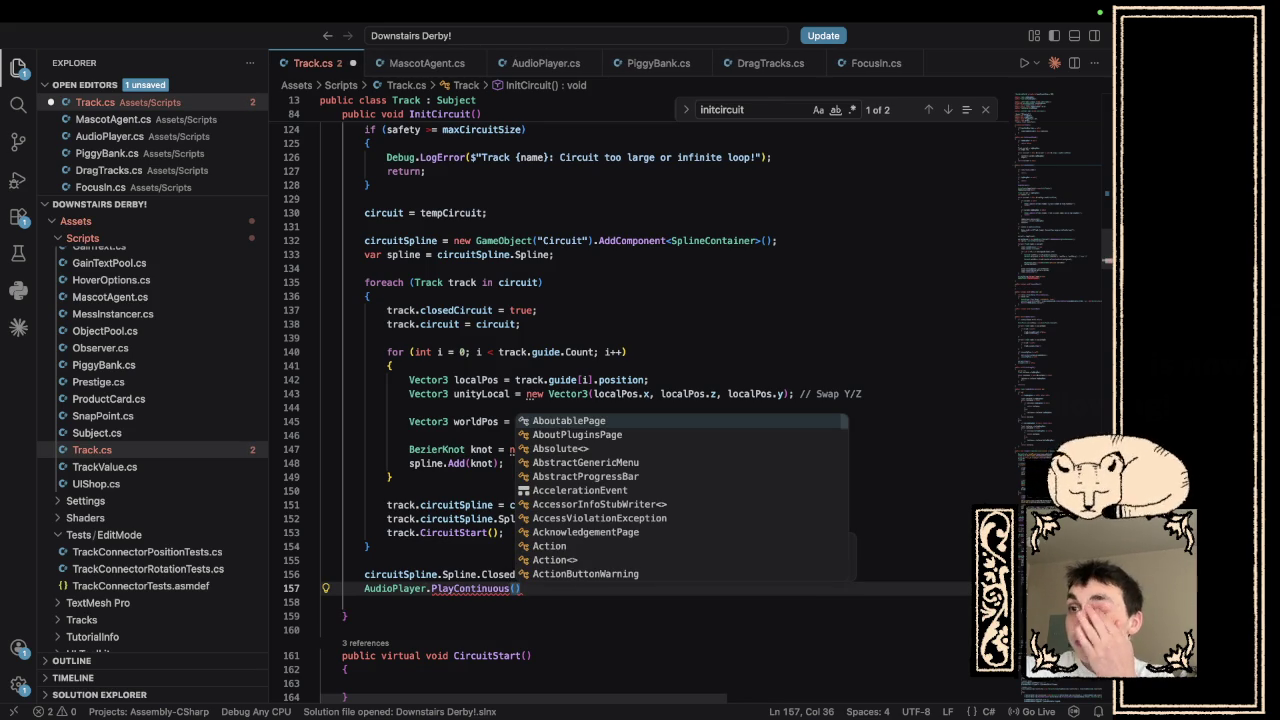
pyautogui.write('D')
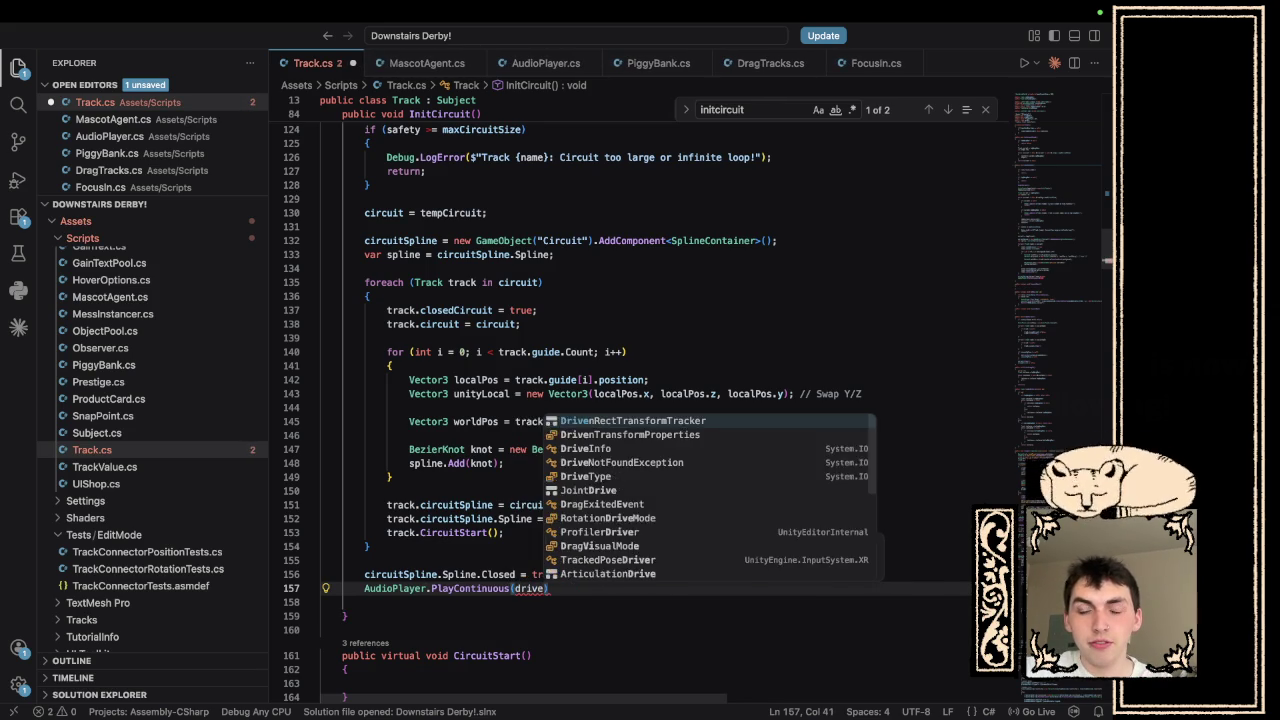
pyautogui.write(',')
pyautogui.press('BackSpace')
pyautogui.press('BackSpace')
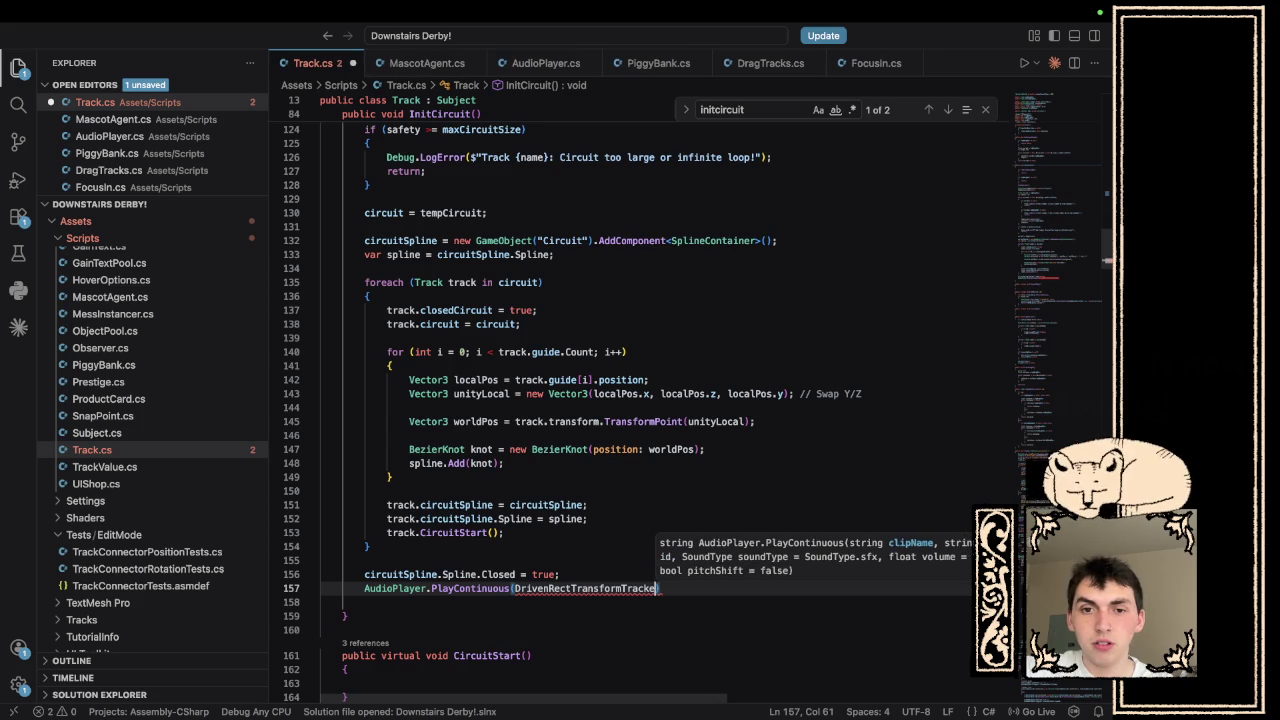
pyautogui.press('BackSpace')
pyautogui.press('BackSpace')
pyautogui.press('BackSpace')
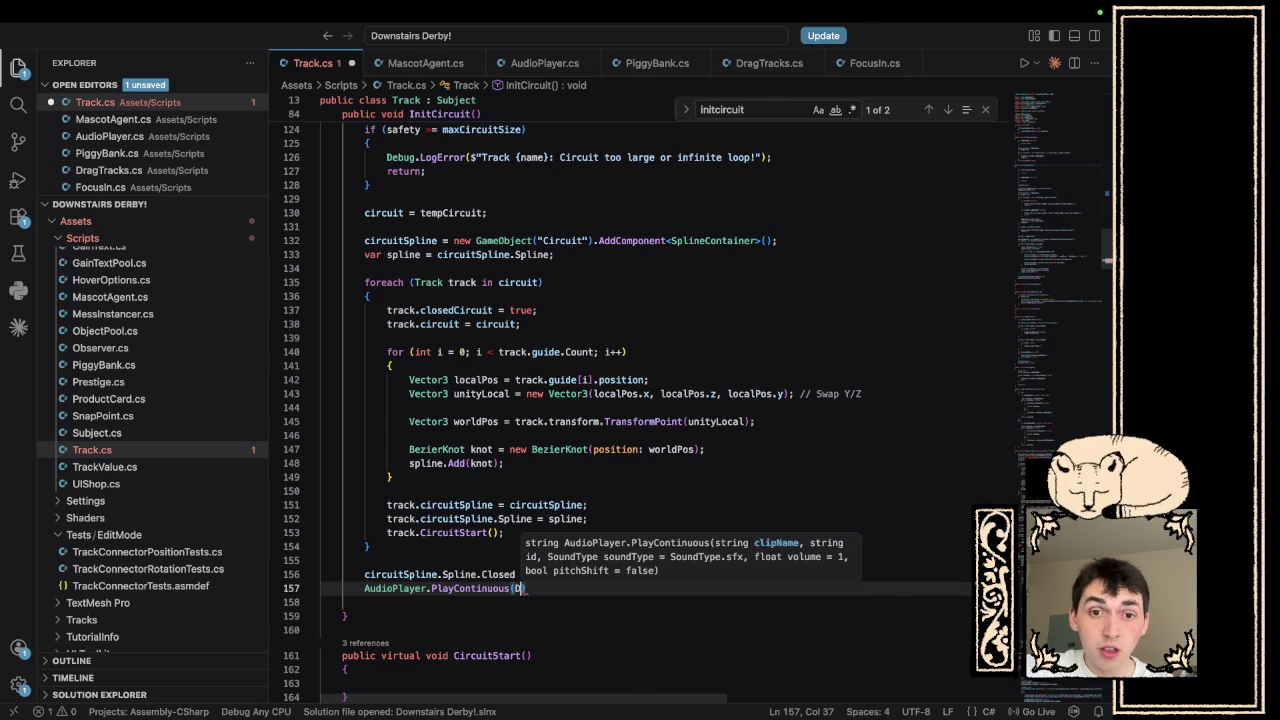
pyautogui.press('BackSpace')
pyautogui.write('"drive",')
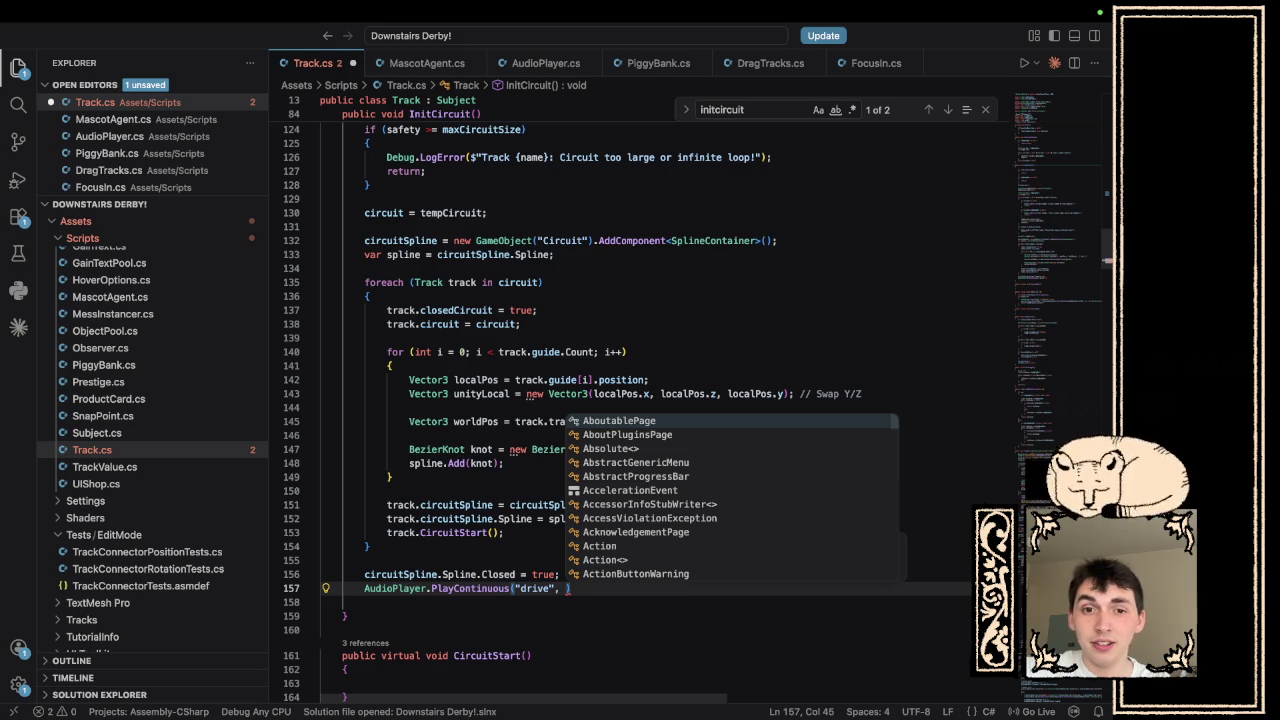
pyautogui.press('BackSpace')
pyautogui.press('BackSpace')
pyautogui.write(', "')
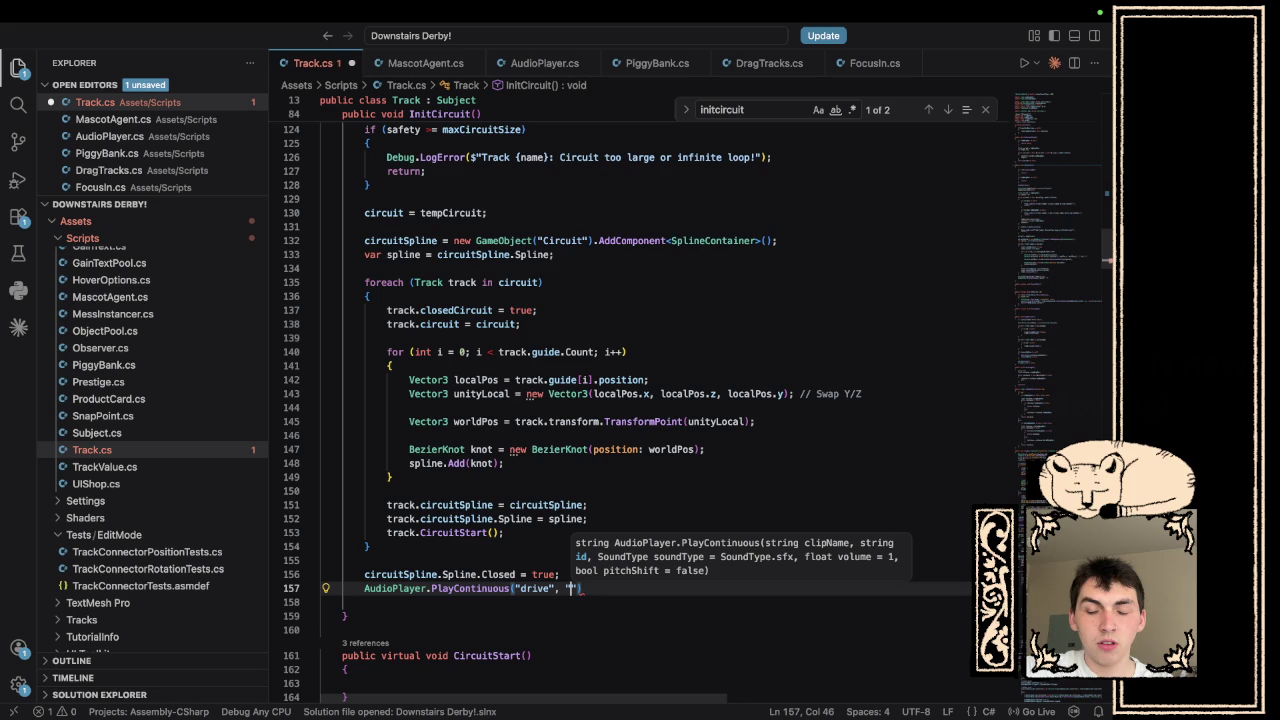
pyautogui.write('d')
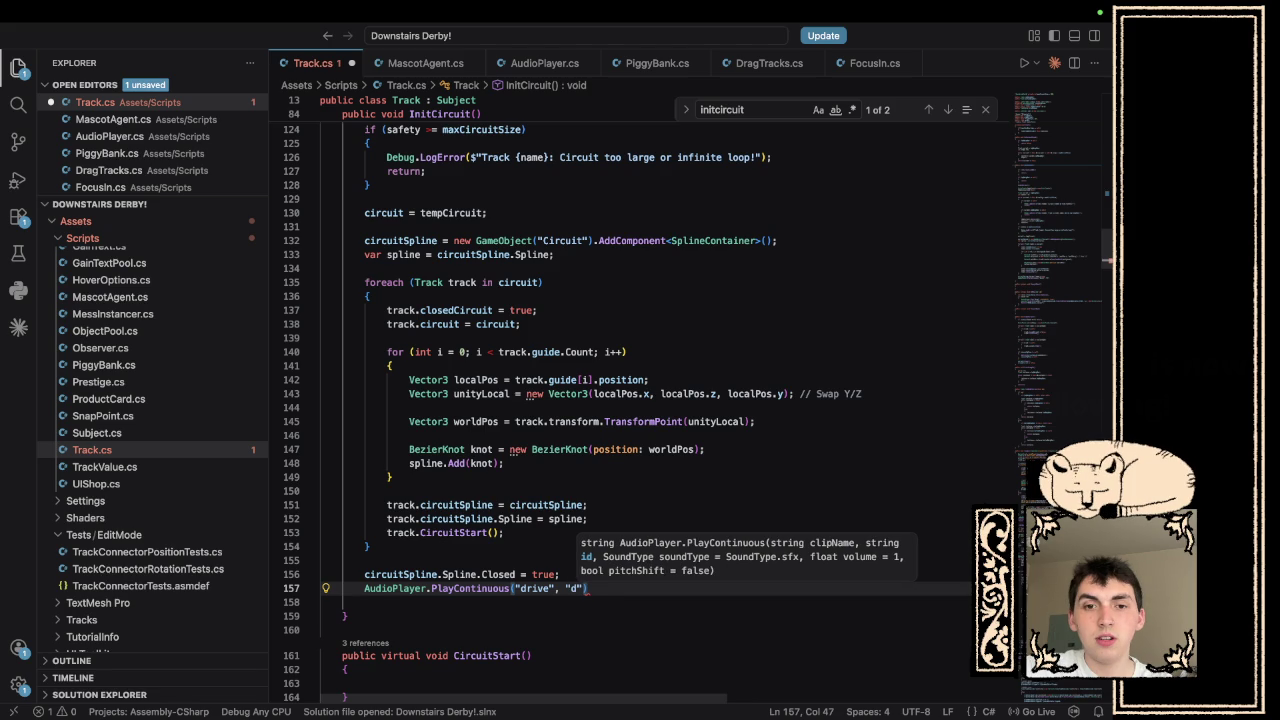
pyautogui.write('");')
pyautogui.press('Home')
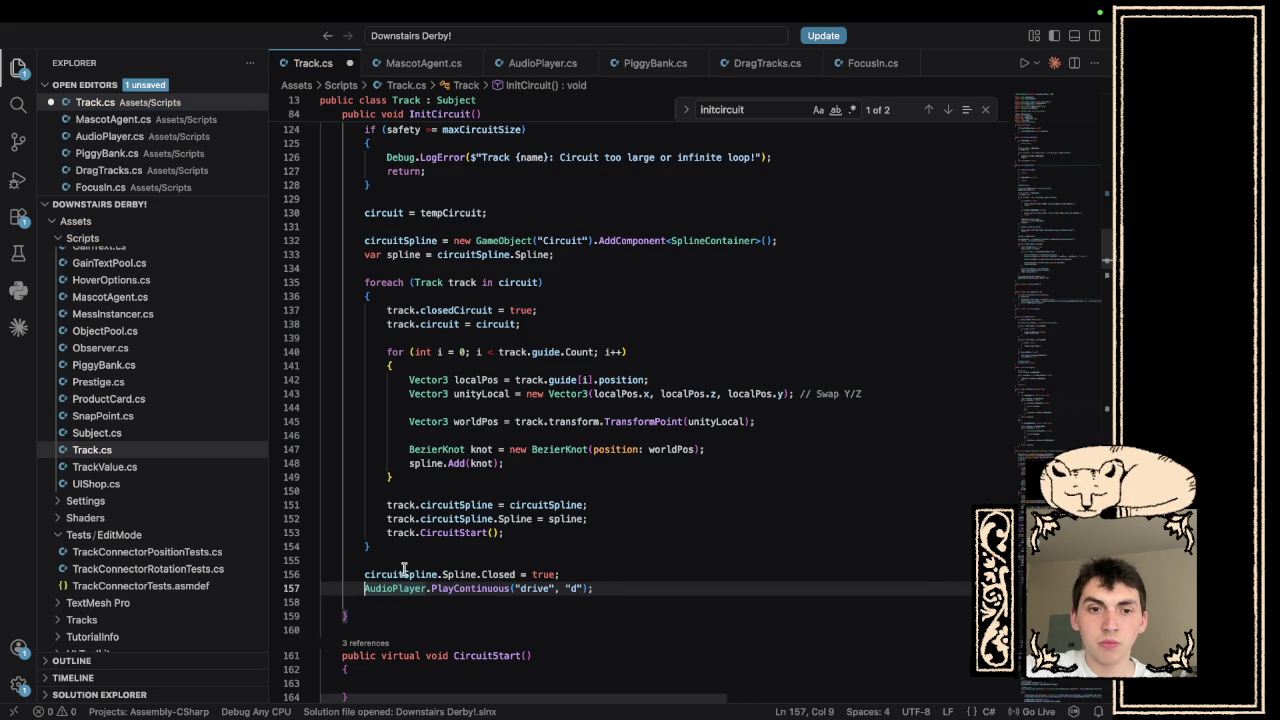
# - Declare string audioKey = null; on a new line below public TrackValue trackValue;
pyautogui.scroll(20, 404, 570)
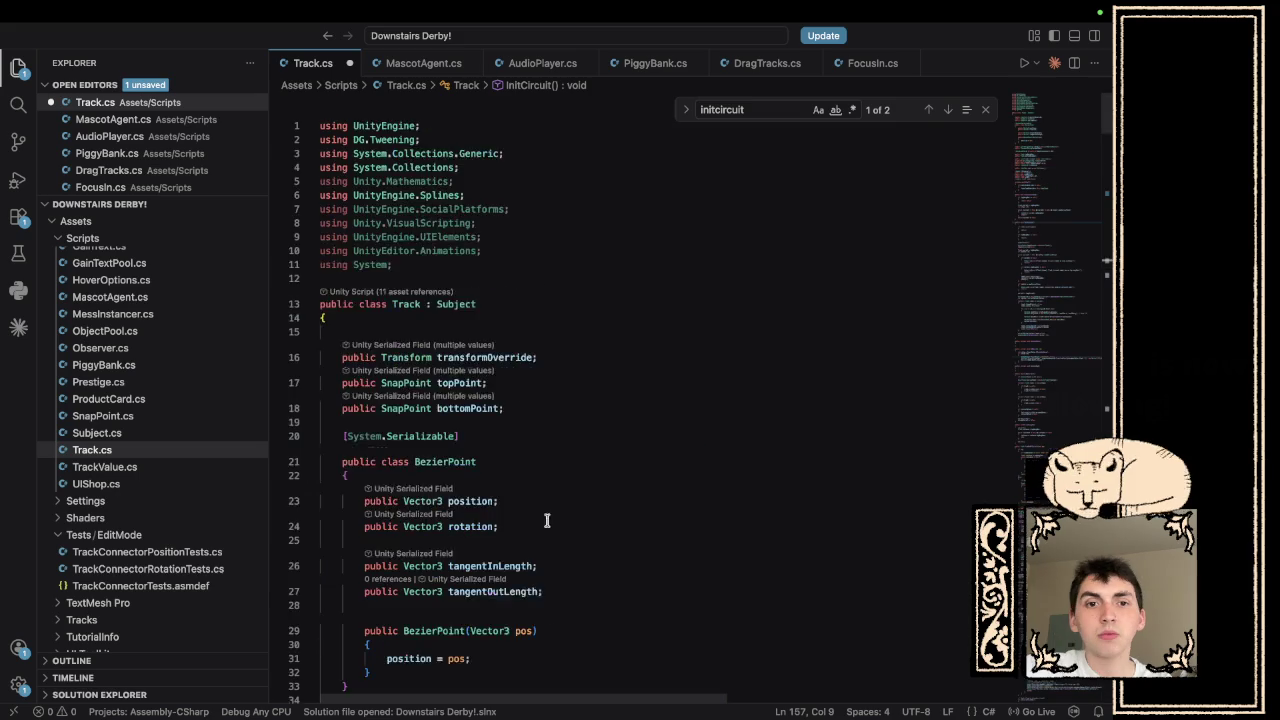
pyautogui.scroll(-10, 549, 613)
pyautogui.scroll(-3, 545, 620)
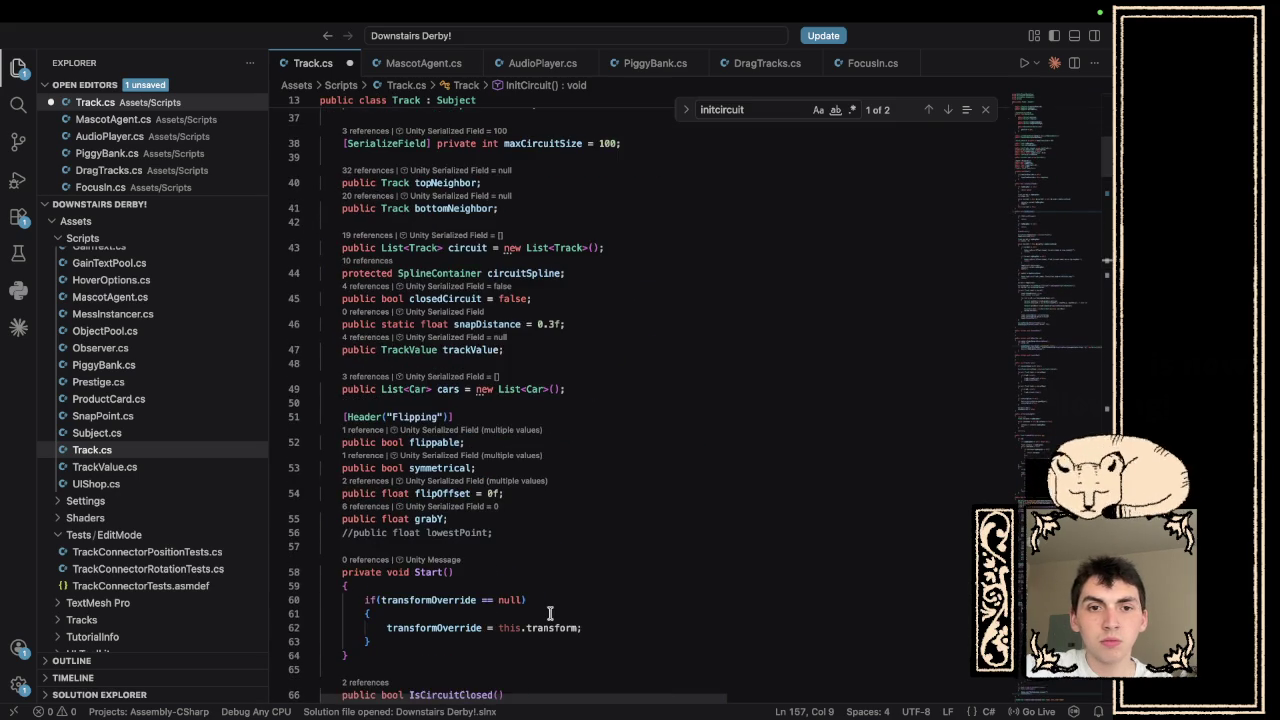
pyautogui.scroll(3, 551, 610)
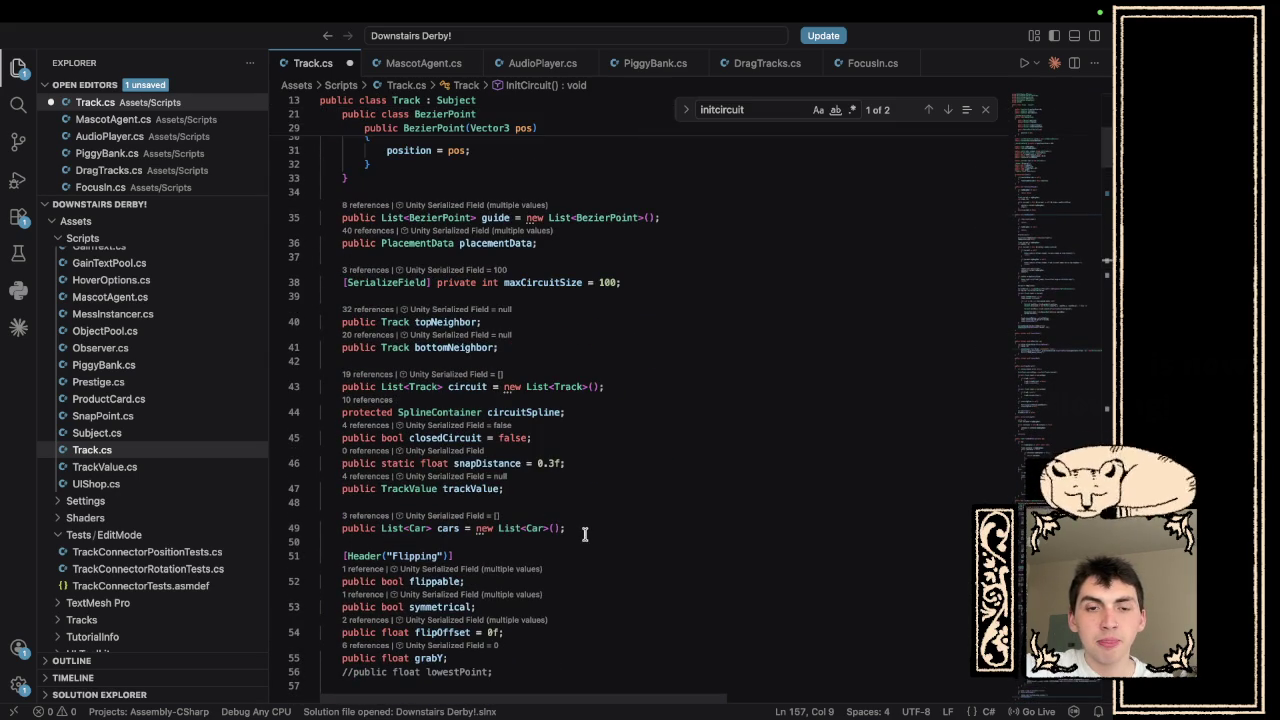
pyautogui.click(591, 489)
pyautogui.press('Return')
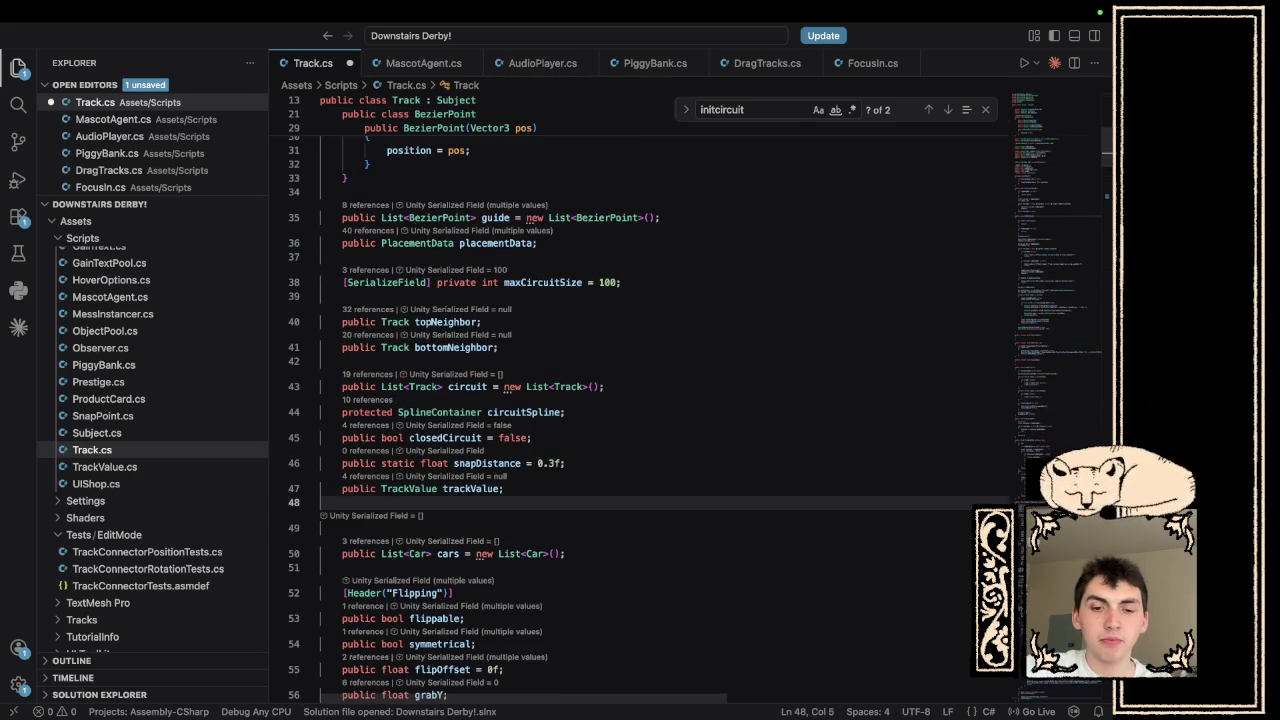
pyautogui.write('flo')
pyautogui.press('BackSpace')
pyautogui.press('BackSpace')
pyautogui.press('BackSpace')
pyautogui.write('str')
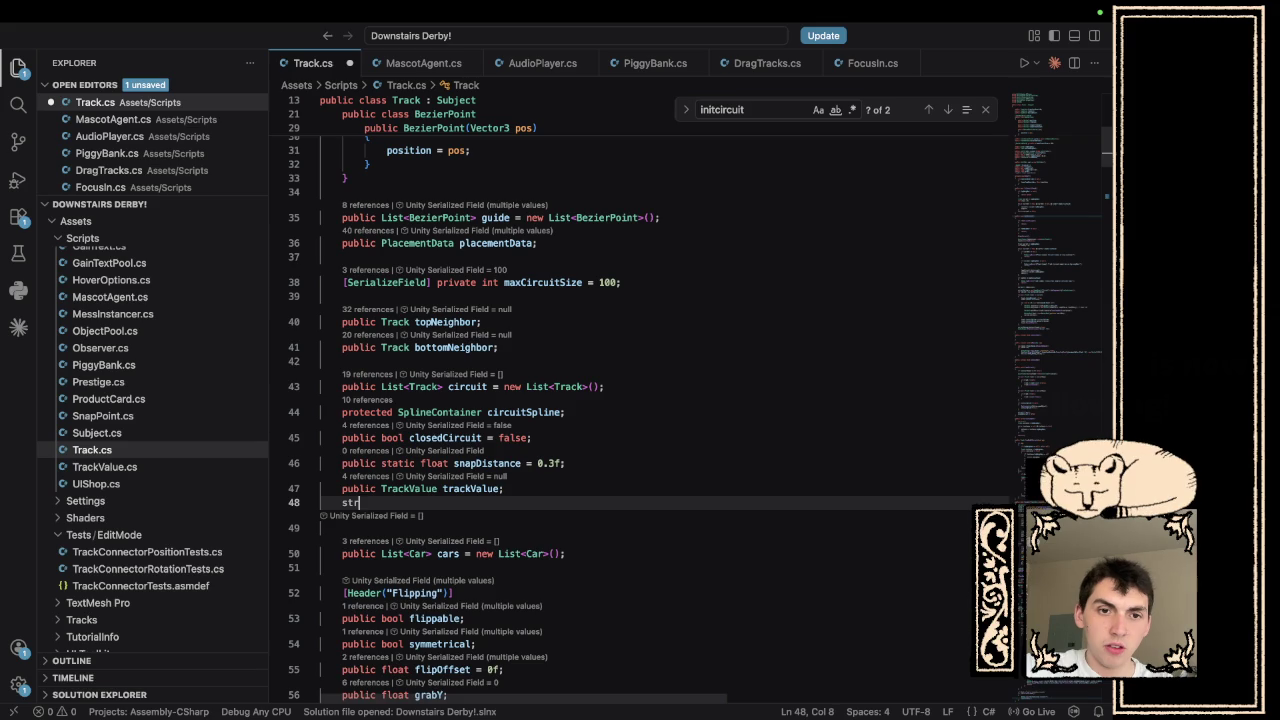
pyautogui.write('ing audio')
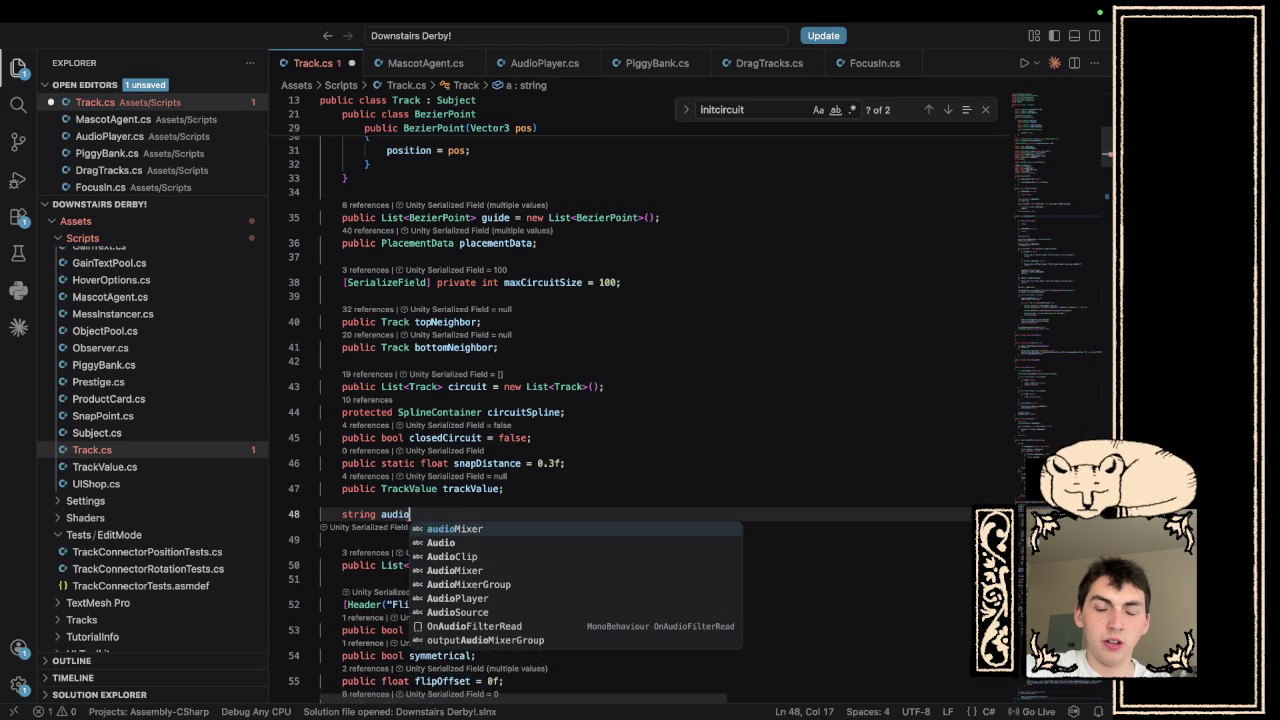
pyautogui.write('Key = null')
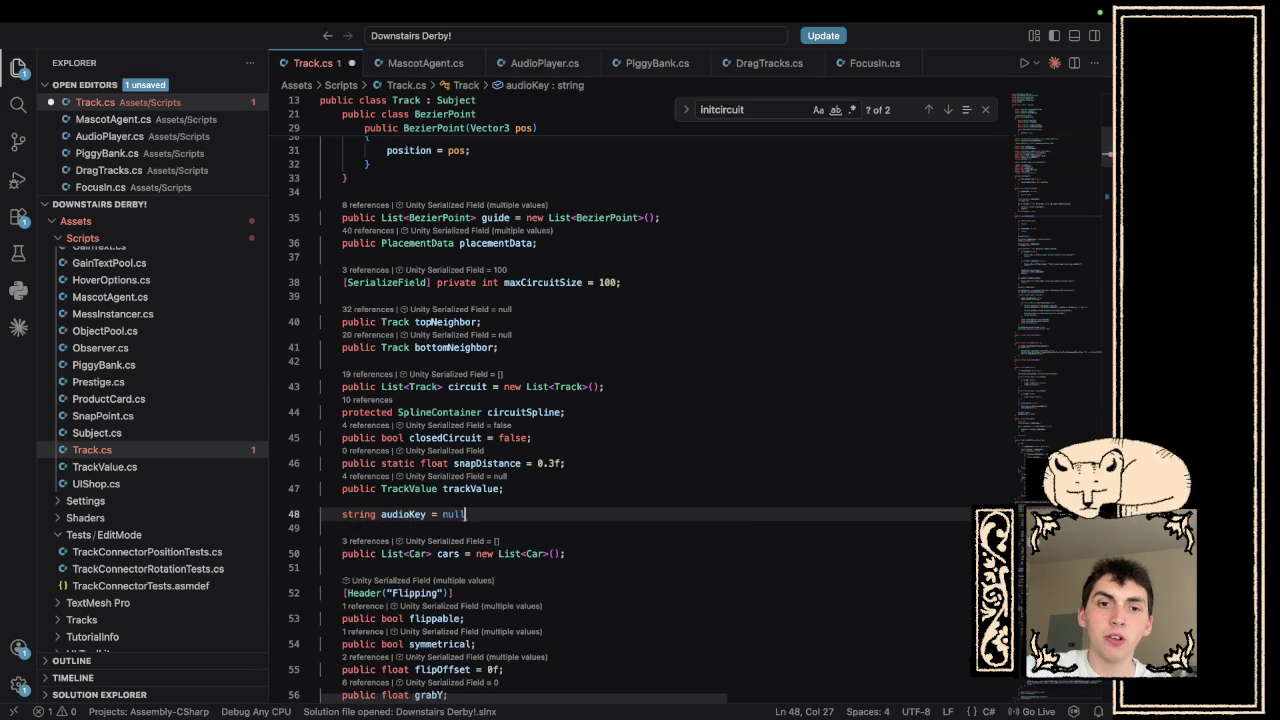
pyautogui.write(';')
# - Prefix the PlayContinuous("drive", "d") call with audioKey = to store its id
pyautogui.scroll(-15, 621, 536)
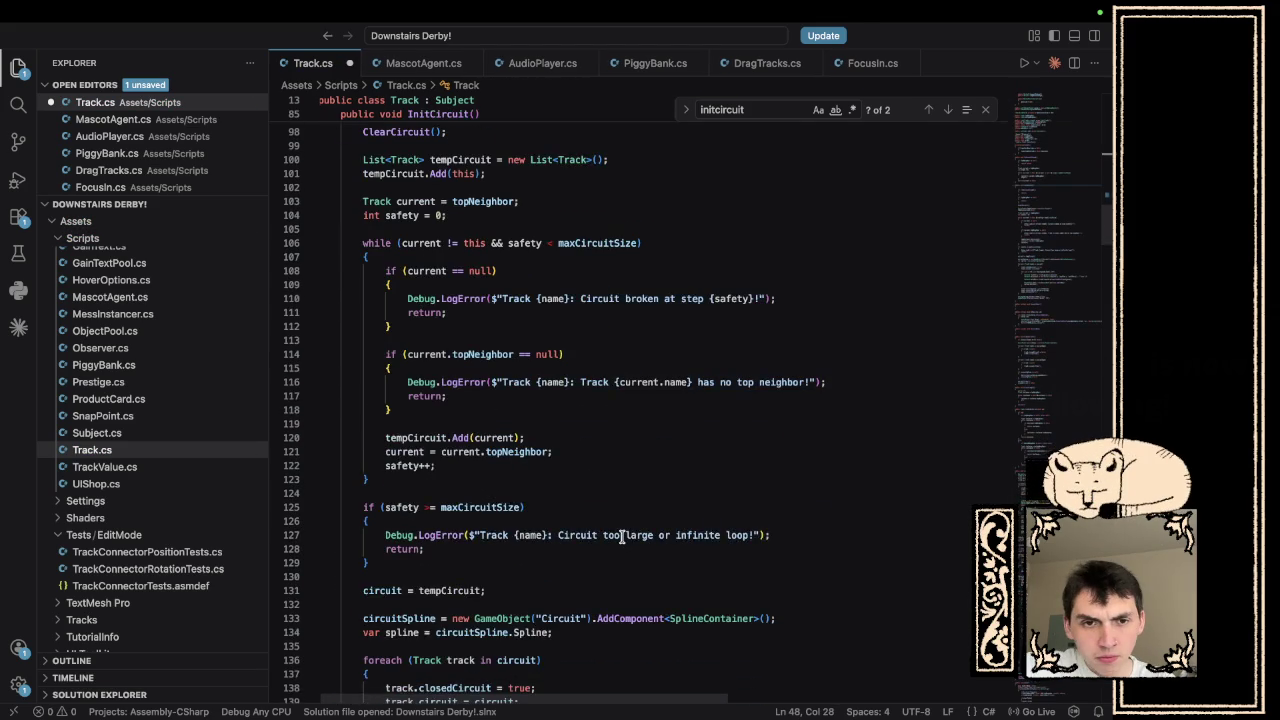
pyautogui.scroll(-12, 620, 535)
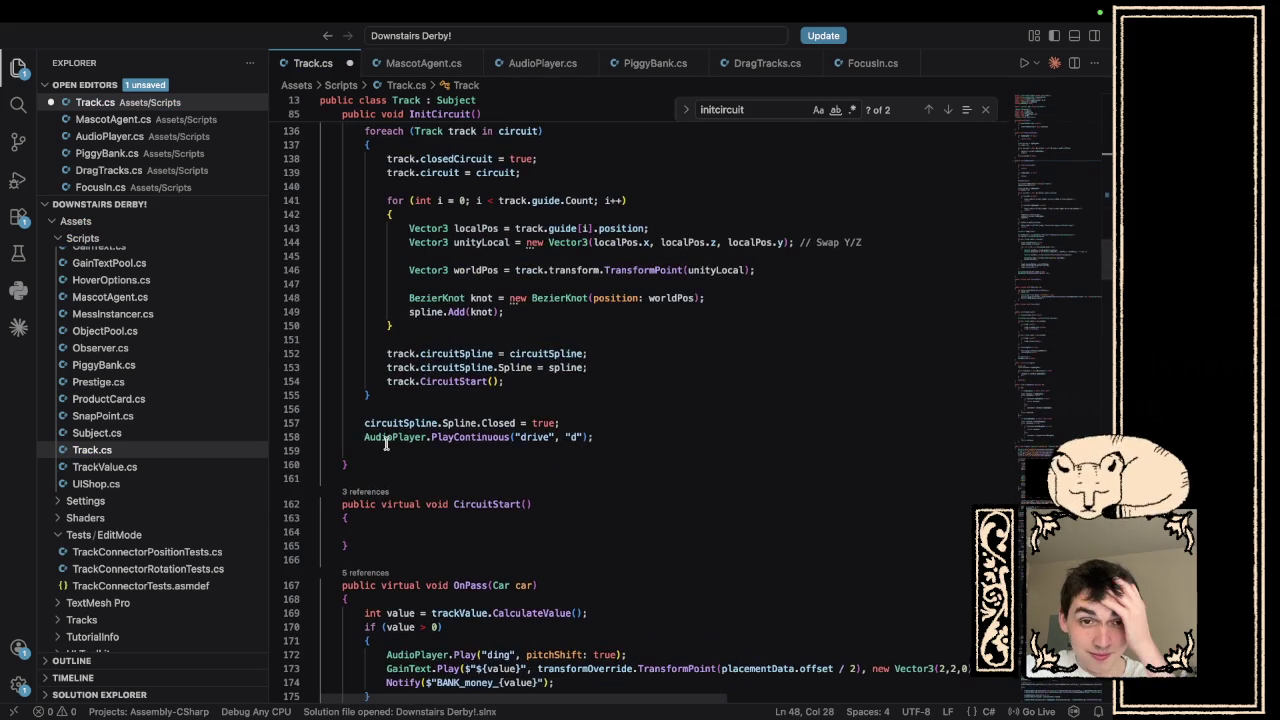
pyautogui.click(362, 437)
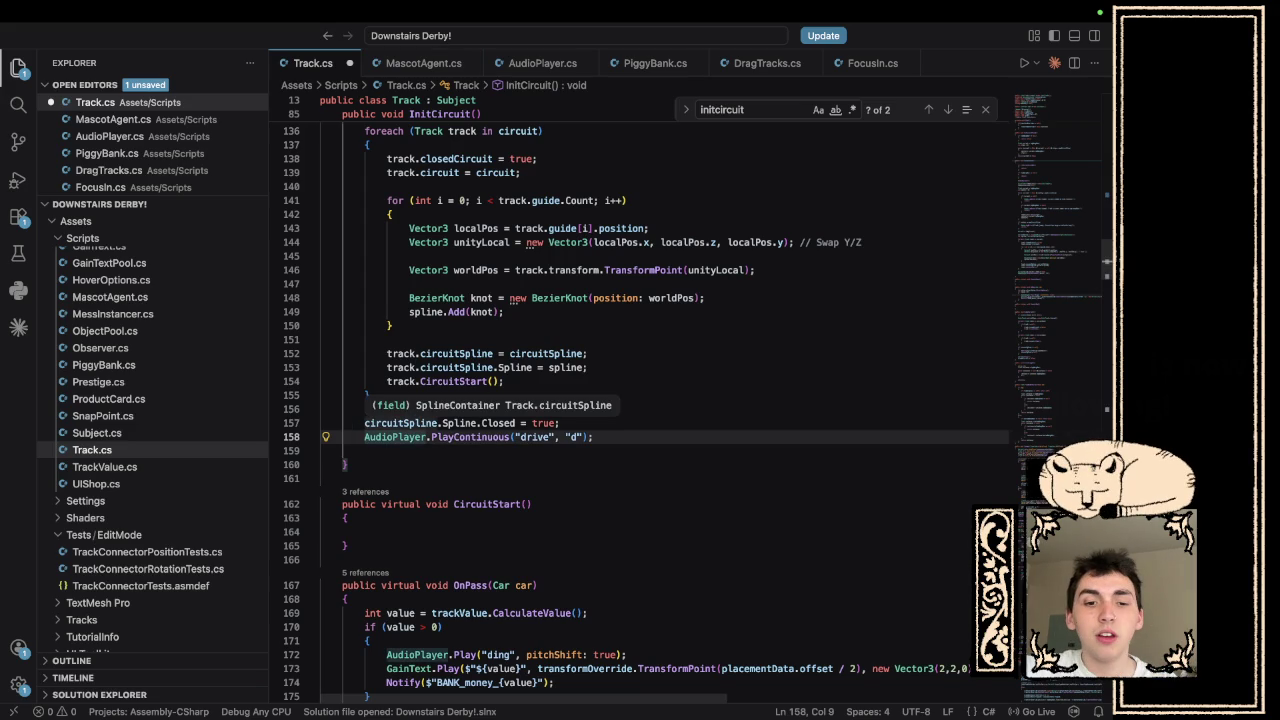
pyautogui.write('audioP')
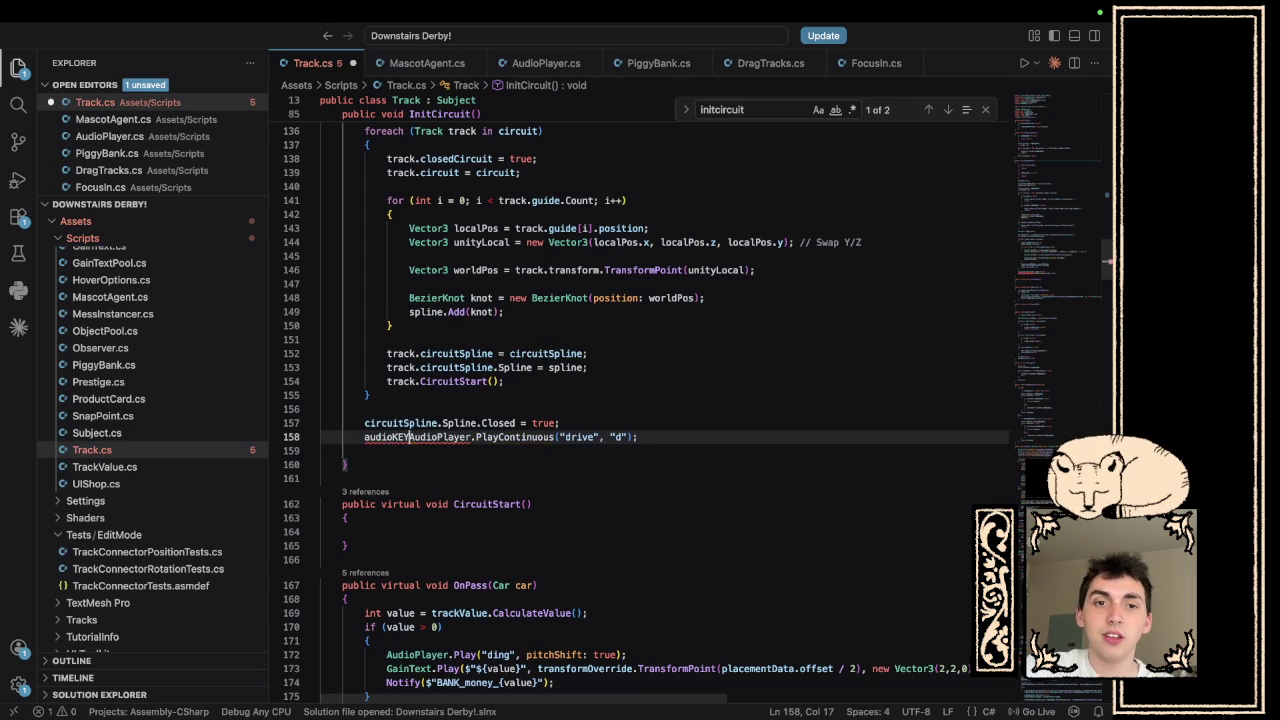
pyautogui.write('ey =')
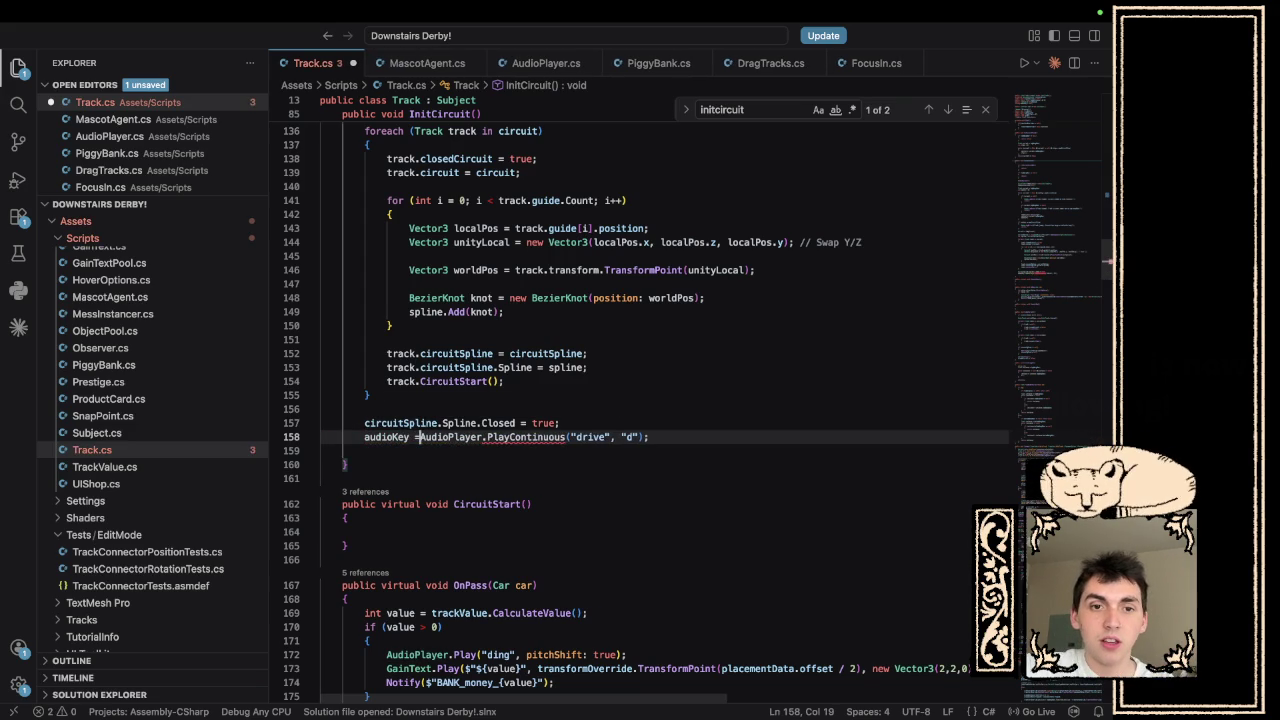
pyautogui.scroll(-10, 655, 538)
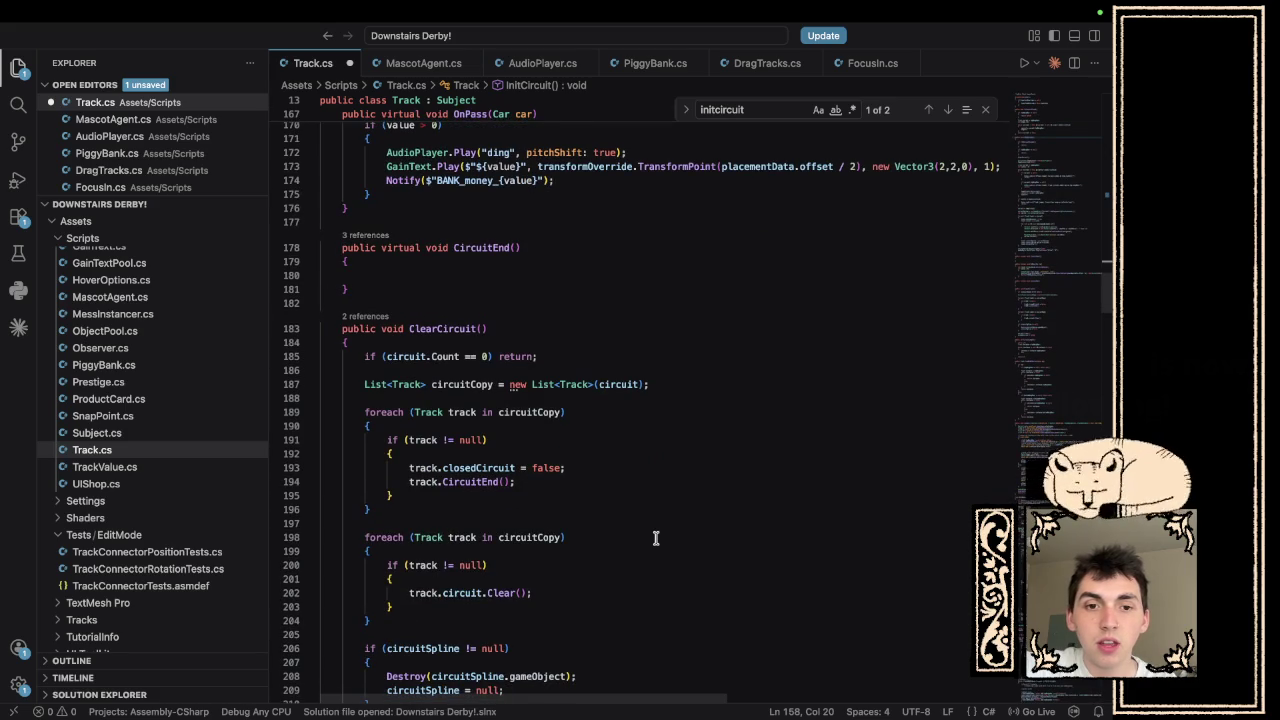
# - Add AudioPlayer.StopContinuous(audioKey); after closedCircuit = false; in ClearCircuit and save Track.cs
pyautogui.scroll(-7, 655, 538)
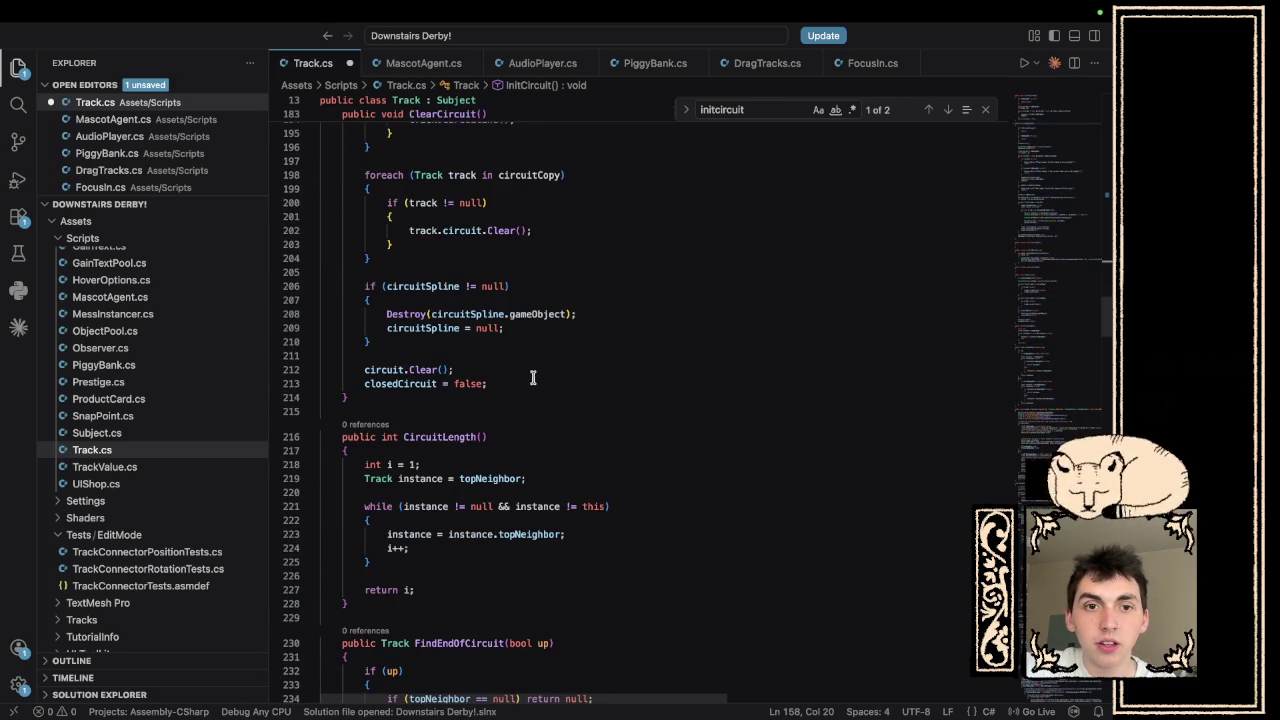
pyautogui.click(533, 382)
pyautogui.press('Return')
pyautogui.write('Aud')
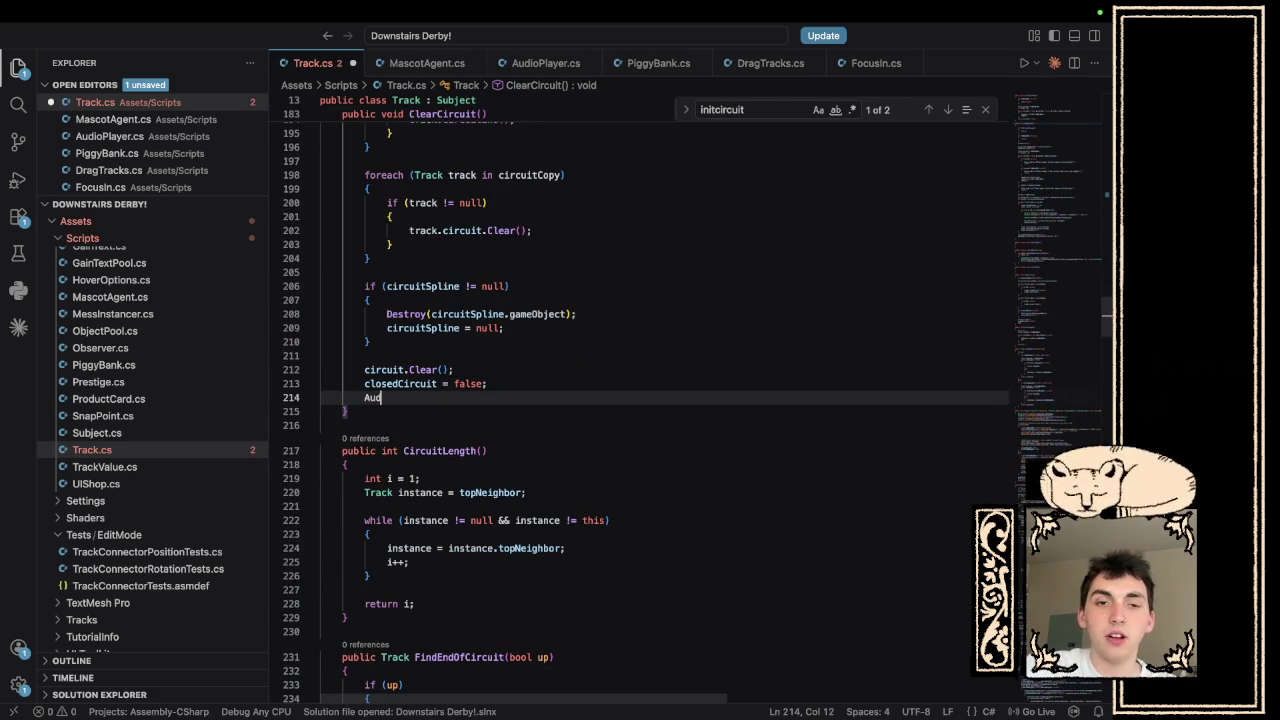
pyautogui.write('ioPlayer.')
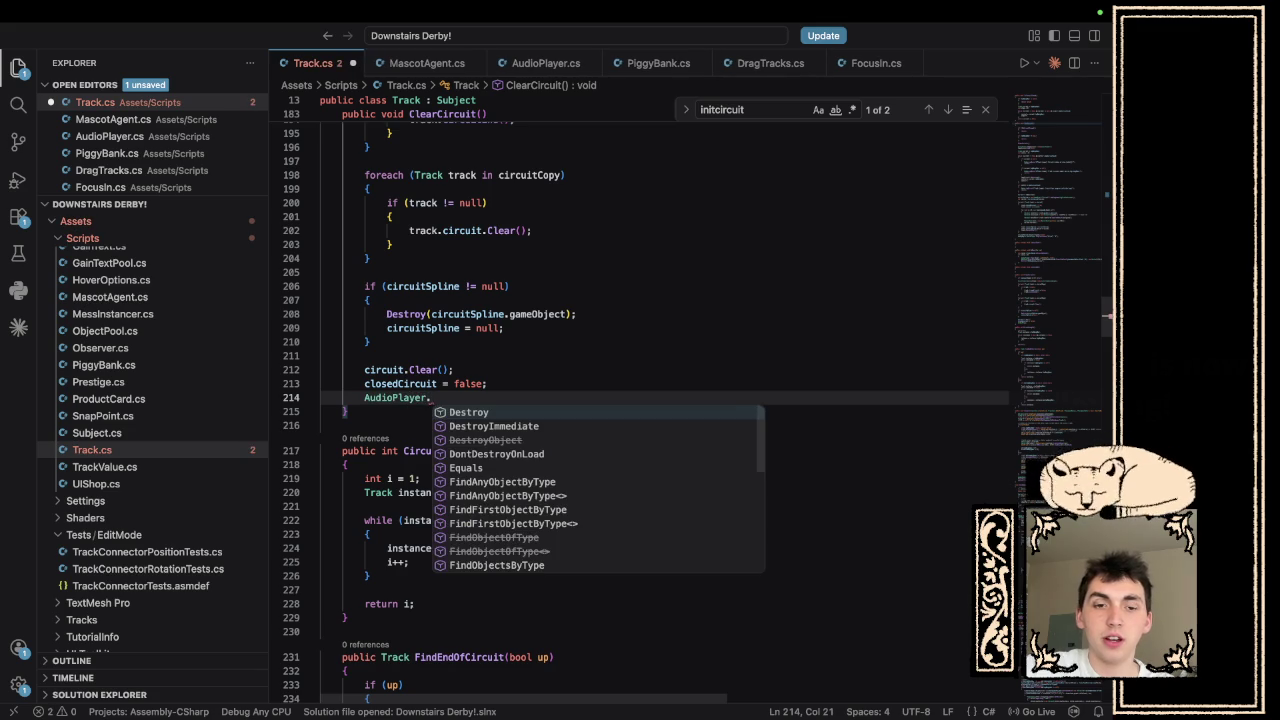
pyautogui.write('StopC')
pyautogui.press('Tab')
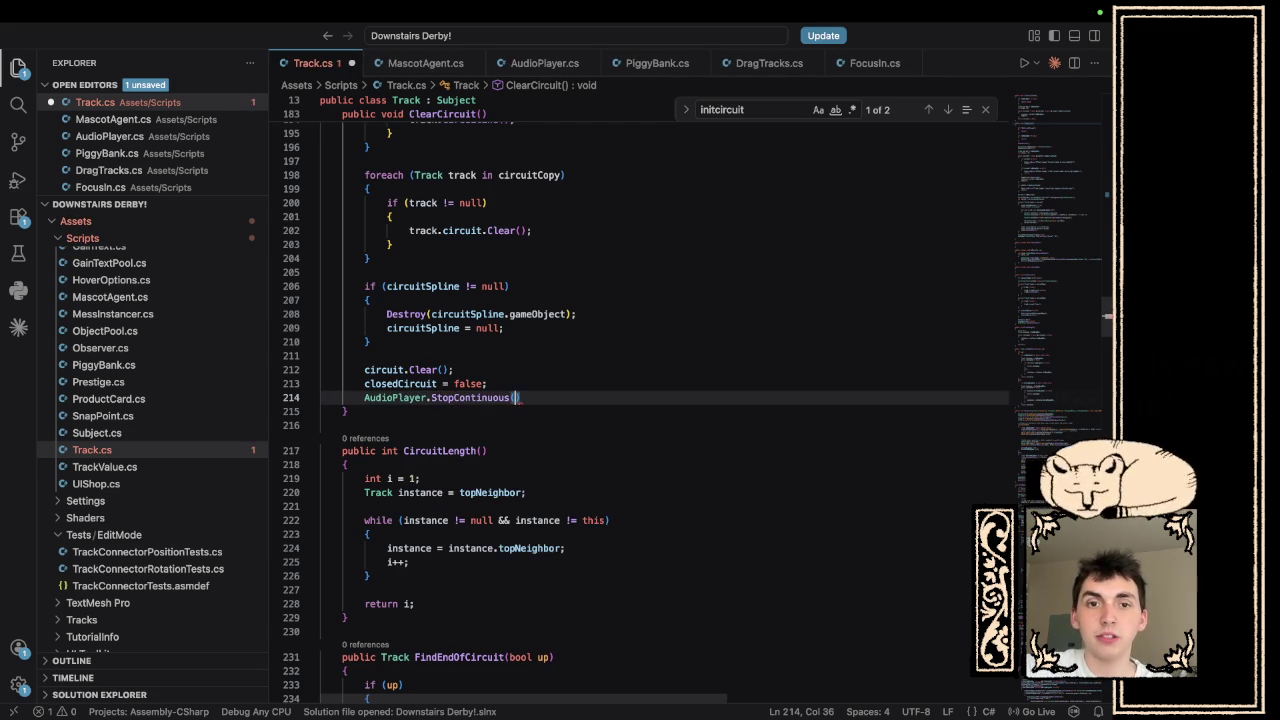
pyautogui.write('(')
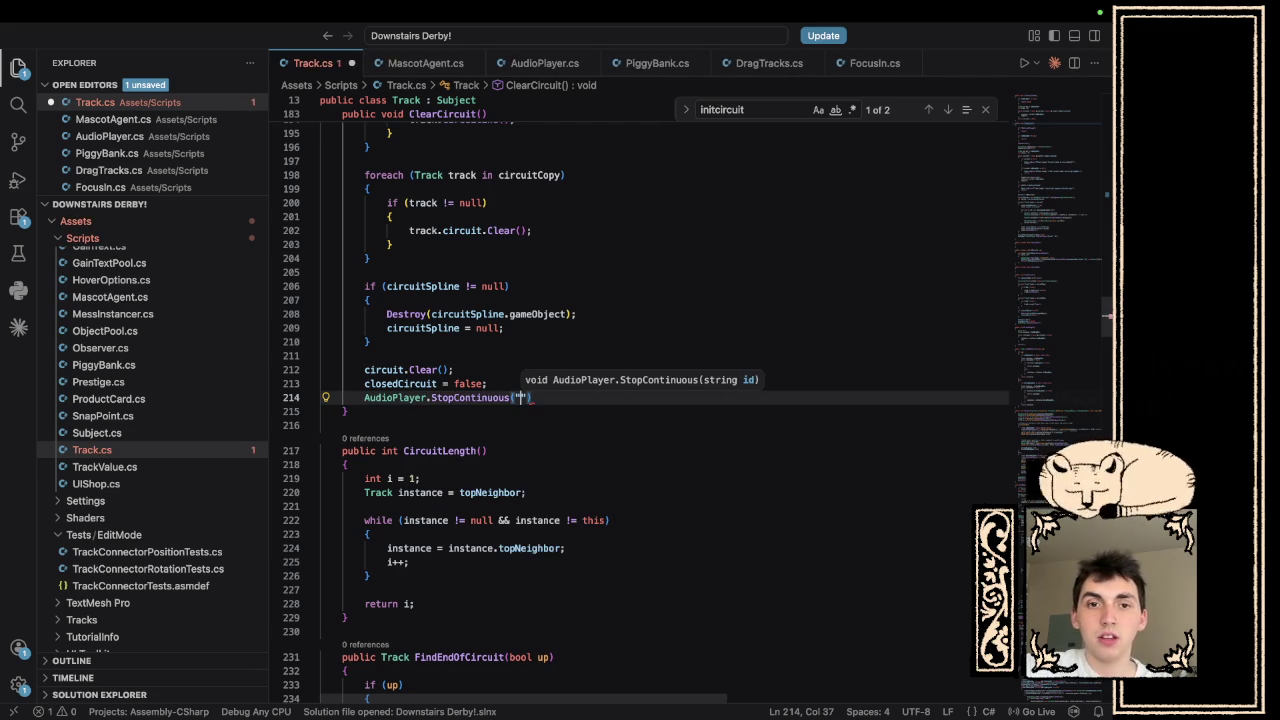
pyautogui.write('audioK')
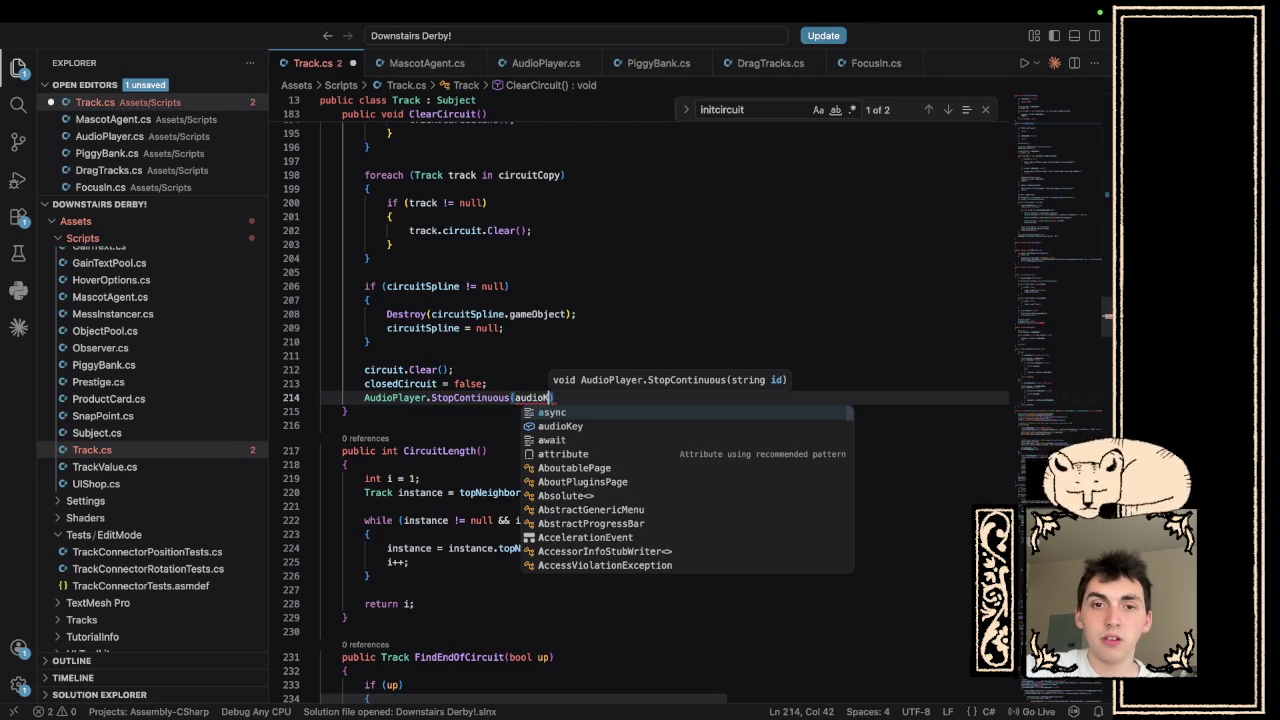
pyautogui.press('Down')
pyautogui.press('Tab')
pyautogui.press('BackSpace')
pyautogui.press('BackSpace')
pyautogui.press('BackSpace')
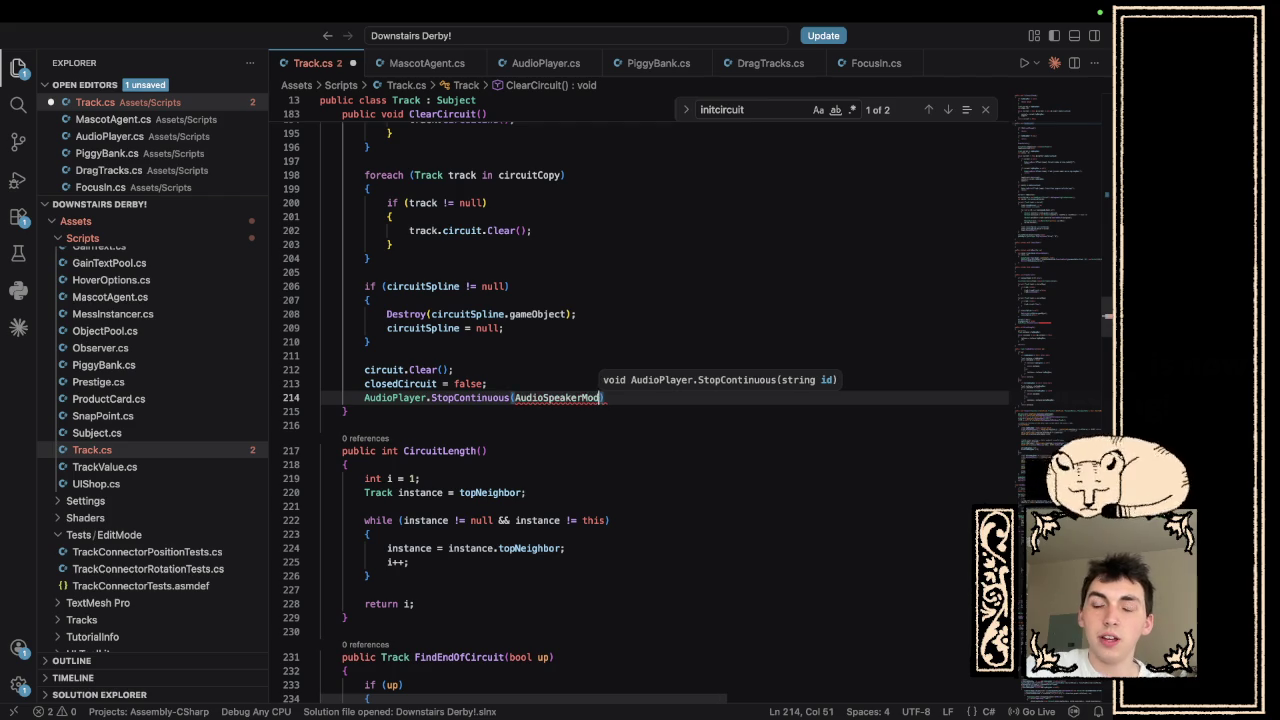
pyautogui.press('BackSpace')
pyautogui.write('audioKey')
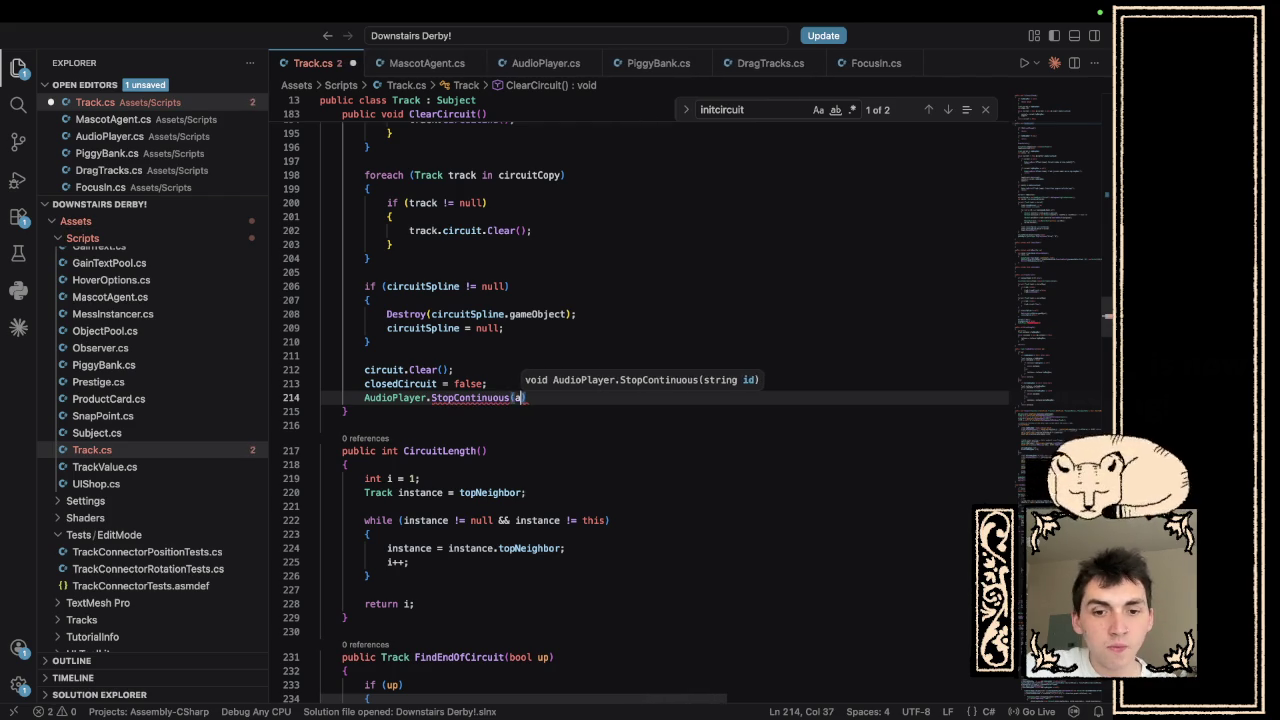
pyautogui.write(');')
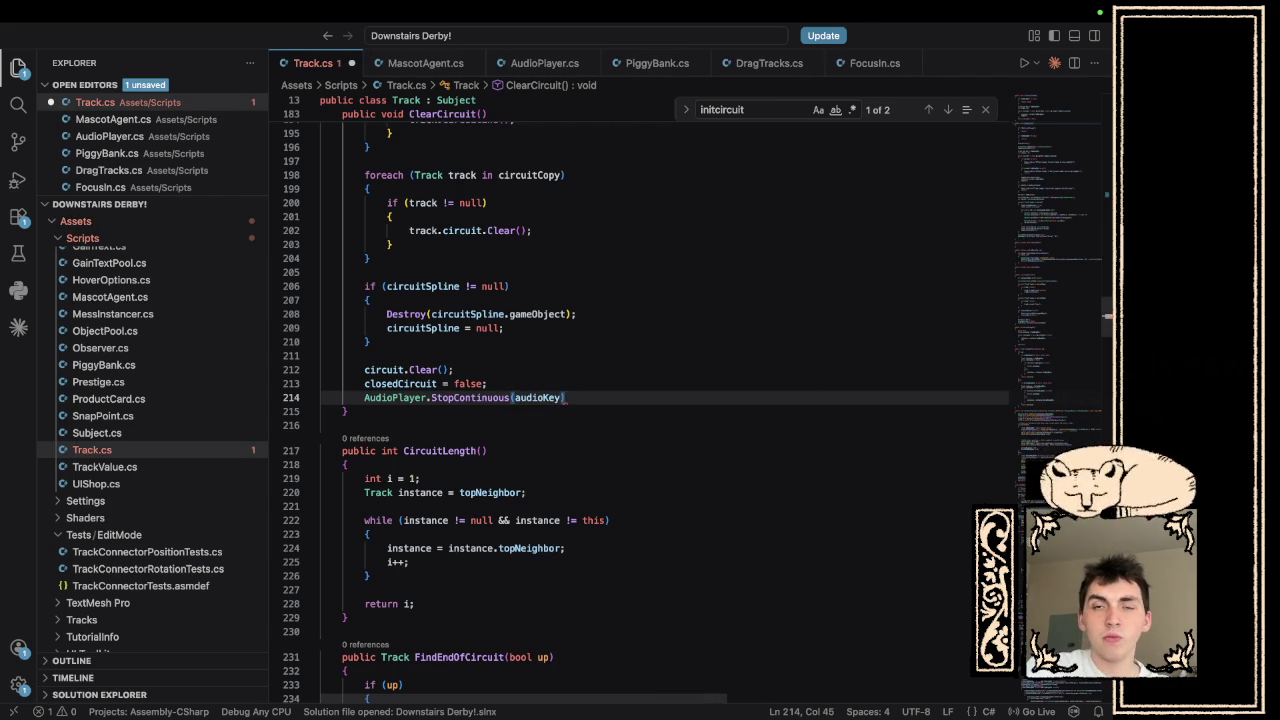
pyautogui.hotkey('ctrl', 's')
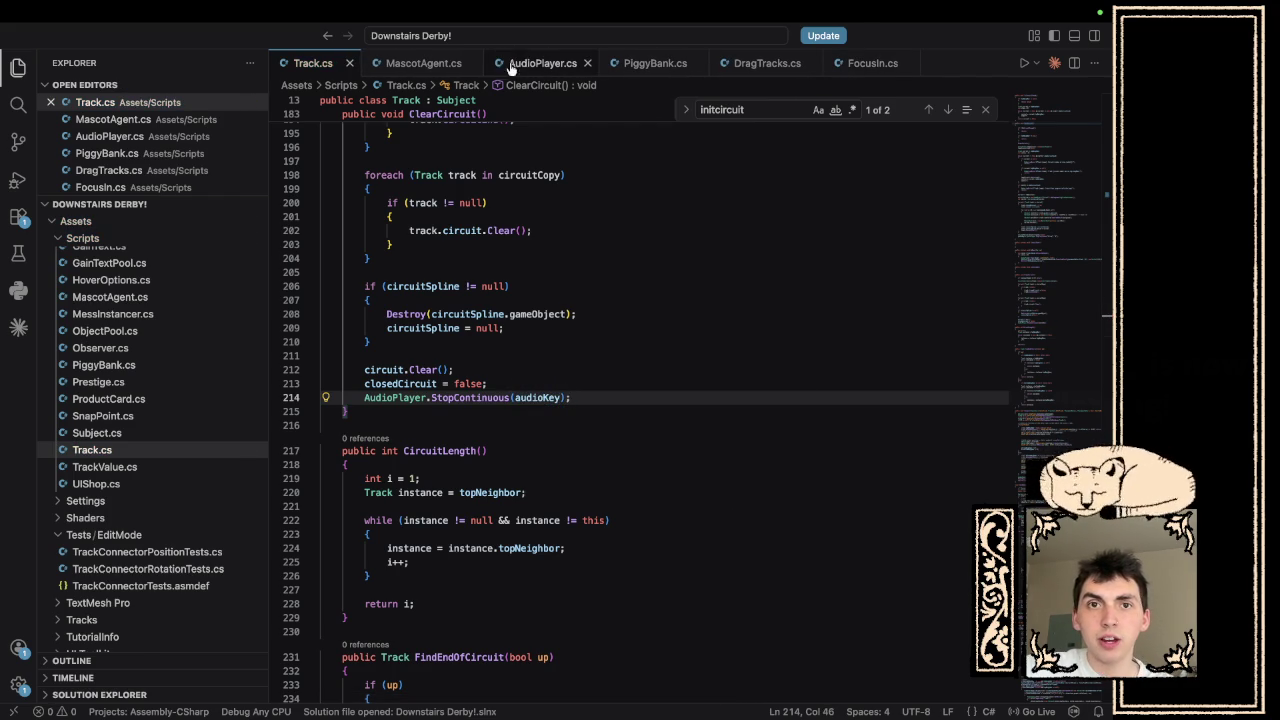
# - In AudioPlayer.cs, open a new line at the top of the StopContinuous method
pyautogui.click(541, 62)
pyautogui.scroll(-10, 544, 433)
pyautogui.scroll(-10, 544, 433)
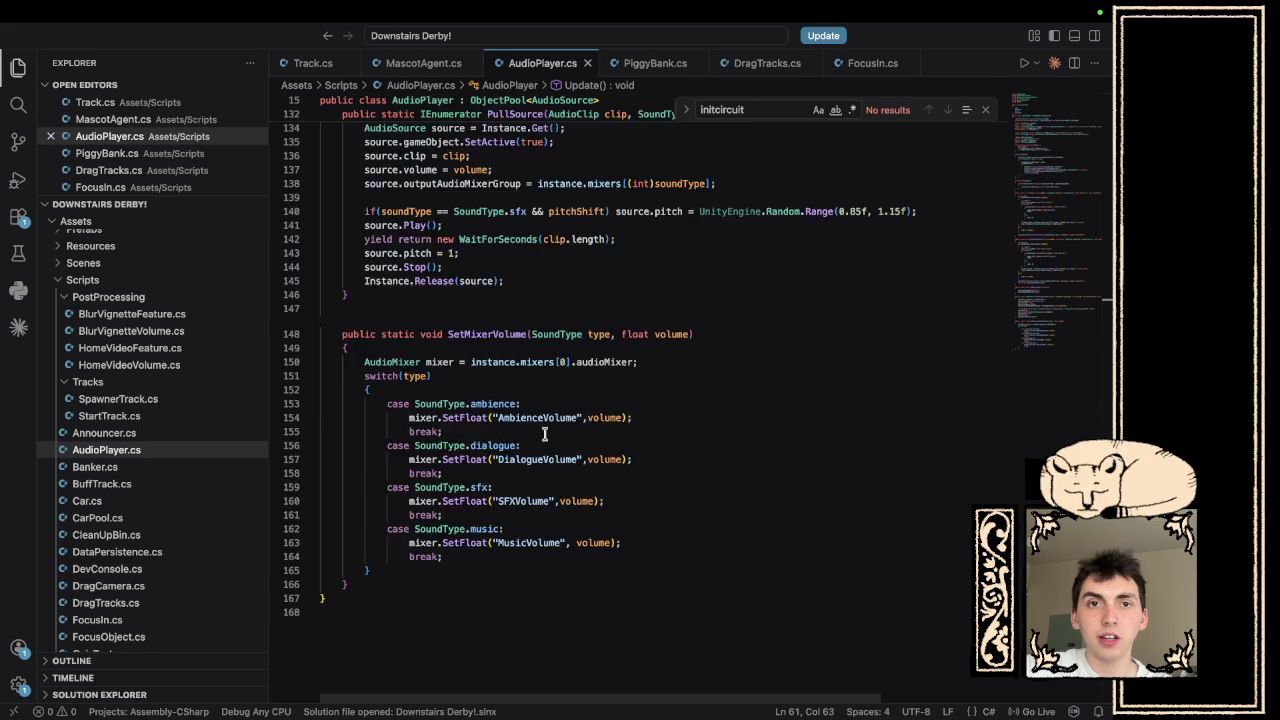
pyautogui.scroll(8, 544, 433)
pyautogui.scroll(8, 544, 433)
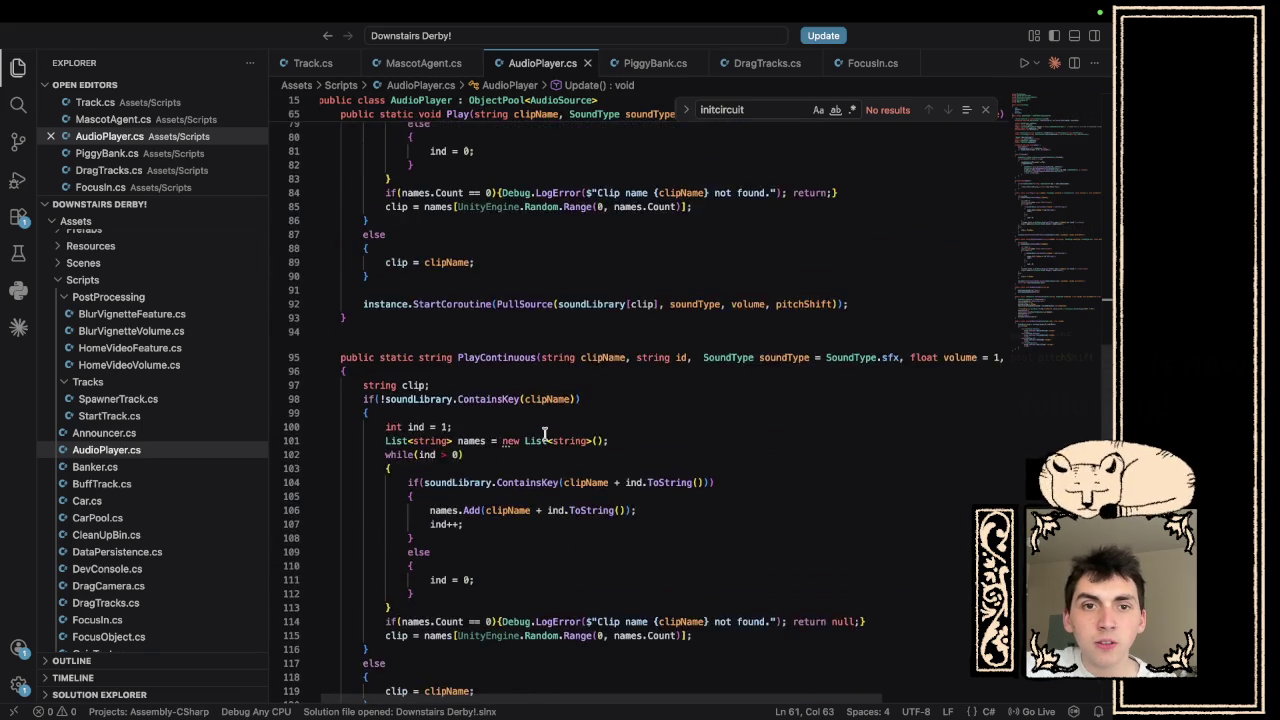
pyautogui.scroll(-12, 544, 433)
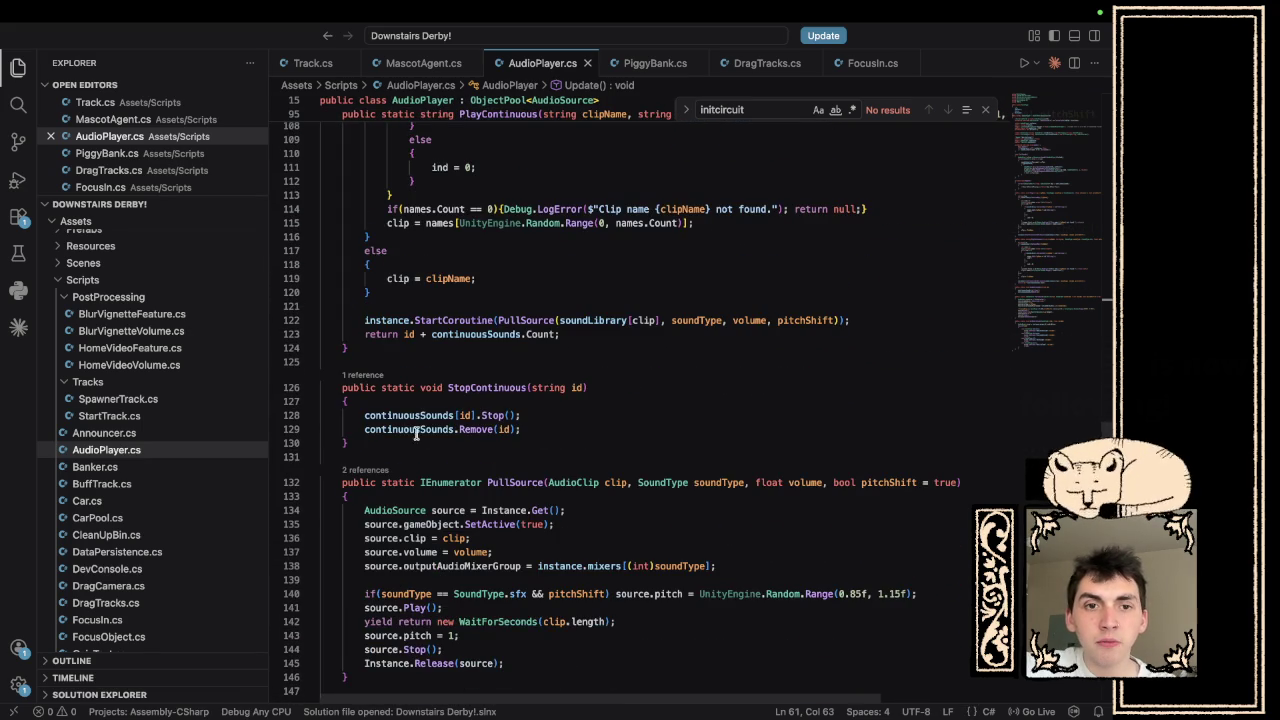
pyautogui.click(388, 412)
pyautogui.click(380, 400)
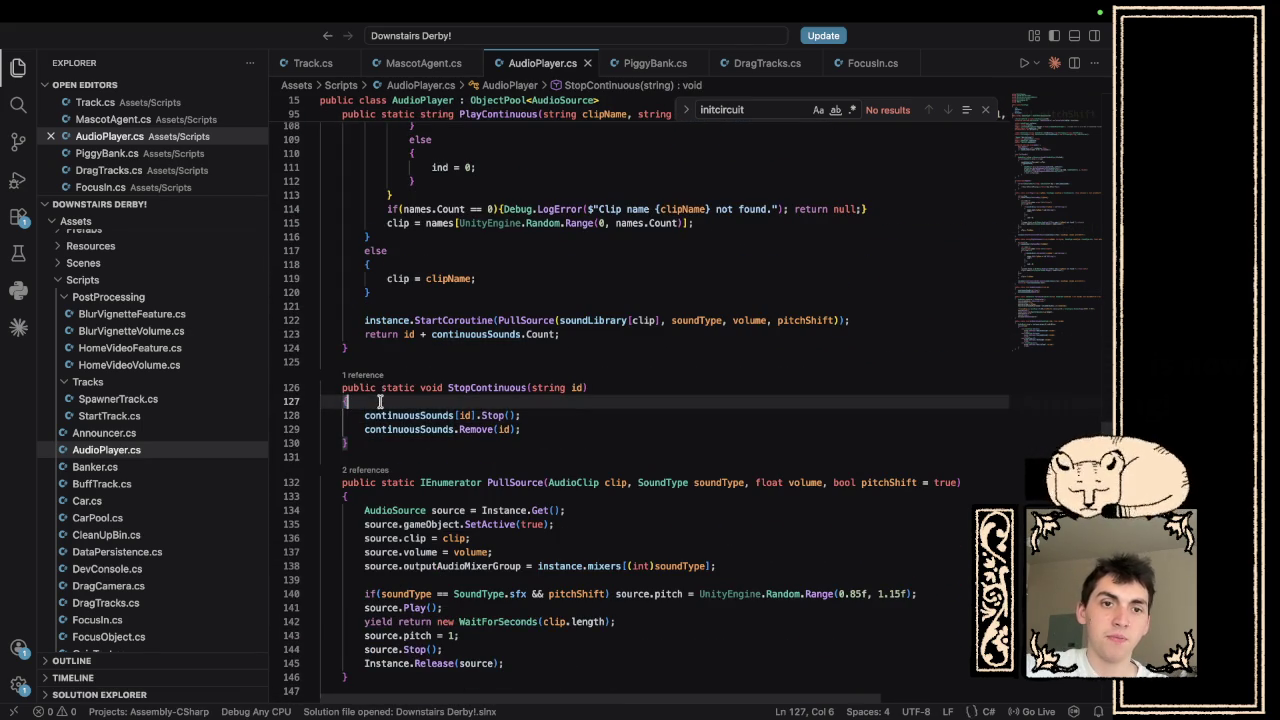
pyautogui.press('Return')
# - Add the guard if(!continuousSounds.ContainsKey(id)) return;, then switch away from VS Code
pyautogui.write('if(coun')
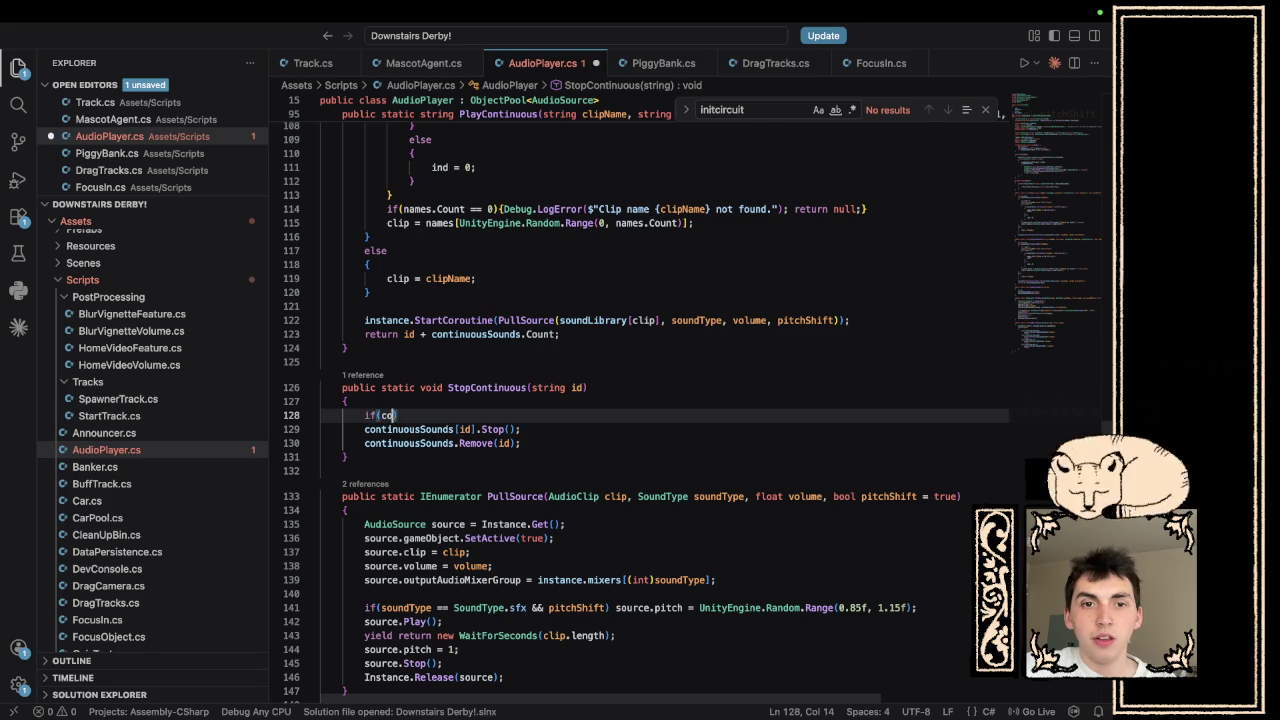
pyautogui.press('BackSpace')
pyautogui.press('BackSpace')
pyautogui.press('BackSpace')
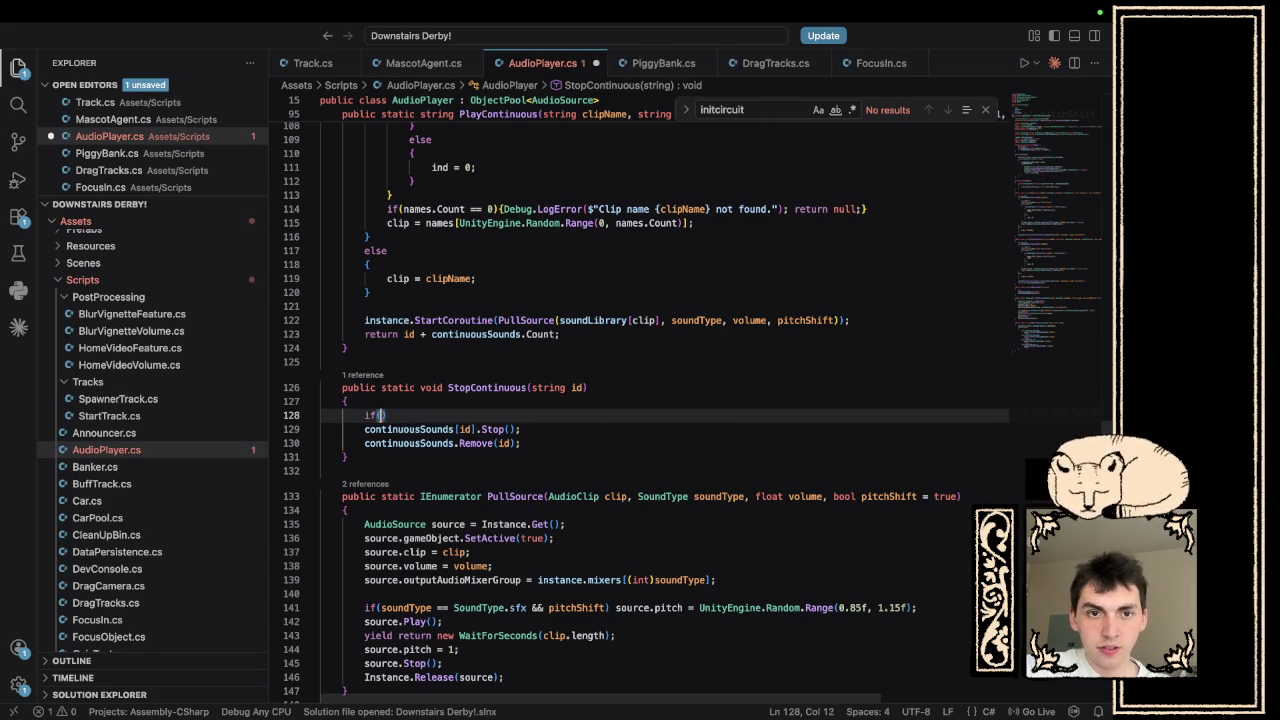
pyautogui.write('!continuous')
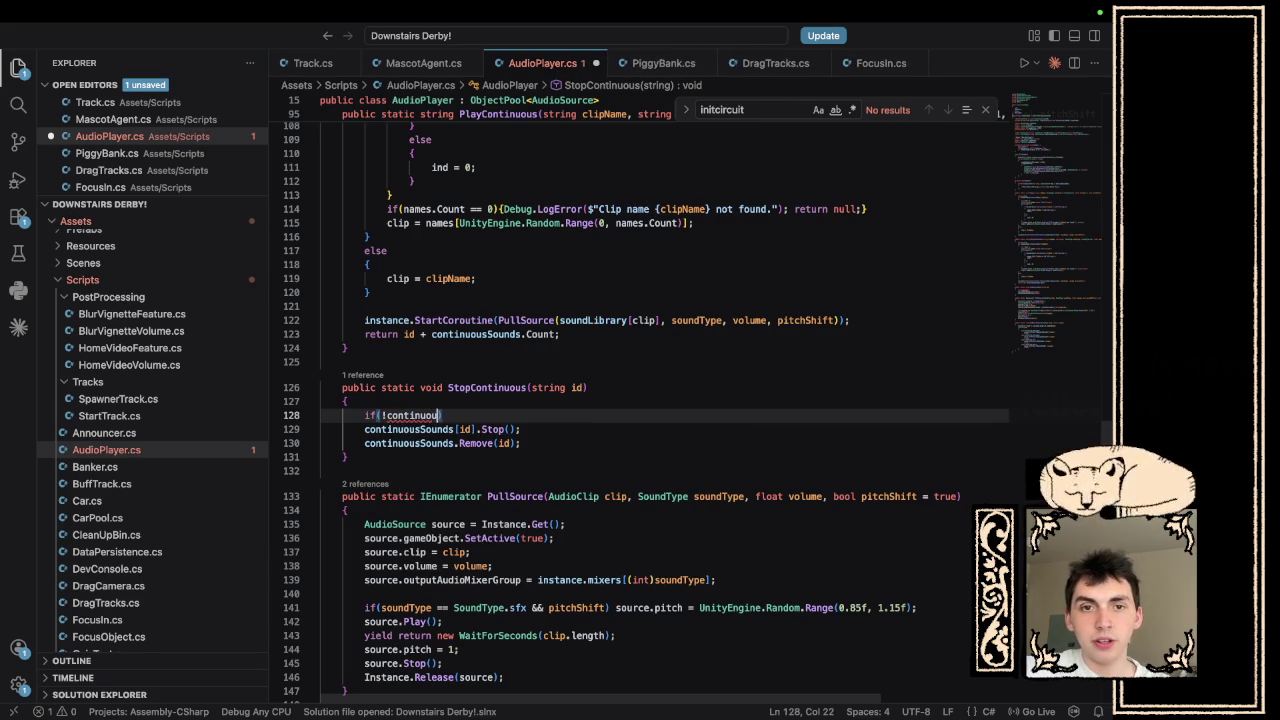
pyautogui.press('Tab')
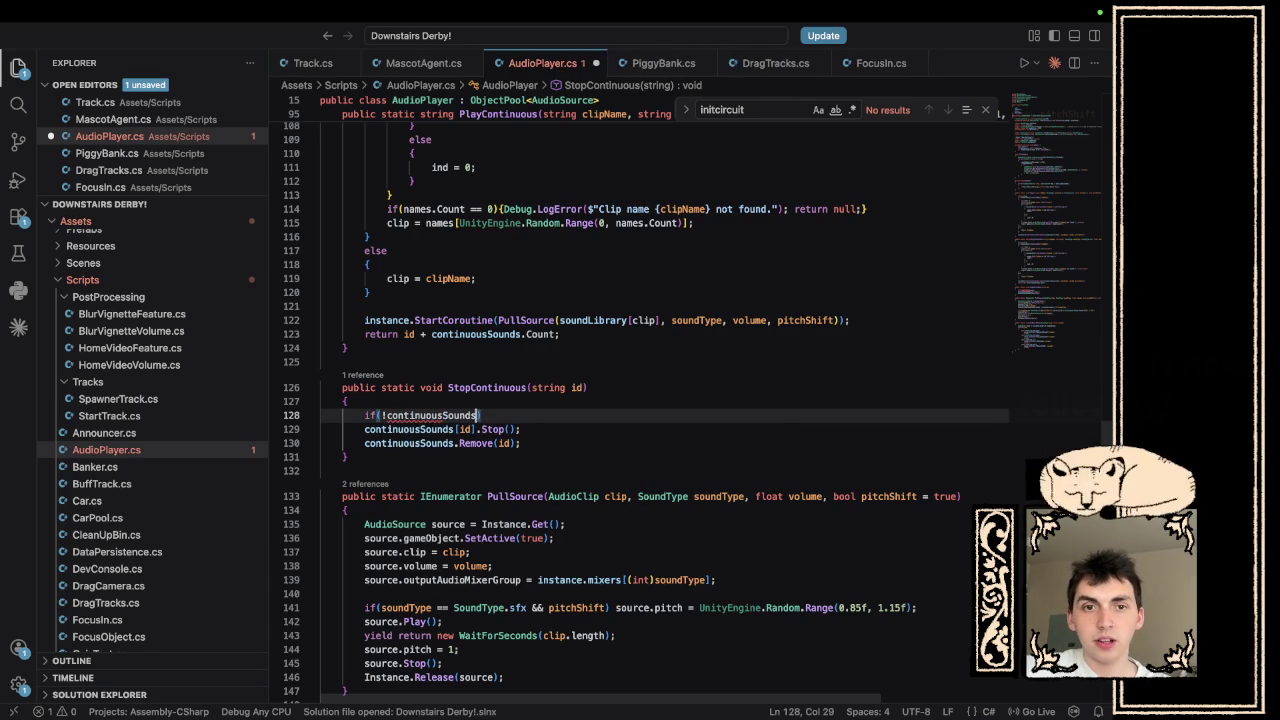
pyautogui.write('.Co')
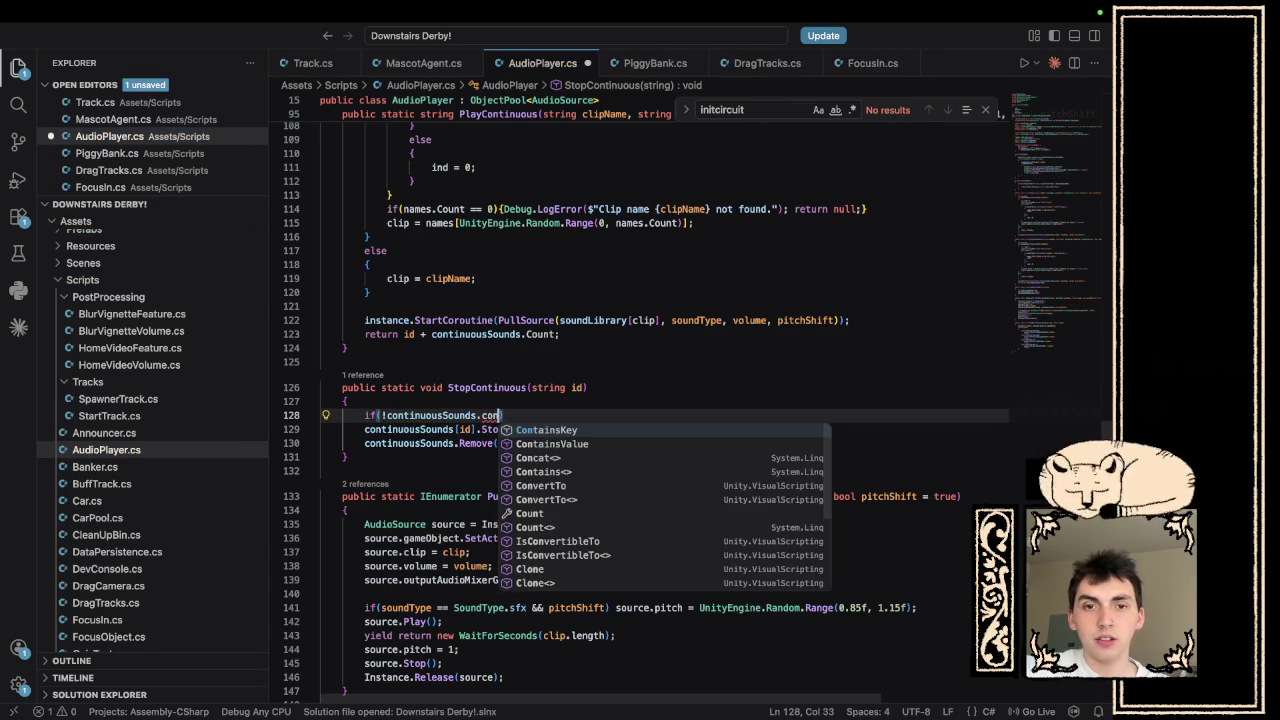
pyautogui.press('Tab')
pyautogui.write('(id')
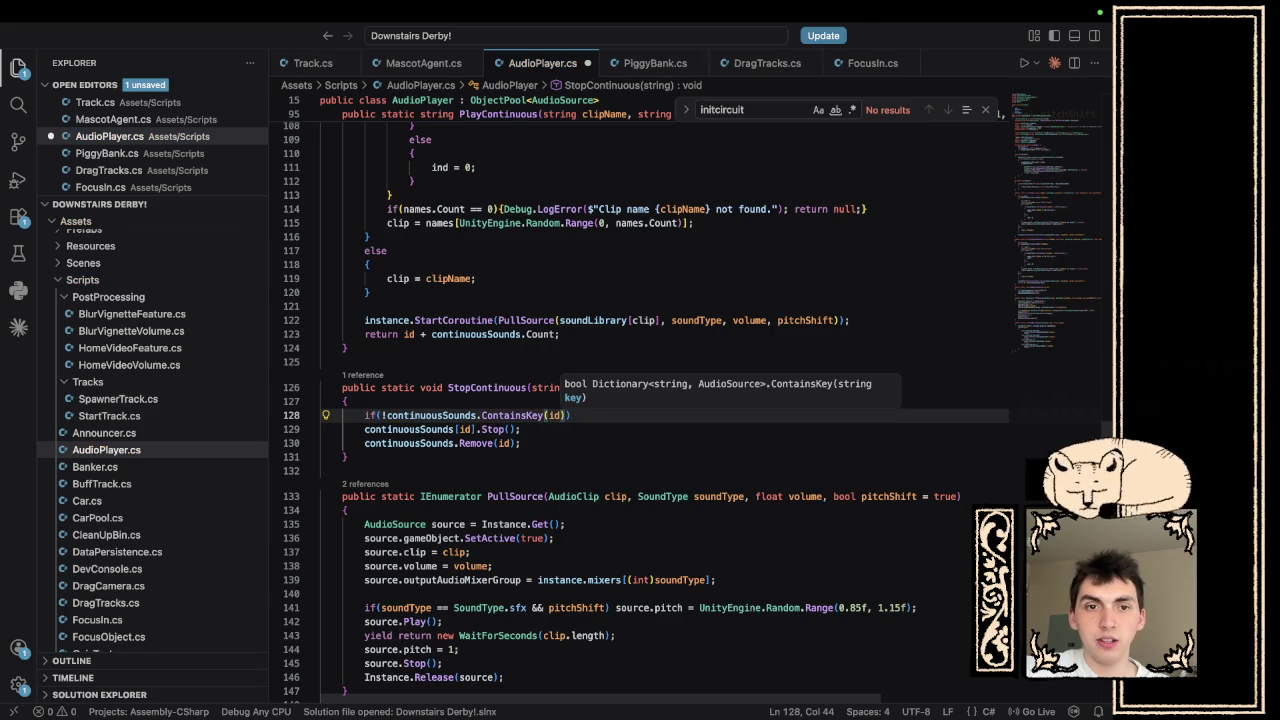
pyautogui.write(')) return;')
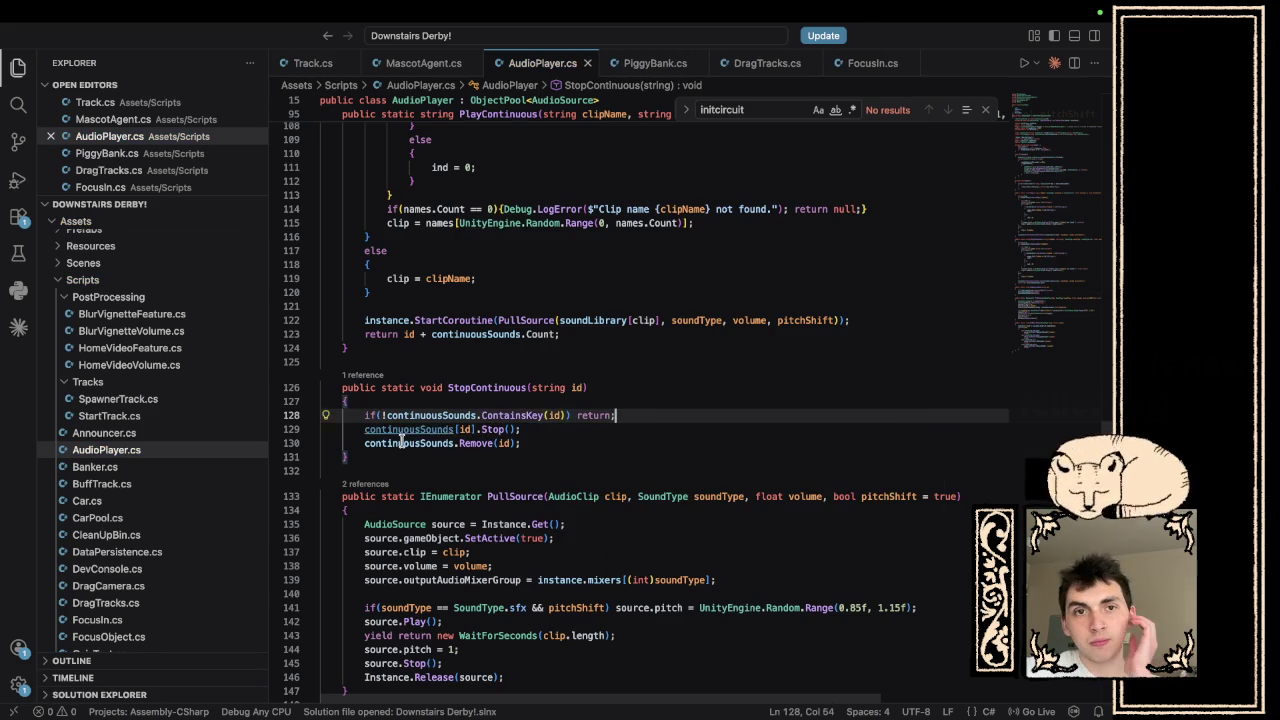
pyautogui.press('super+Tab')
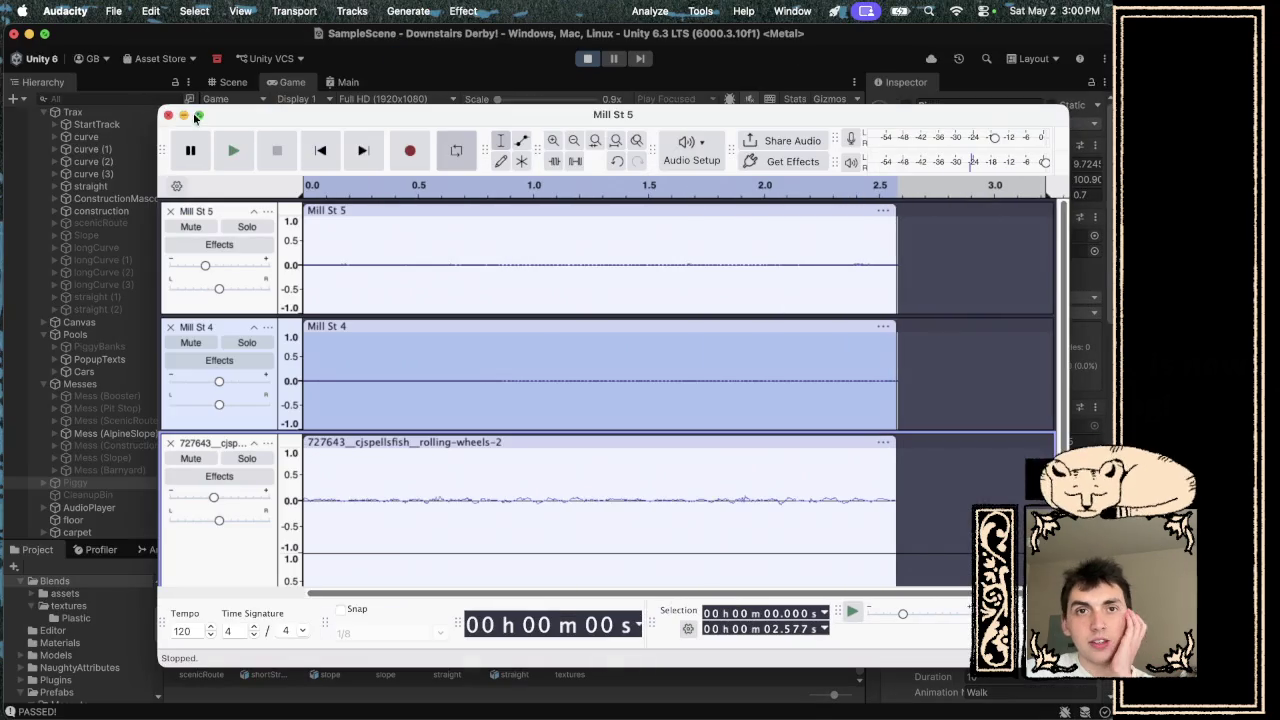
# - Hide Audacity, bring Unity forward and exit Play mode with Cmd+P
pyautogui.press('super+m')
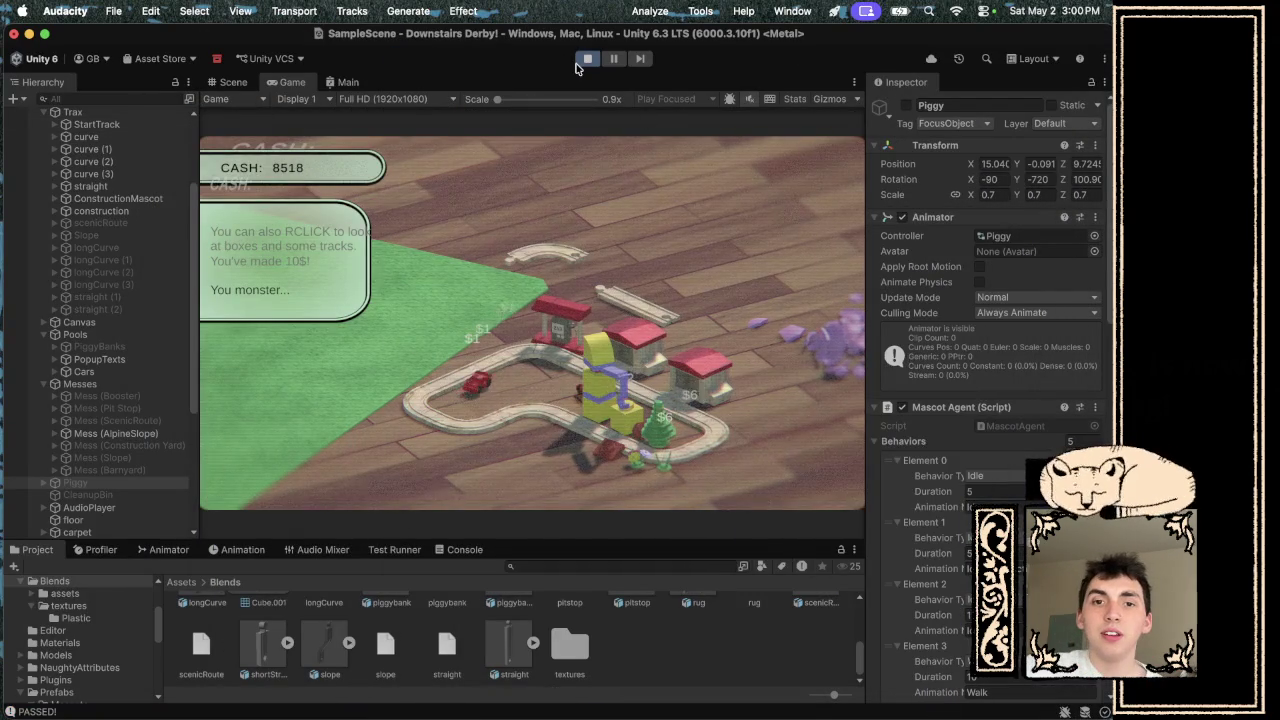
pyautogui.click(588, 59)
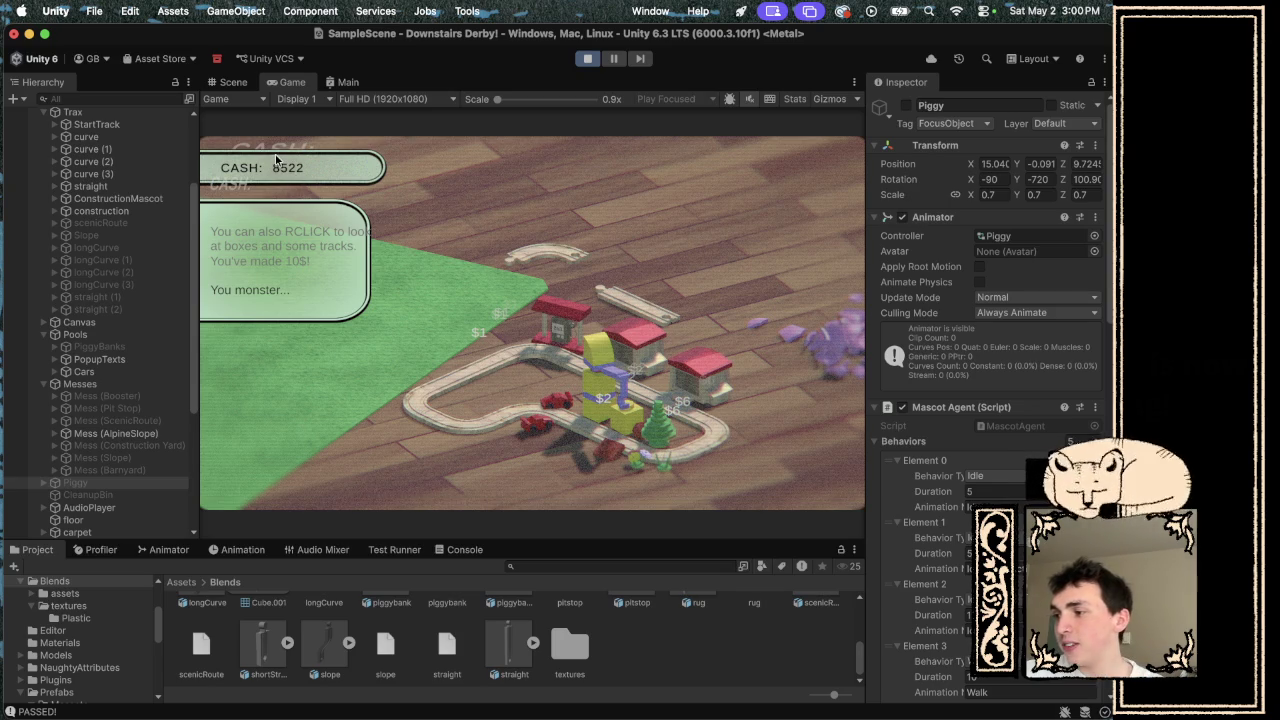
pyautogui.press('super+p')
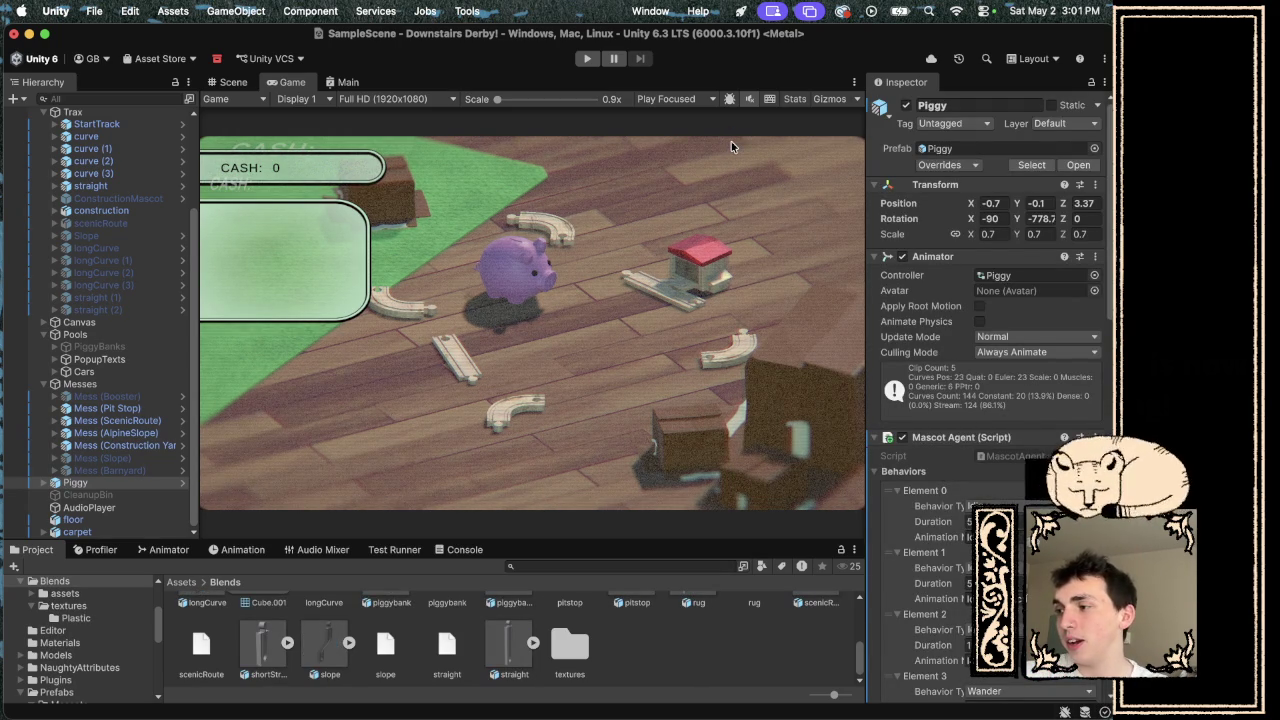
# - Start the game and snap curved and straight track pieces into a closed circuit by the house
pyautogui.click(588, 58)
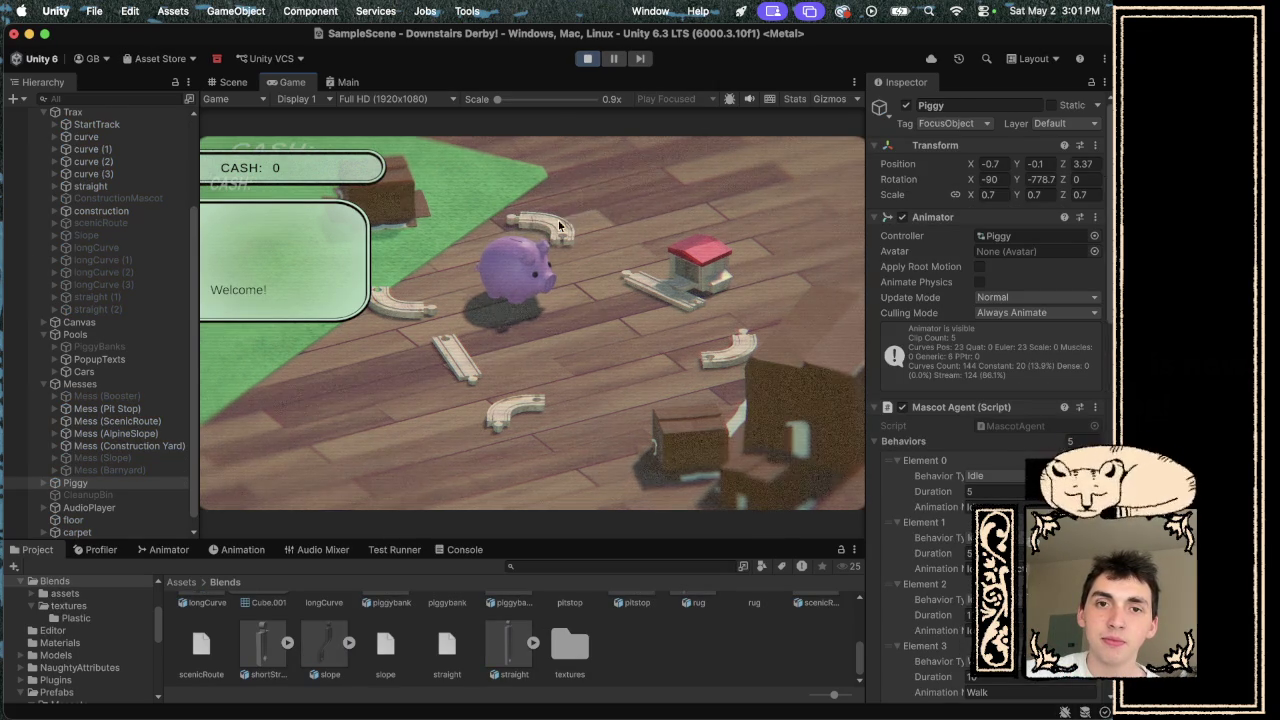
pyautogui.moveTo(558, 226); pyautogui.dragTo(621, 267)
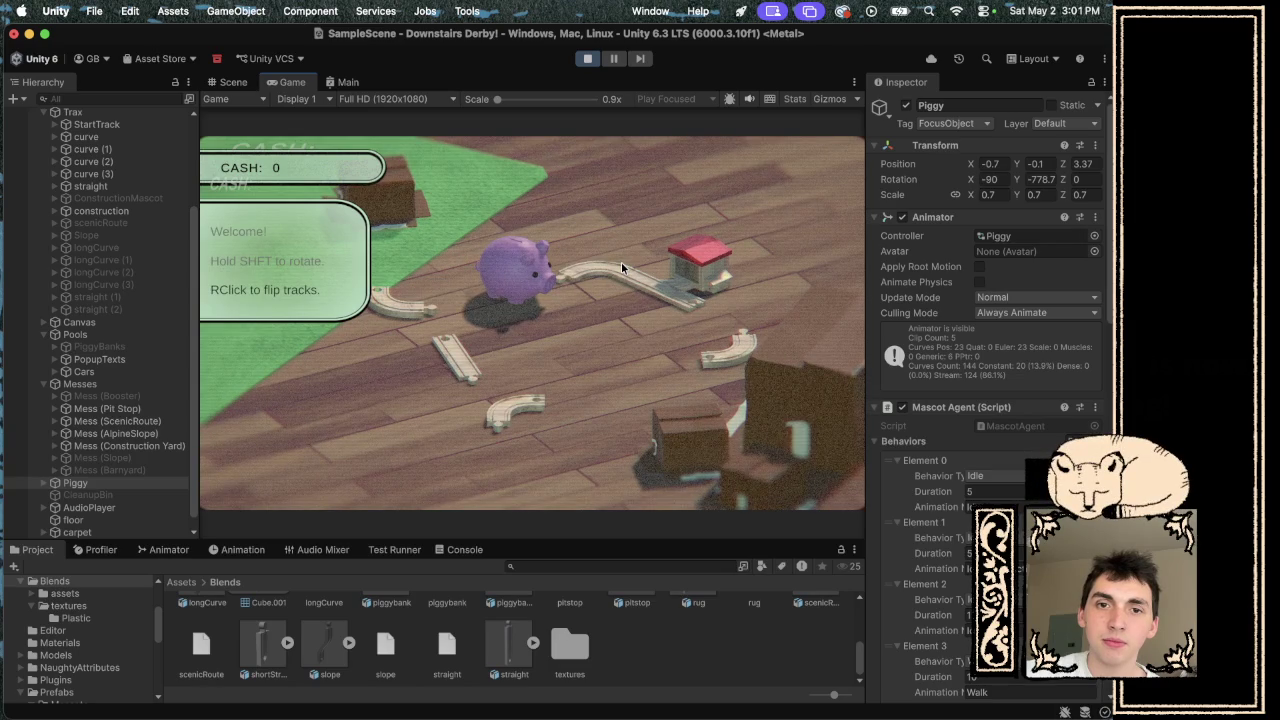
pyautogui.rightClick(607, 297)
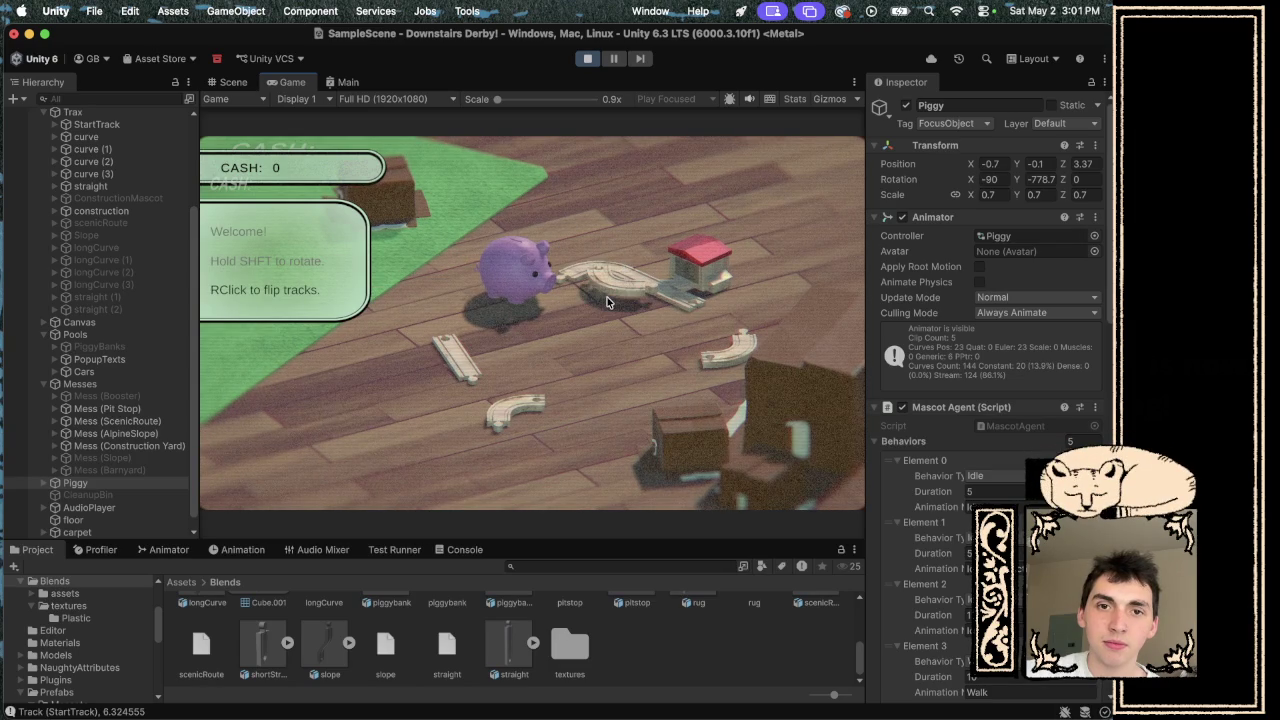
pyautogui.moveTo(455, 355); pyautogui.dragTo(600, 320)
pyautogui.click(517, 409)
pyautogui.moveTo(517, 409)
pyautogui.mouseDown()
pyautogui.moveTo(621, 353)
pyautogui.moveTo(685, 366)
pyautogui.moveTo(673, 374)
pyautogui.moveTo(710, 345)
pyautogui.moveTo(700, 337)
pyautogui.mouseUp()
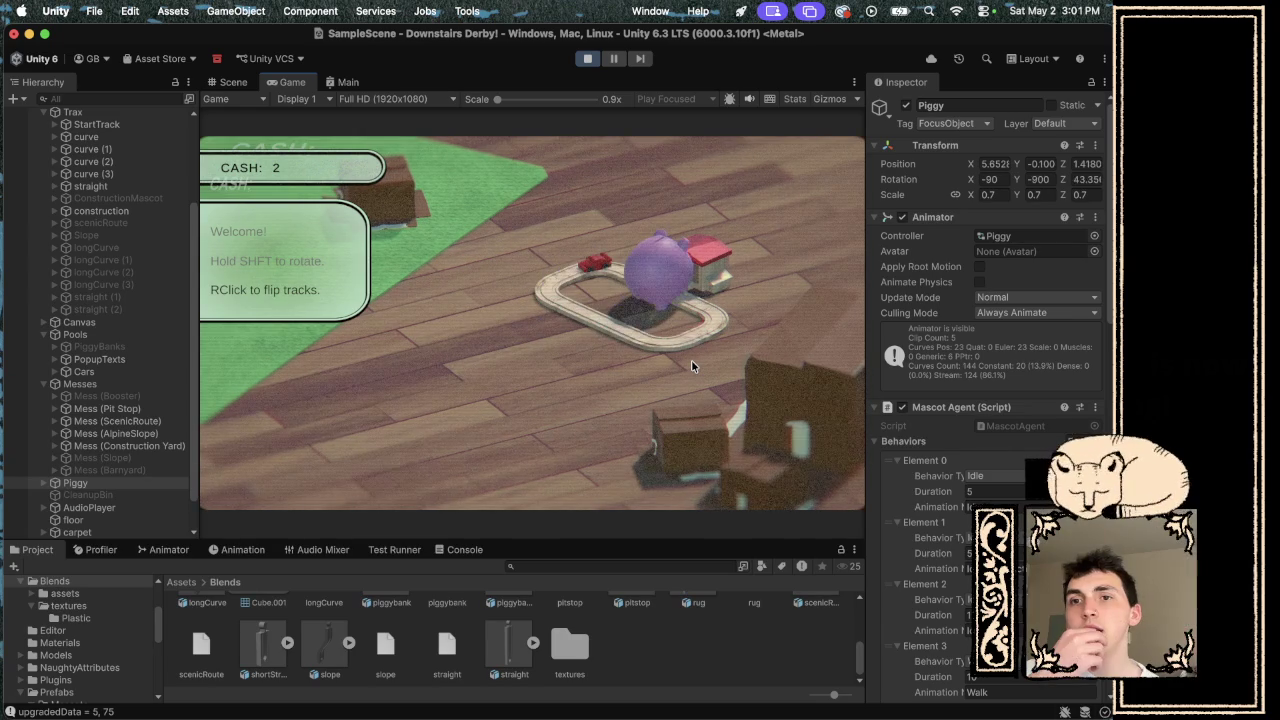
# - Pull a piece off the circuit and inspect the ArgumentNullException stack trace in the Console
pyautogui.click(667, 344)
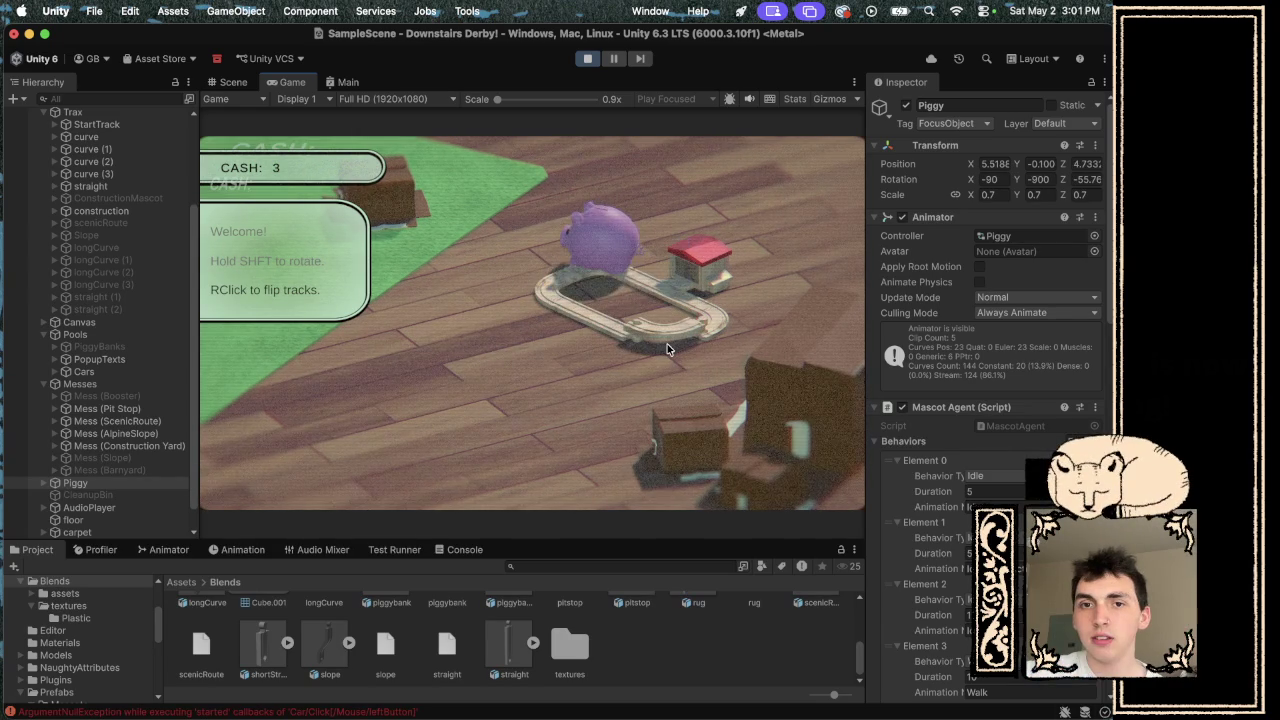
pyautogui.moveTo(667, 344); pyautogui.dragTo(622, 404)
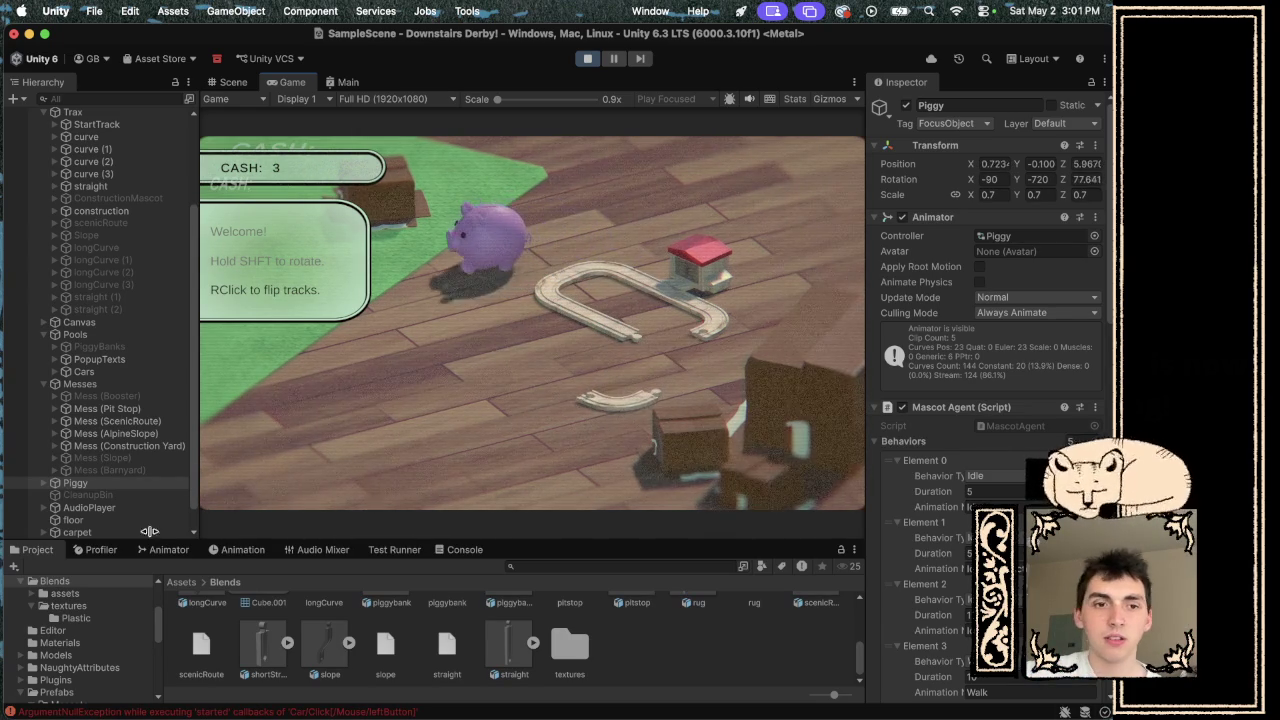
pyautogui.click(463, 552)
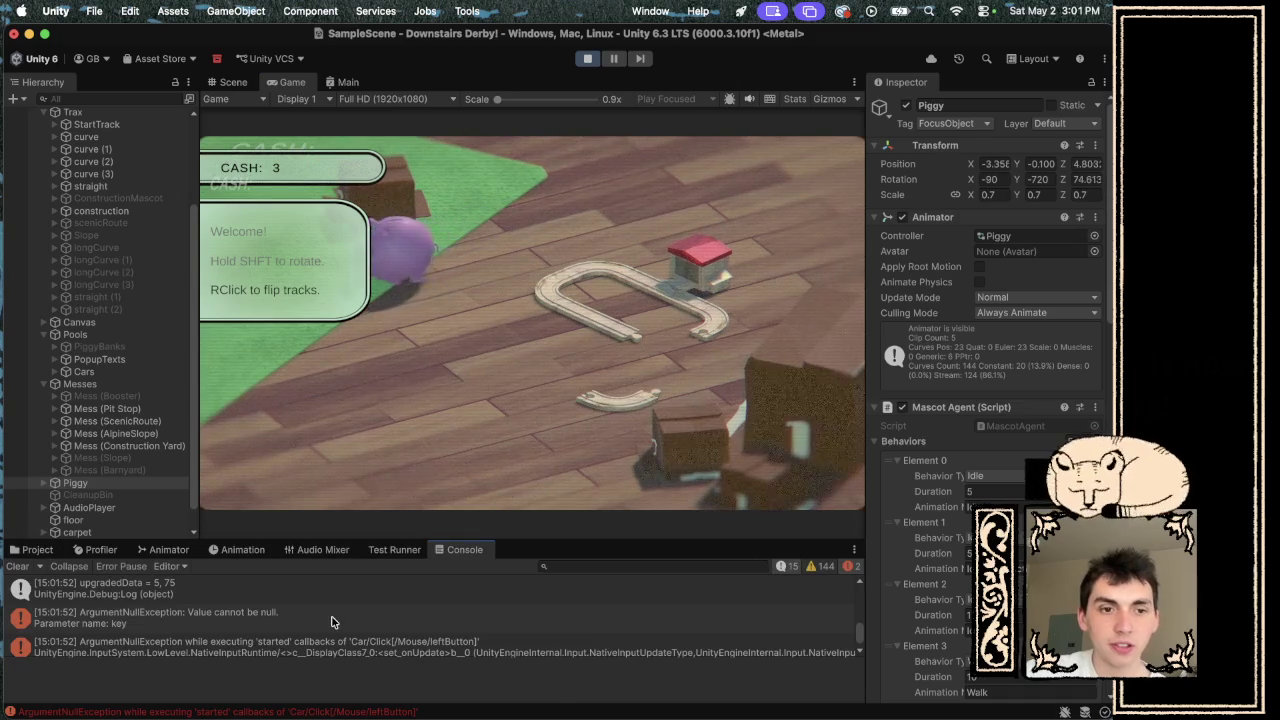
pyautogui.click(333, 620)
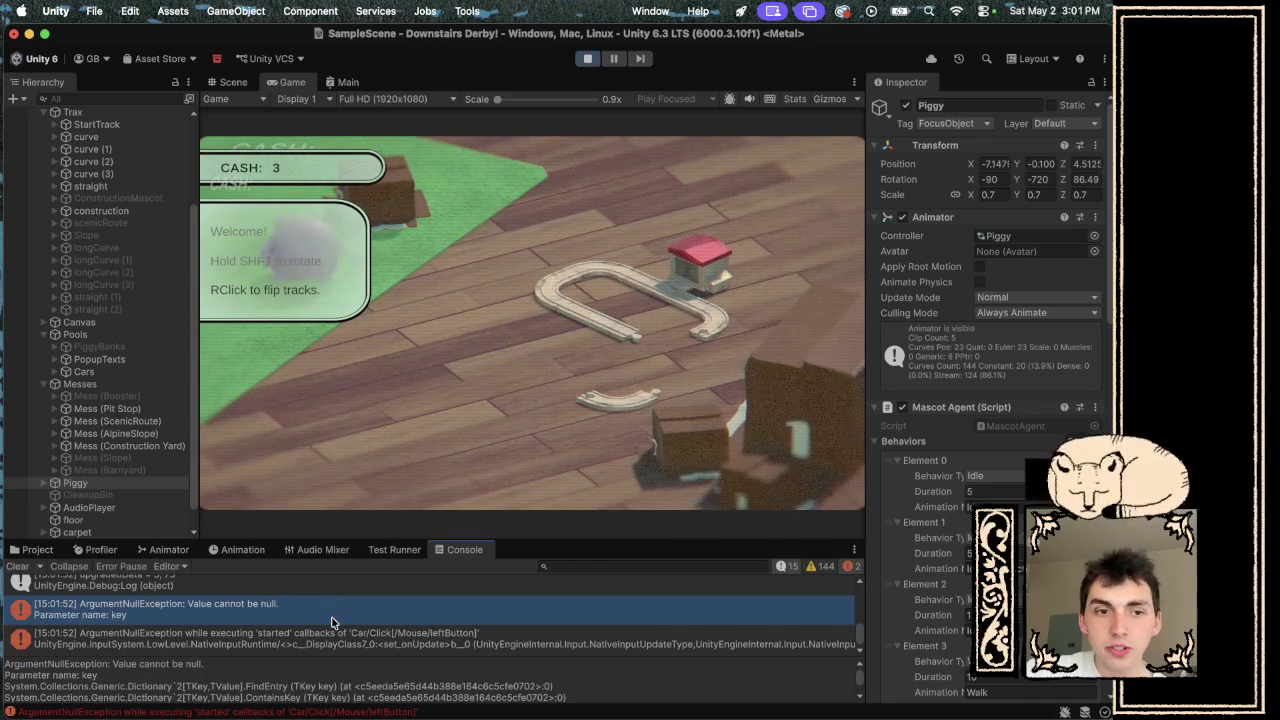
pyautogui.scroll(1, 333, 622)
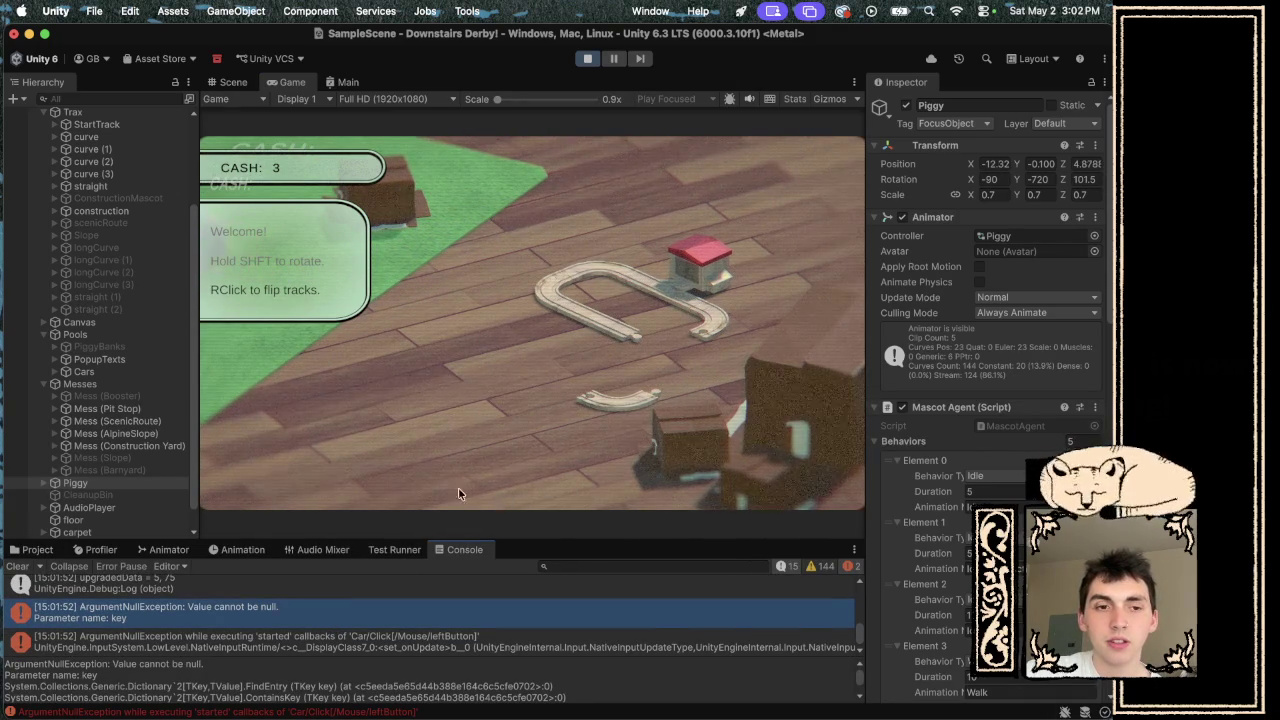
pyautogui.press('super+Tab')
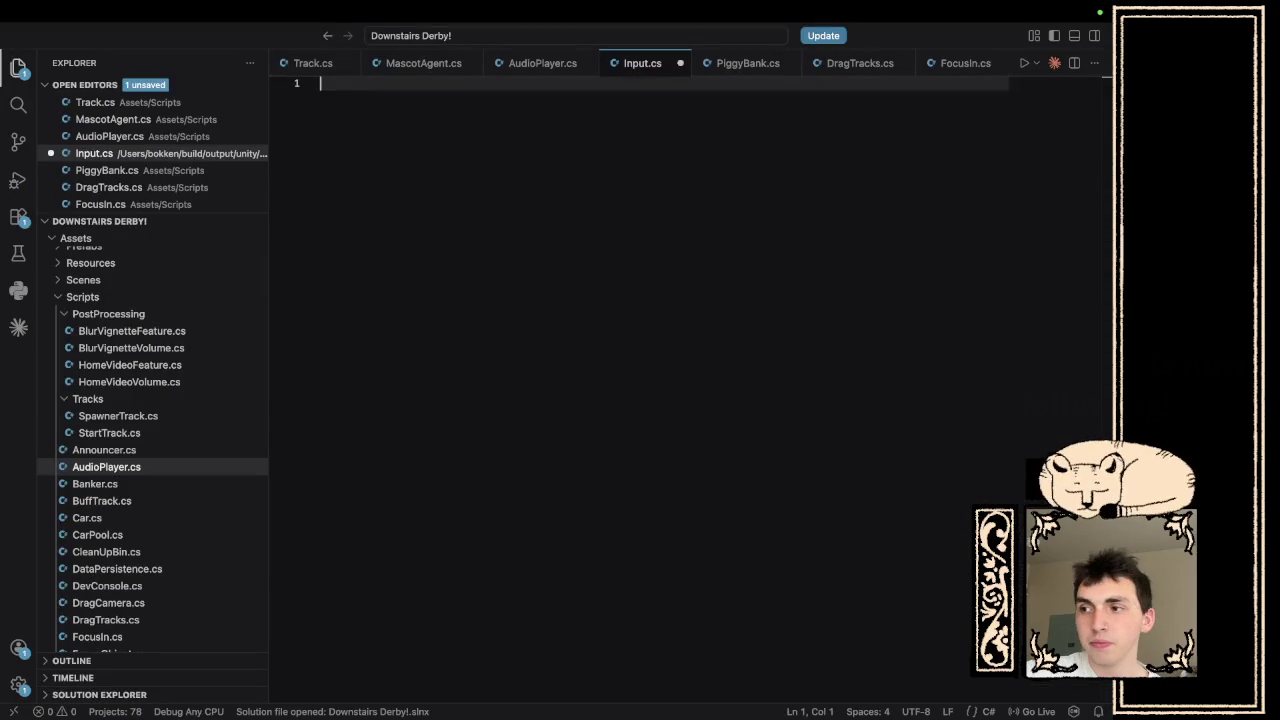
# - Close the empty Input.cs tab without saving and go back to the running Unity game
pyautogui.press('super+Tab')
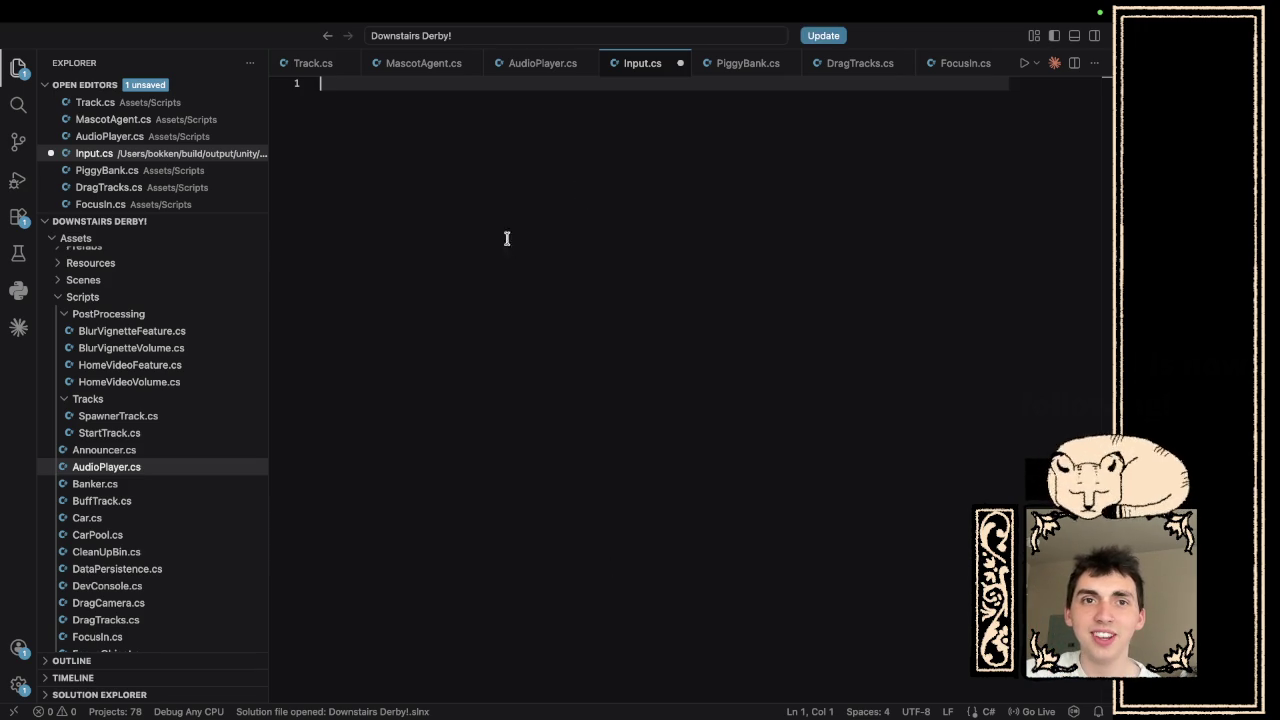
pyautogui.click(680, 64)
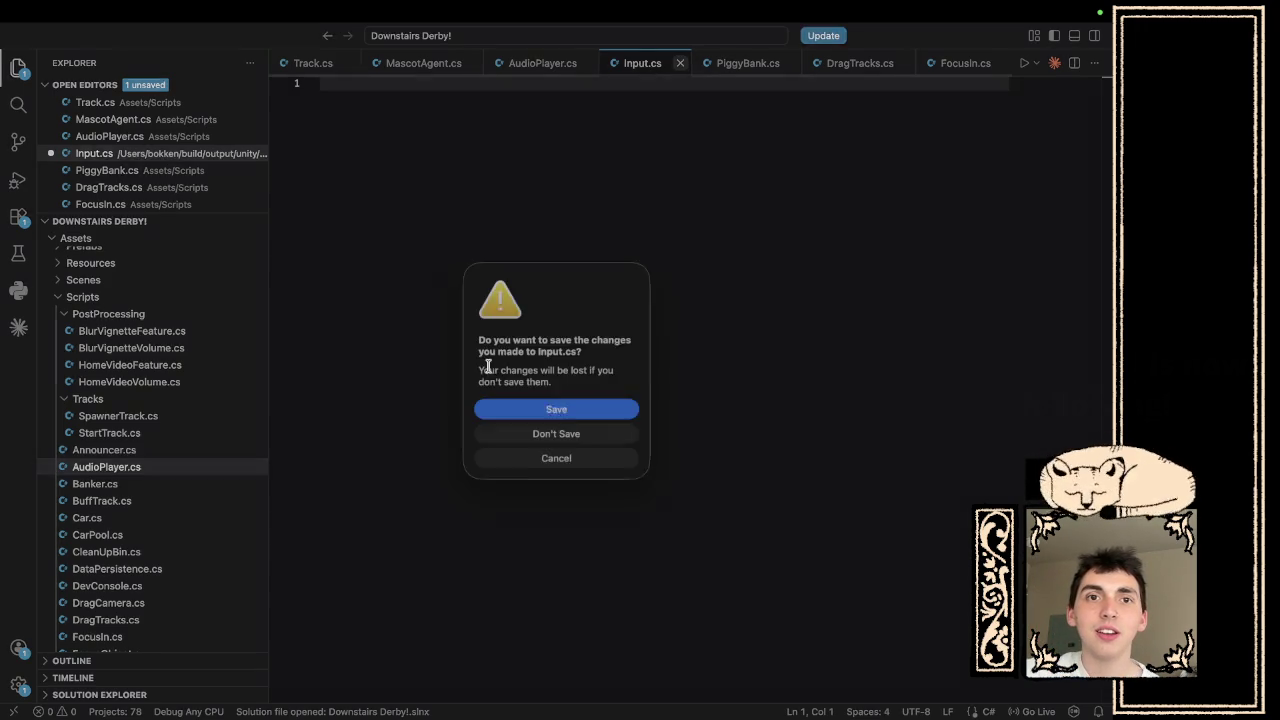
pyautogui.click(546, 434)
pyautogui.press('super+Tab')
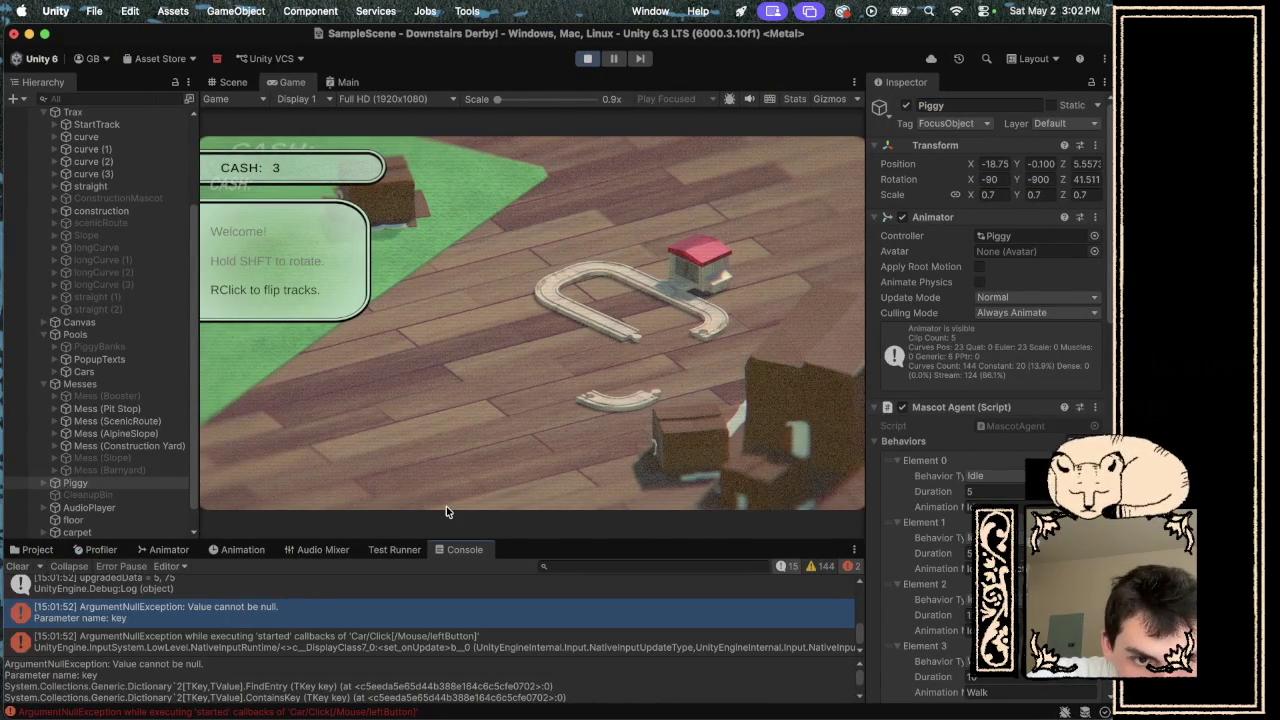
# - Open AudioPlayer.cs from the console error and review the Update method replaying continuousSounds
pyautogui.doubleClick(339, 631)
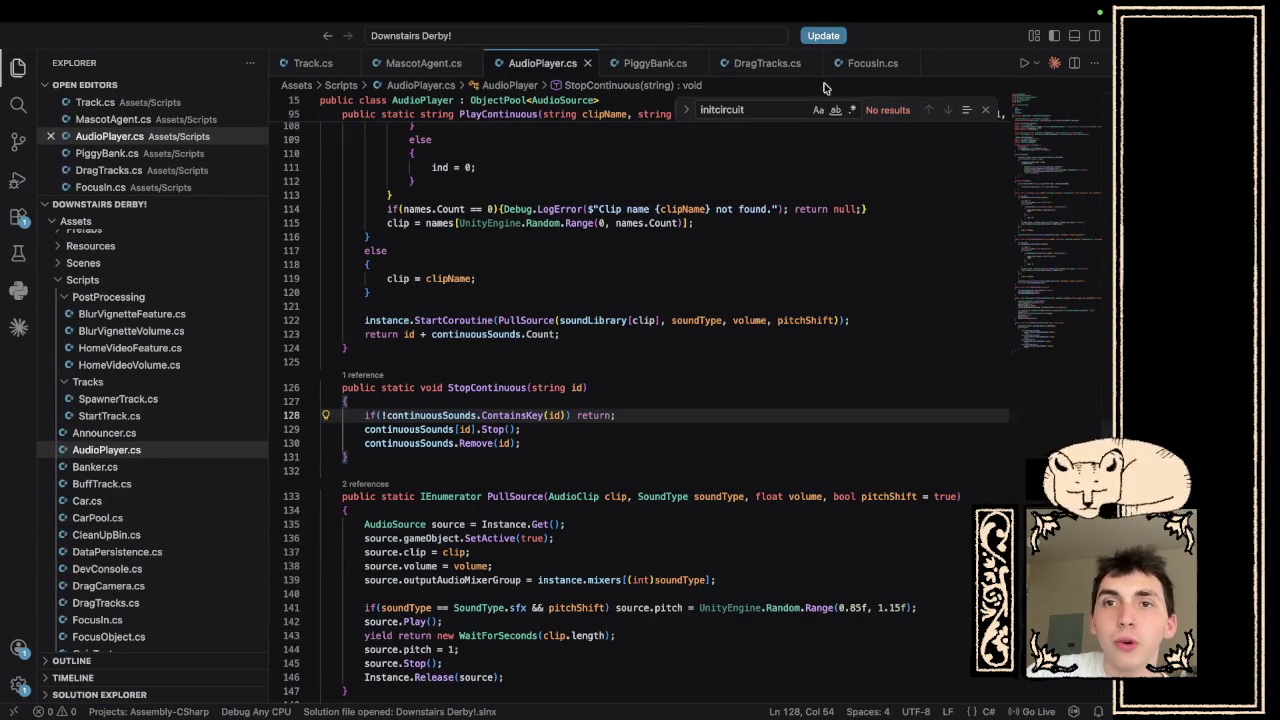
pyautogui.scroll(-5, 713, 410)
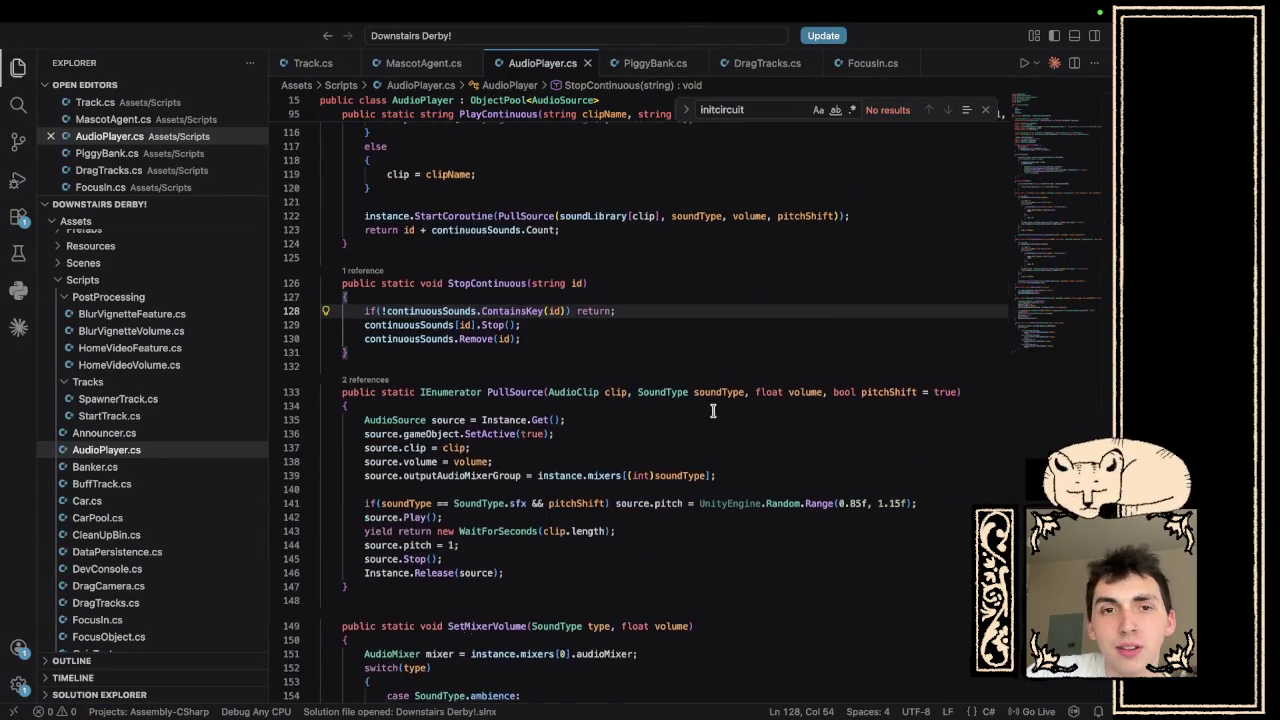
pyautogui.scroll(20, 713, 410)
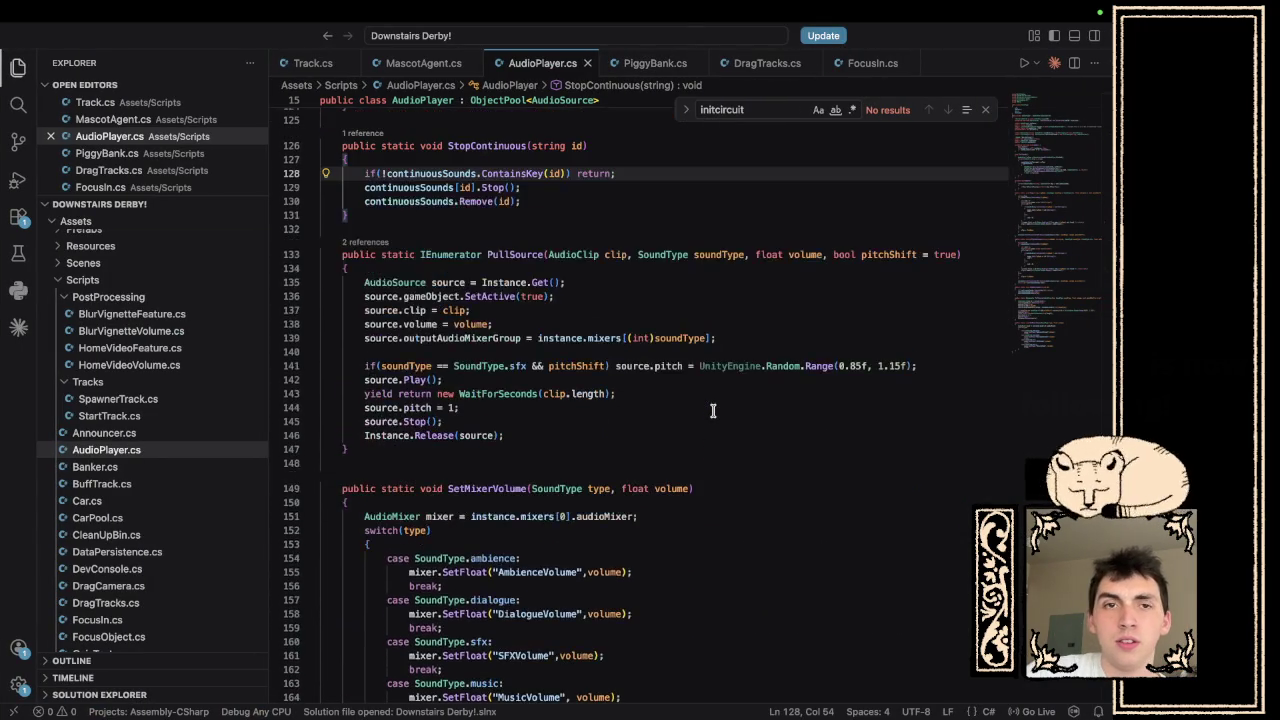
pyautogui.scroll(-2, 713, 410)
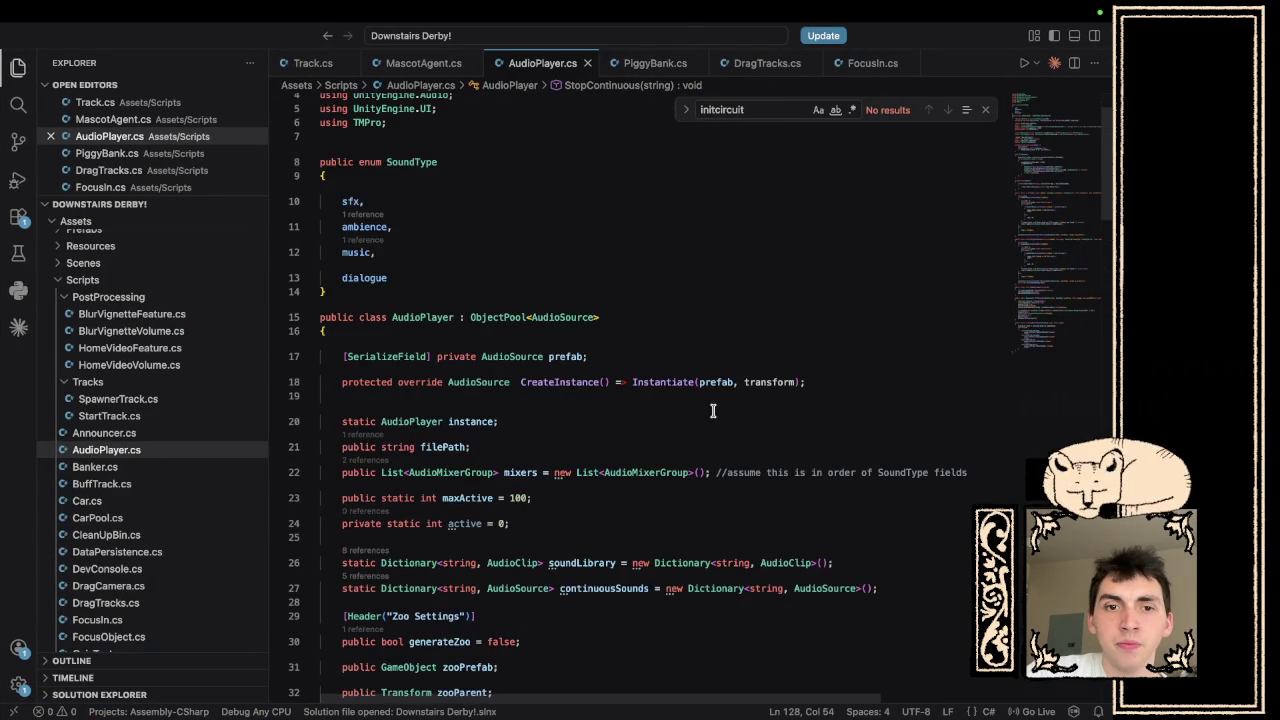
pyautogui.scroll(-12, 713, 410)
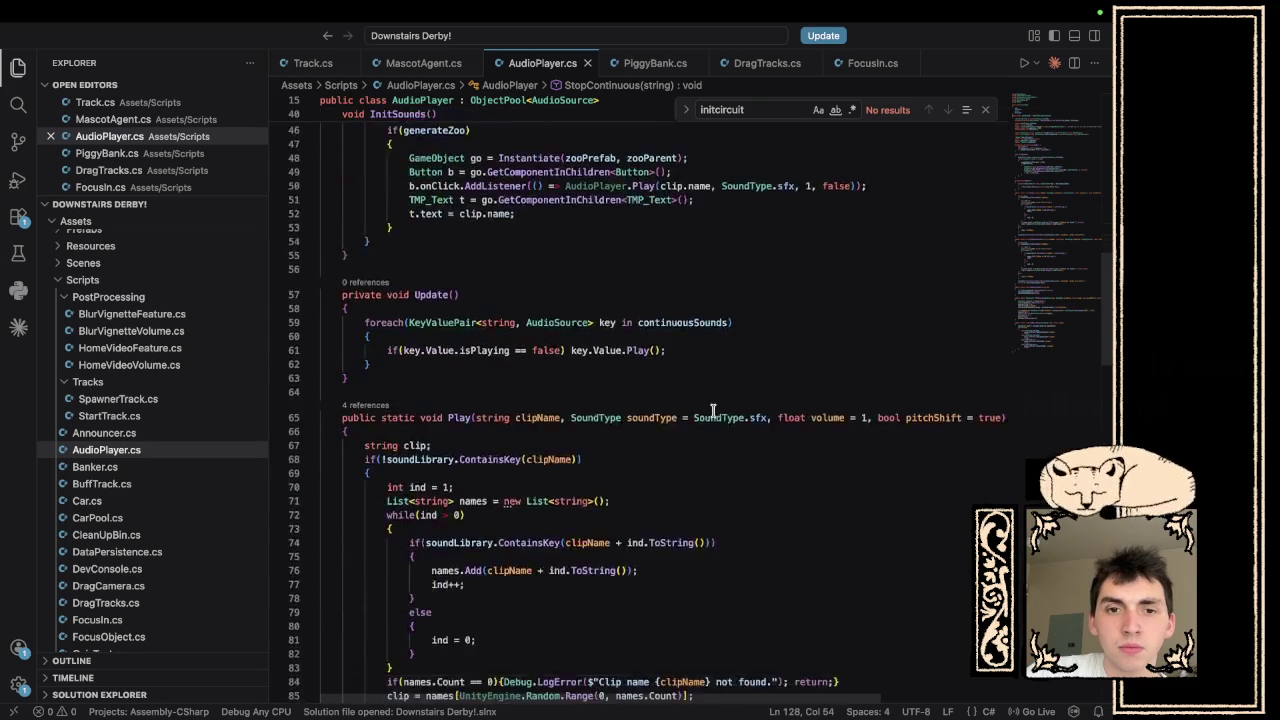
pyautogui.scroll(-2, 713, 410)
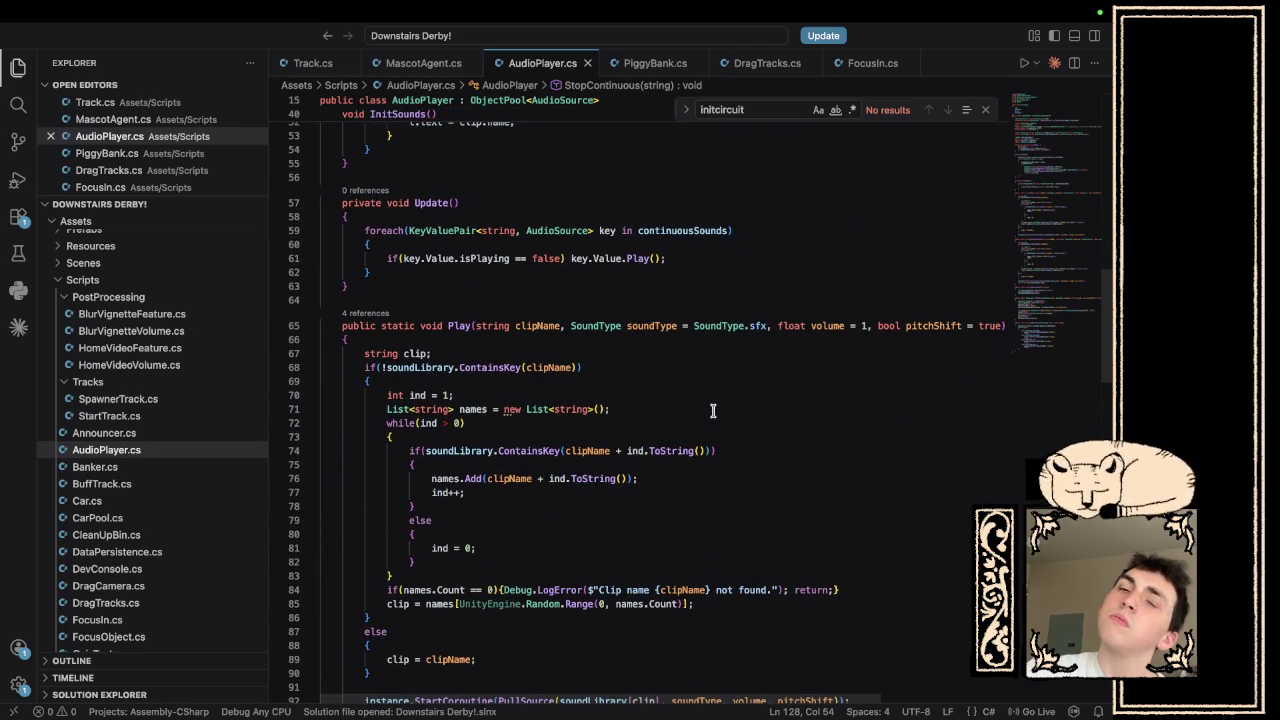
pyautogui.click(522, 282)
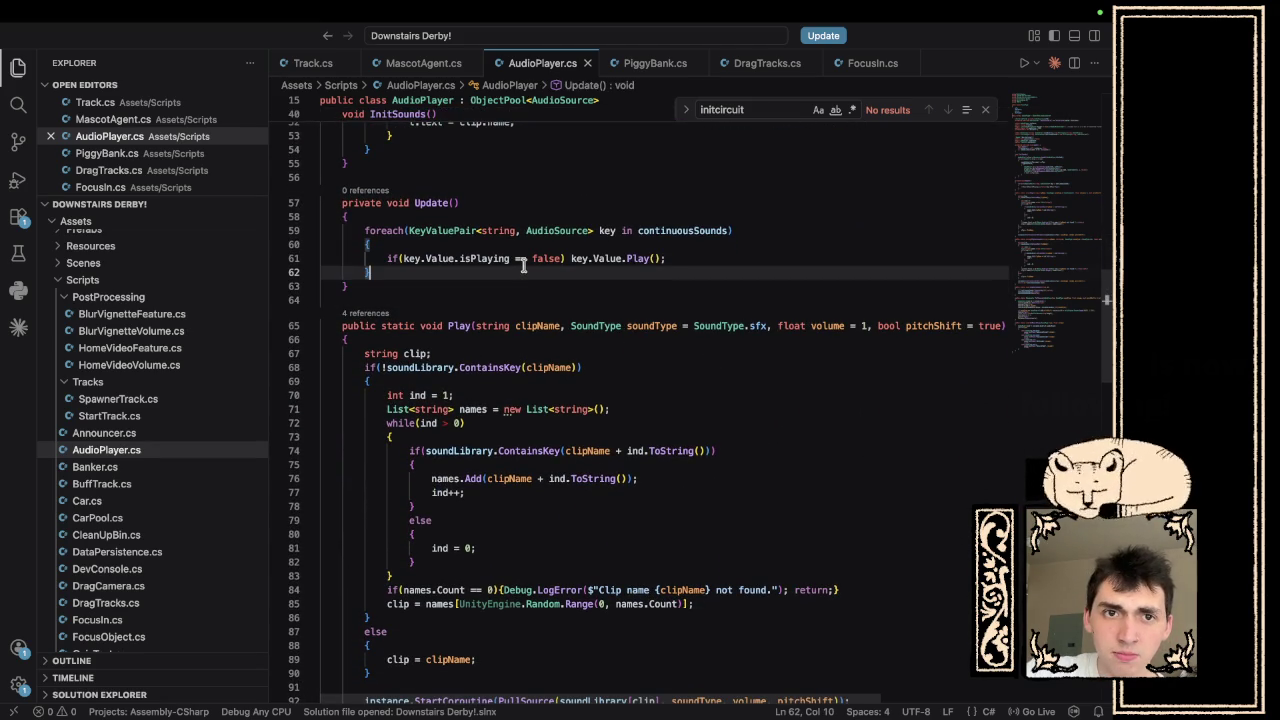
pyautogui.press('super+Tab')
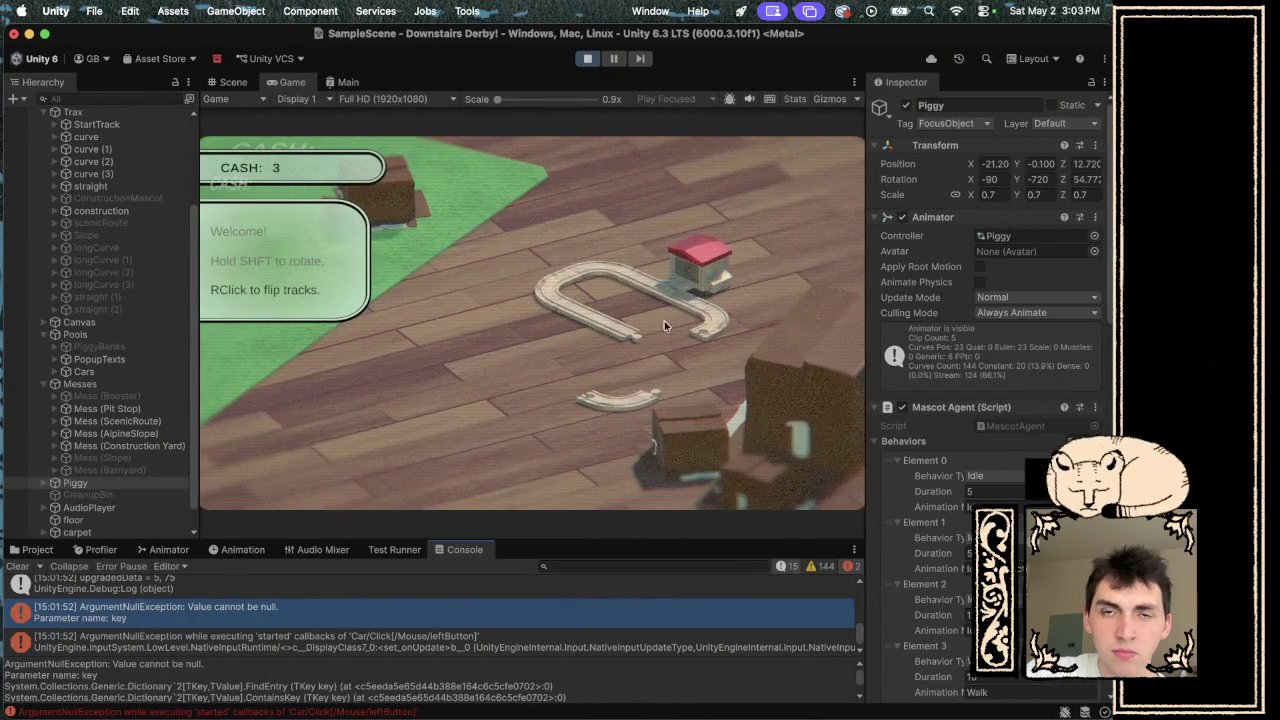
# - Restart the game, join the curve and straight pieces into an oval, and stop after the car laps it
pyautogui.click(587, 58)
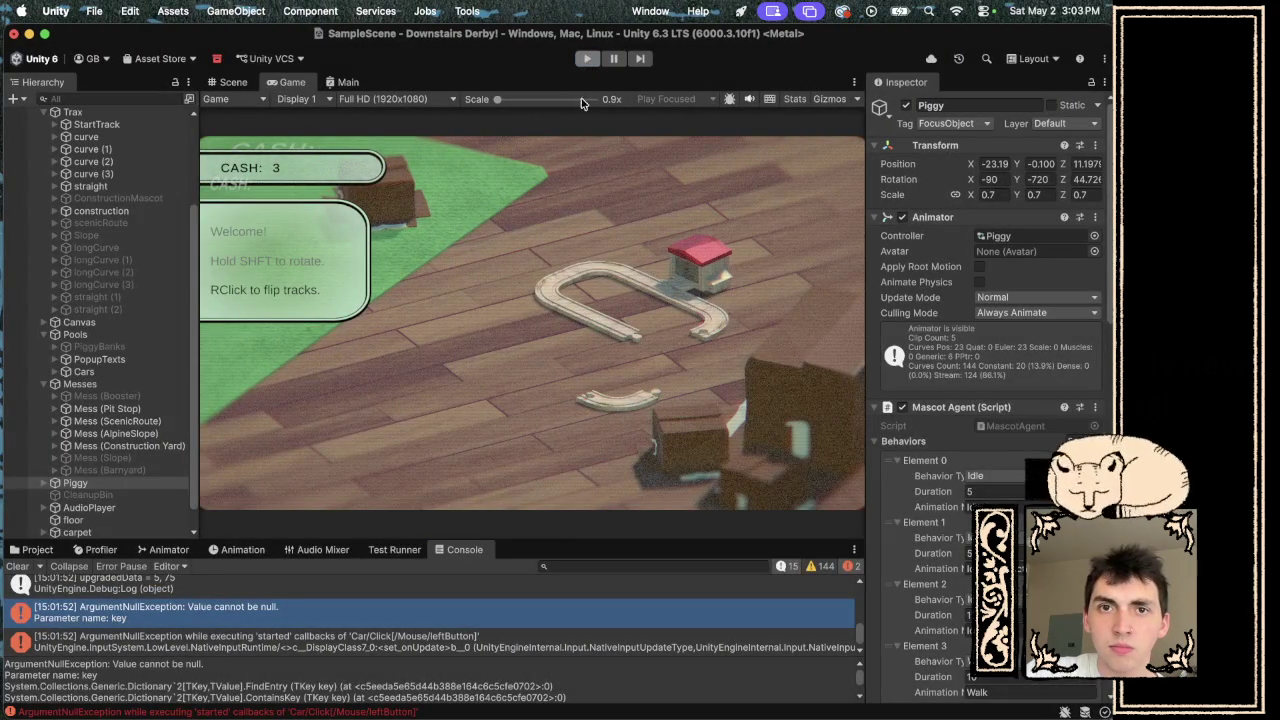
pyautogui.click(586, 59)
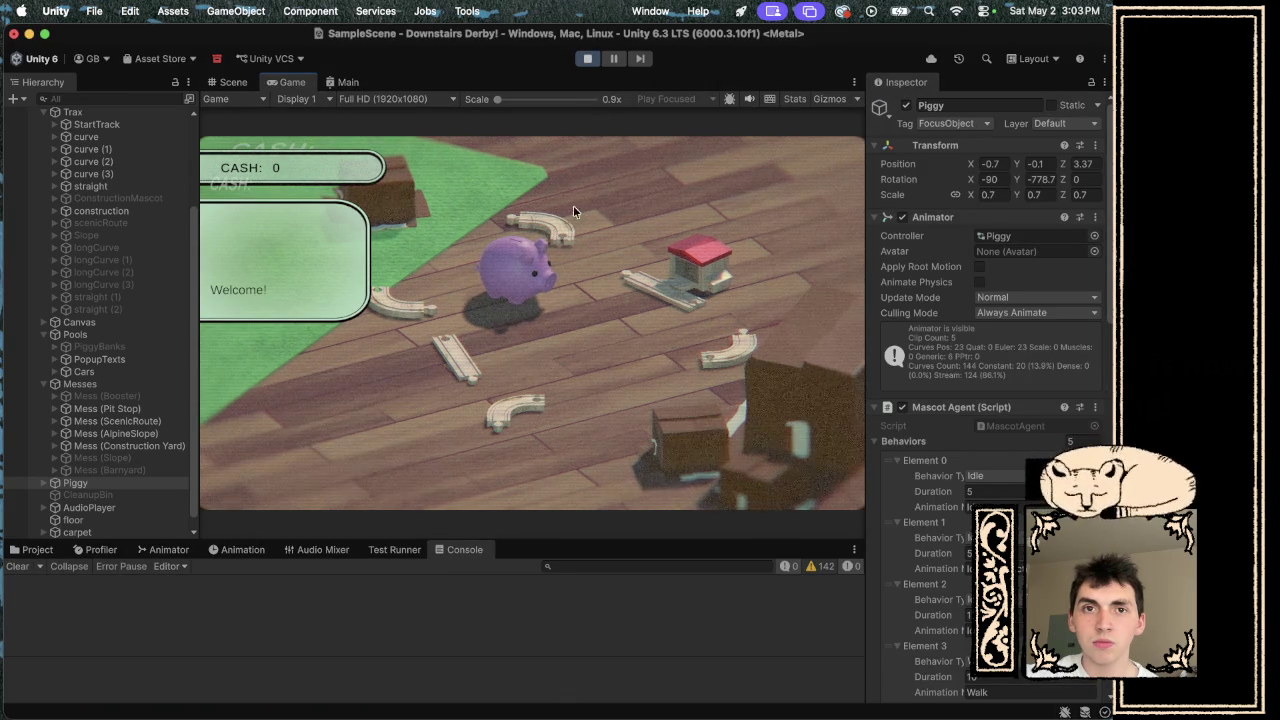
pyautogui.moveTo(557, 230)
pyautogui.mouseDown()
pyautogui.moveTo(612, 265)
pyautogui.moveTo(609, 254)
pyautogui.mouseUp()
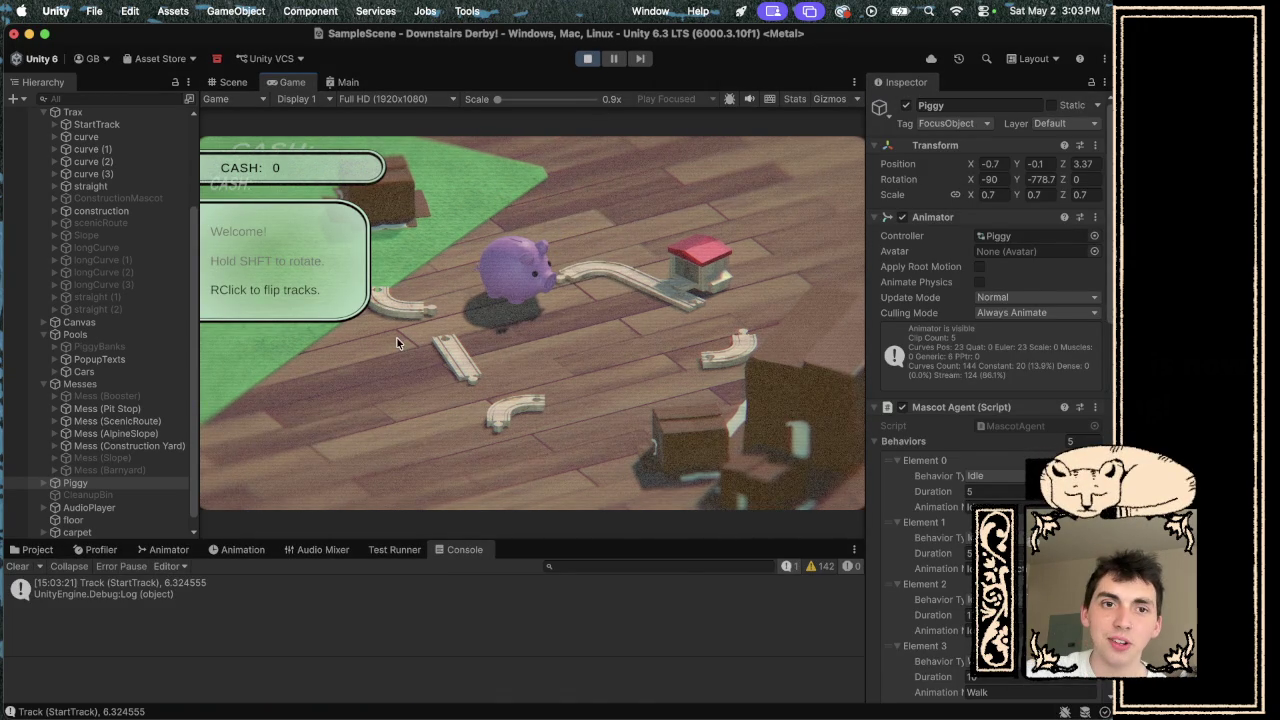
pyautogui.rightClick(553, 330)
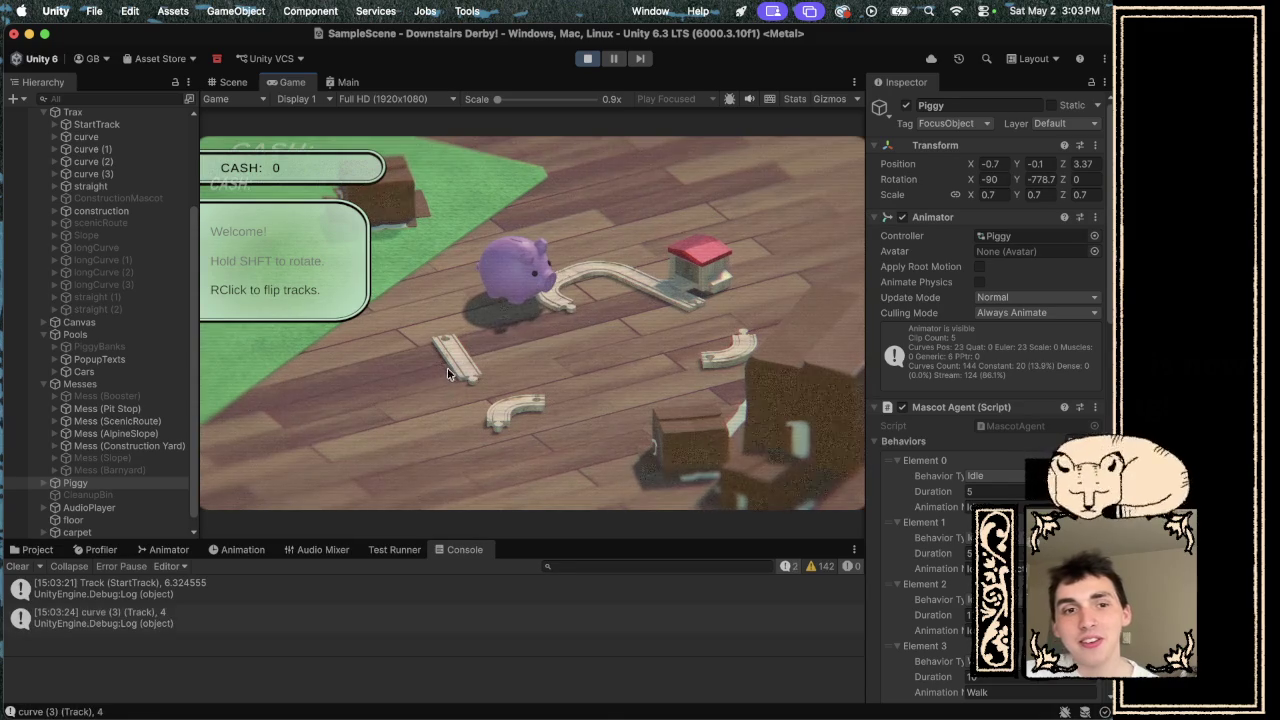
pyautogui.moveTo(447, 367); pyautogui.dragTo(577, 353)
pyautogui.rightClick(594, 345)
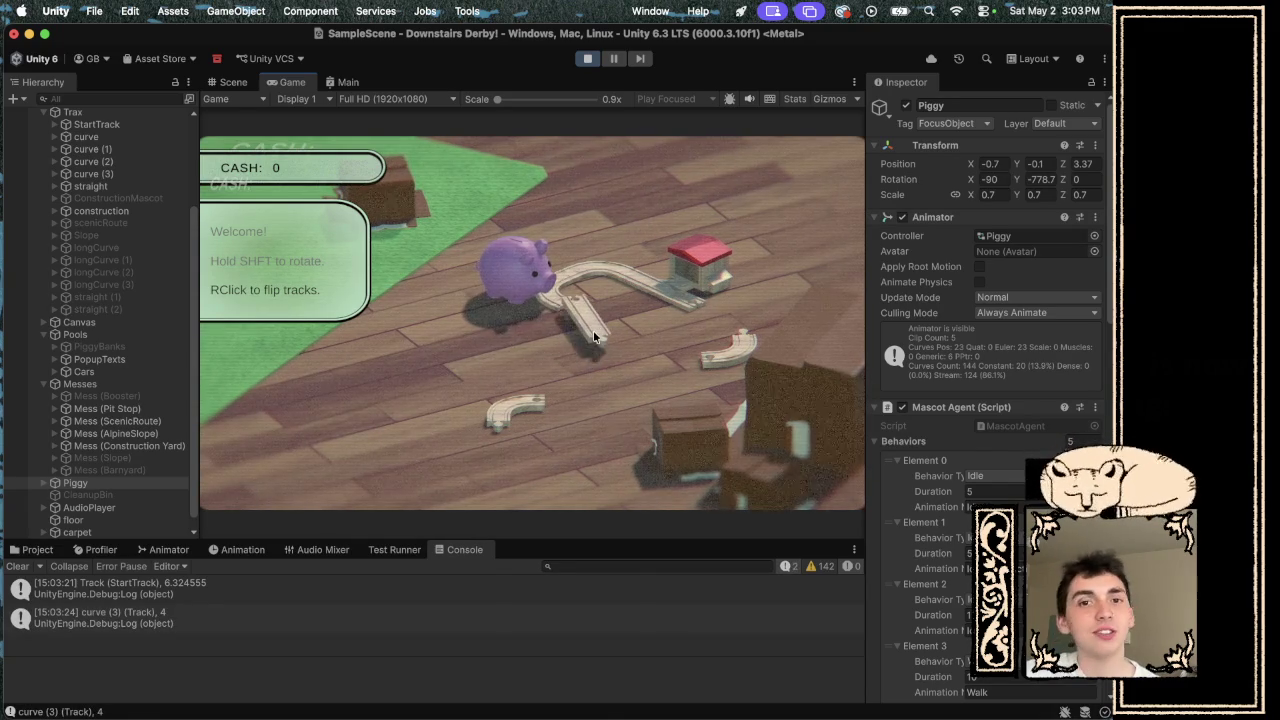
pyautogui.moveTo(593, 376)
pyautogui.mouseDown()
pyautogui.moveTo(630, 345)
pyautogui.moveTo(729, 362)
pyautogui.mouseUp()
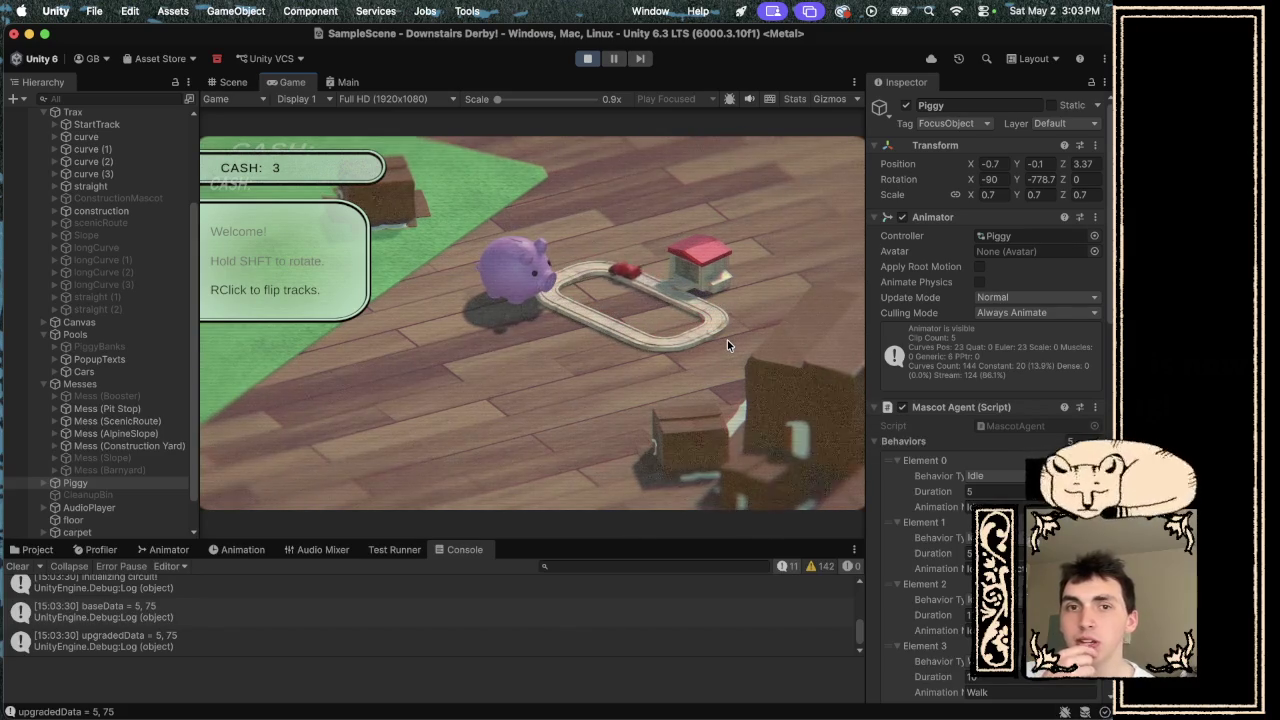
pyautogui.click(587, 58)
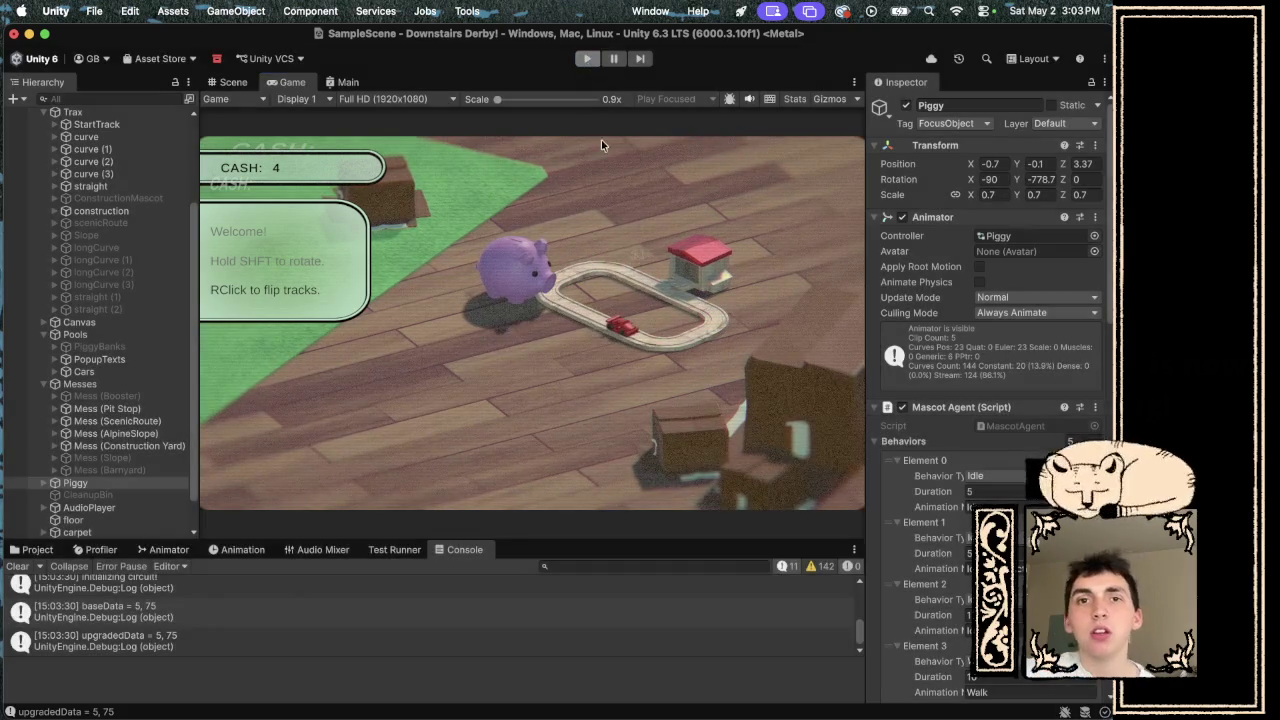
pyautogui.hotkey('ctrl', 'Right')
# - Add a 'bool release = true' parameter to PullSource
pyautogui.scroll(-10, 644, 432)
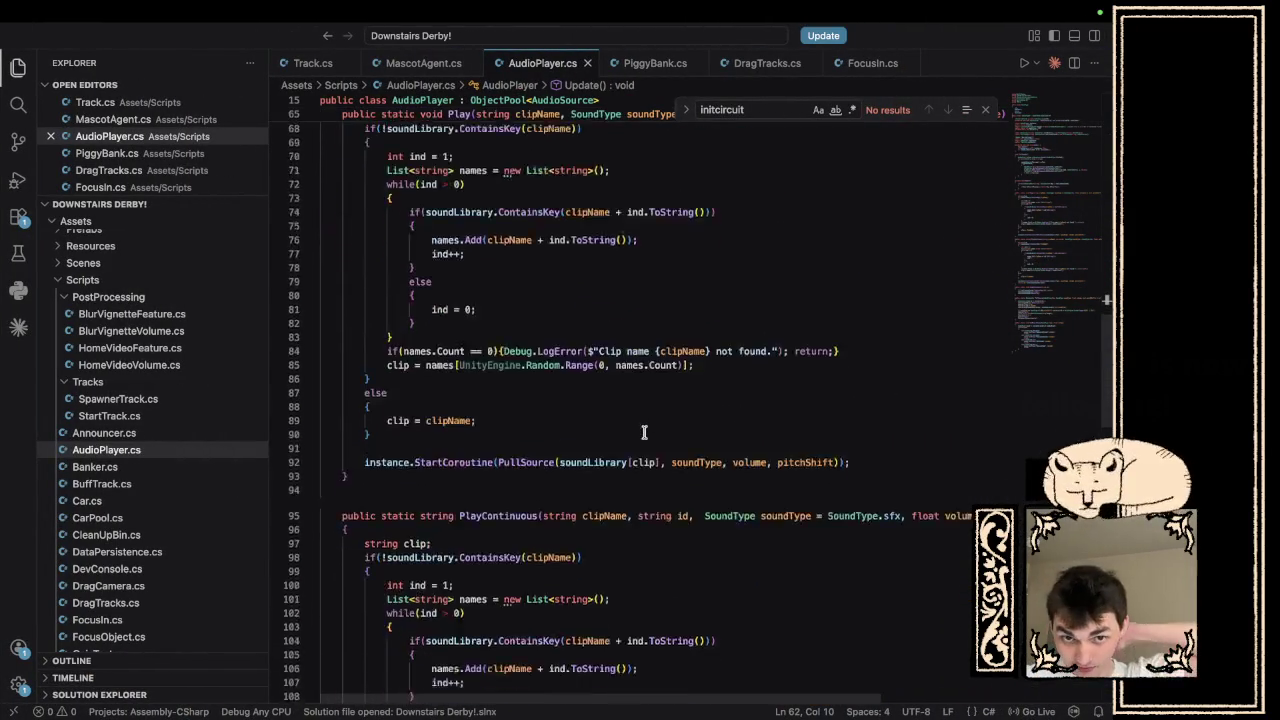
pyautogui.scroll(-4, 644, 432)
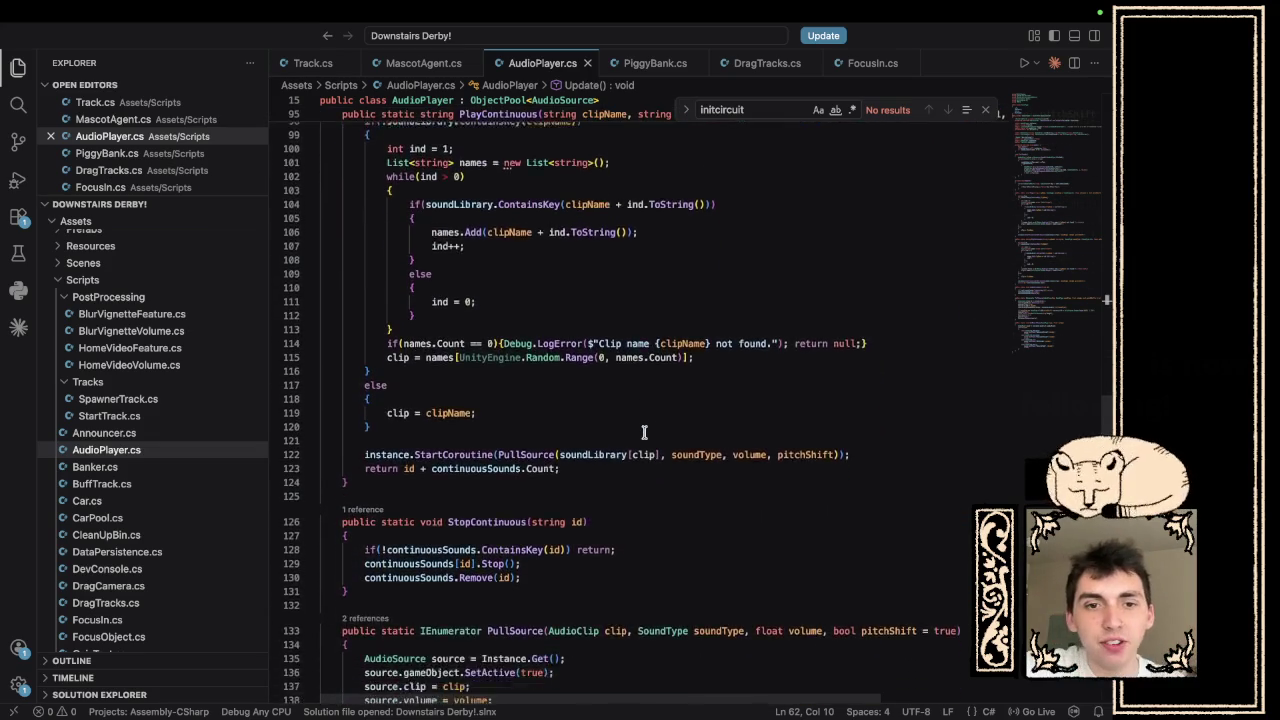
pyautogui.scroll(4, 644, 432)
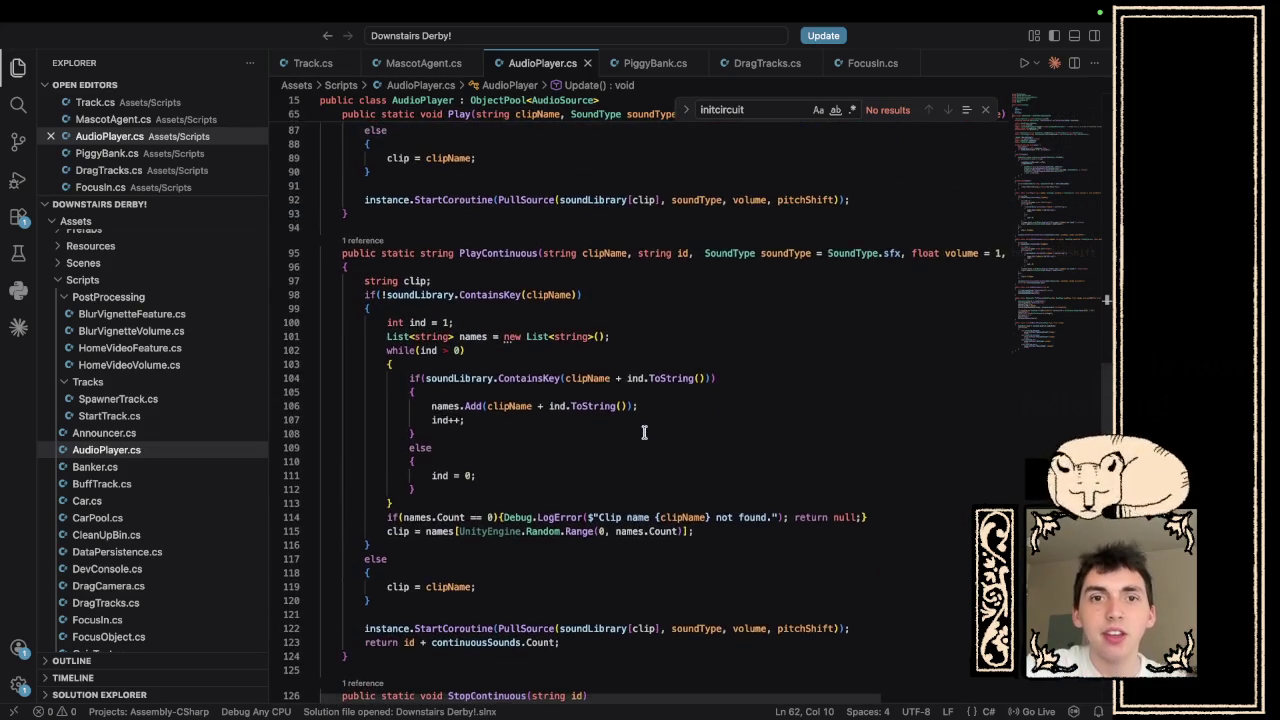
pyautogui.scroll(-7, 644, 432)
pyautogui.scroll(-5, 644, 432)
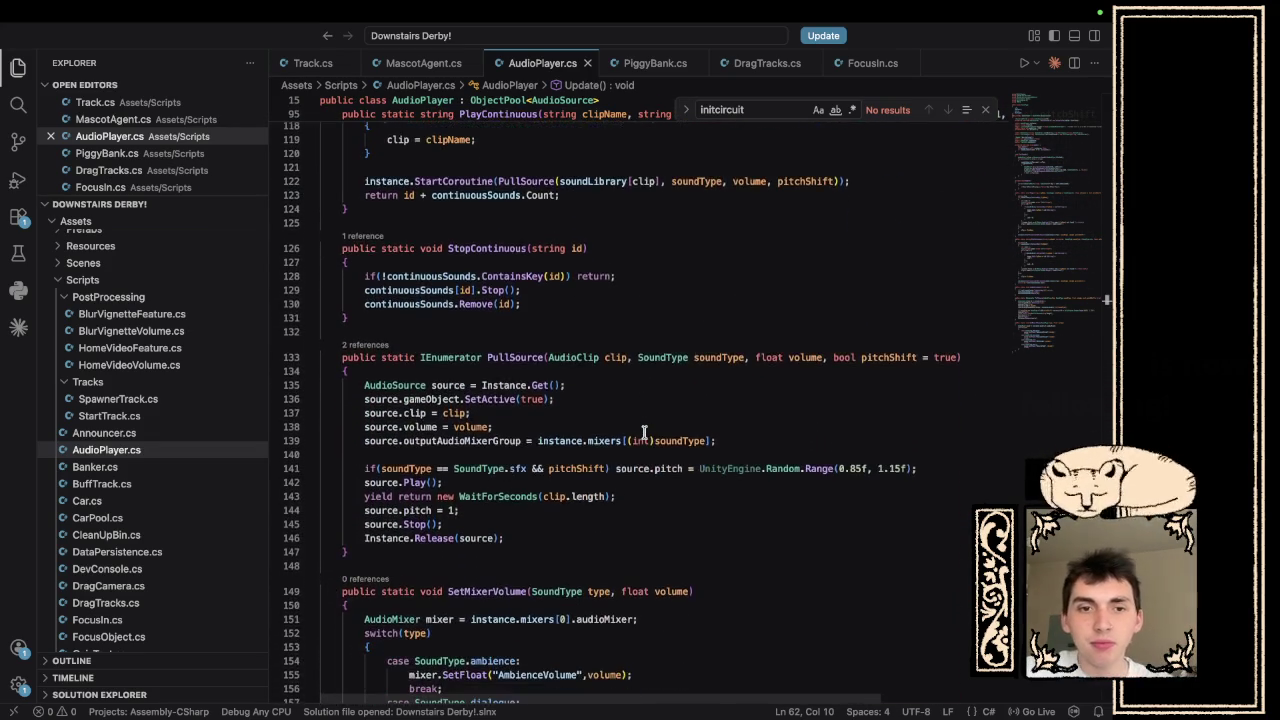
pyautogui.moveTo(676, 447)
pyautogui.mouseDown()
pyautogui.moveTo(234, 397)
pyautogui.moveTo(229, 407)
pyautogui.mouseUp()
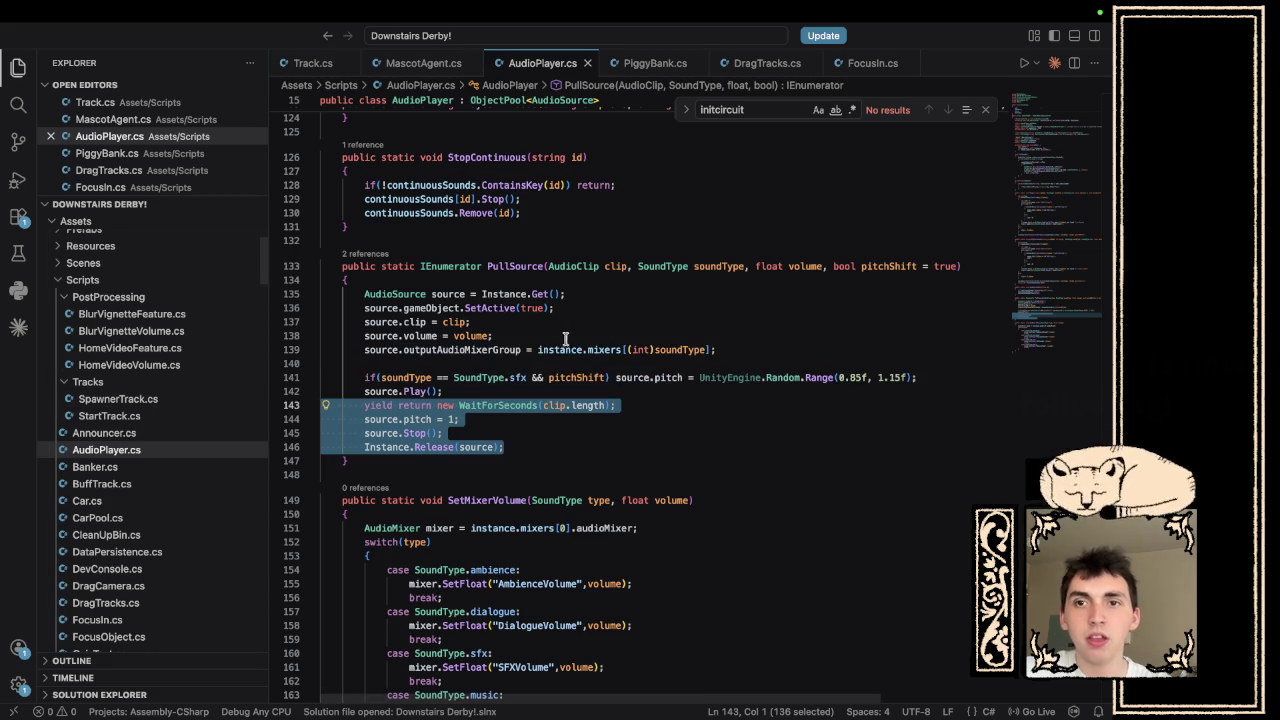
pyautogui.click(908, 332)
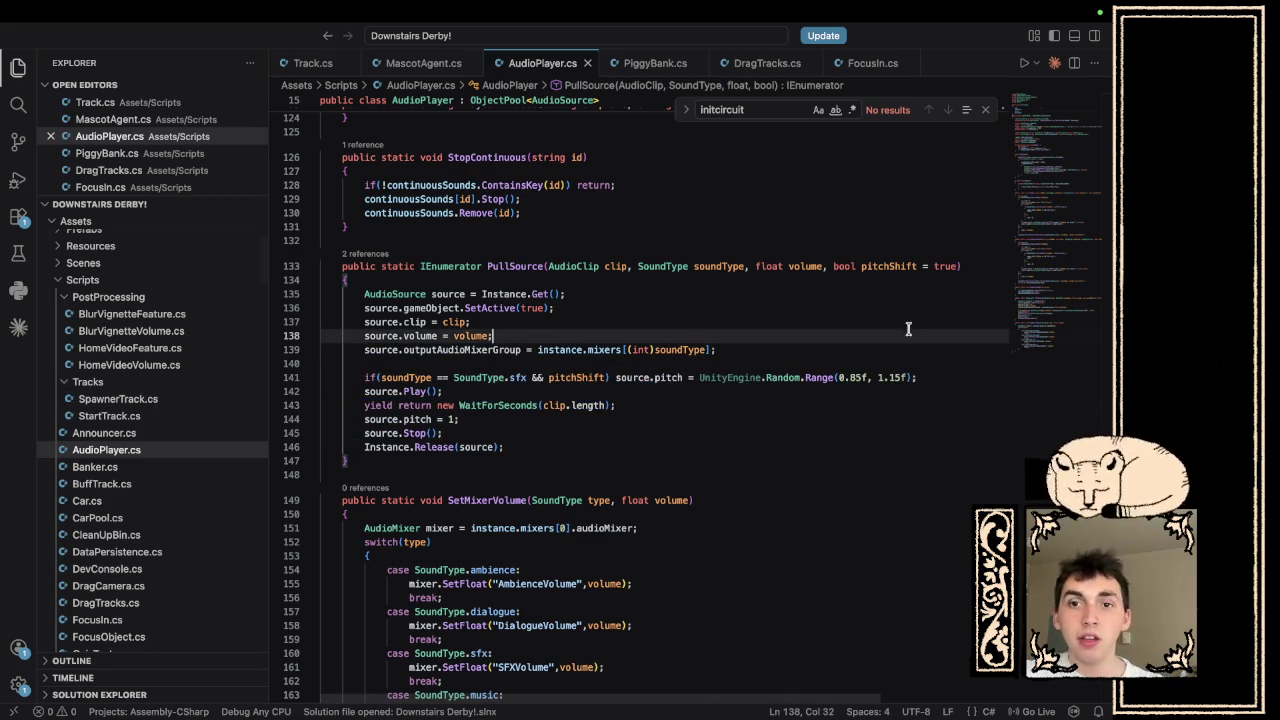
pyautogui.click(968, 266)
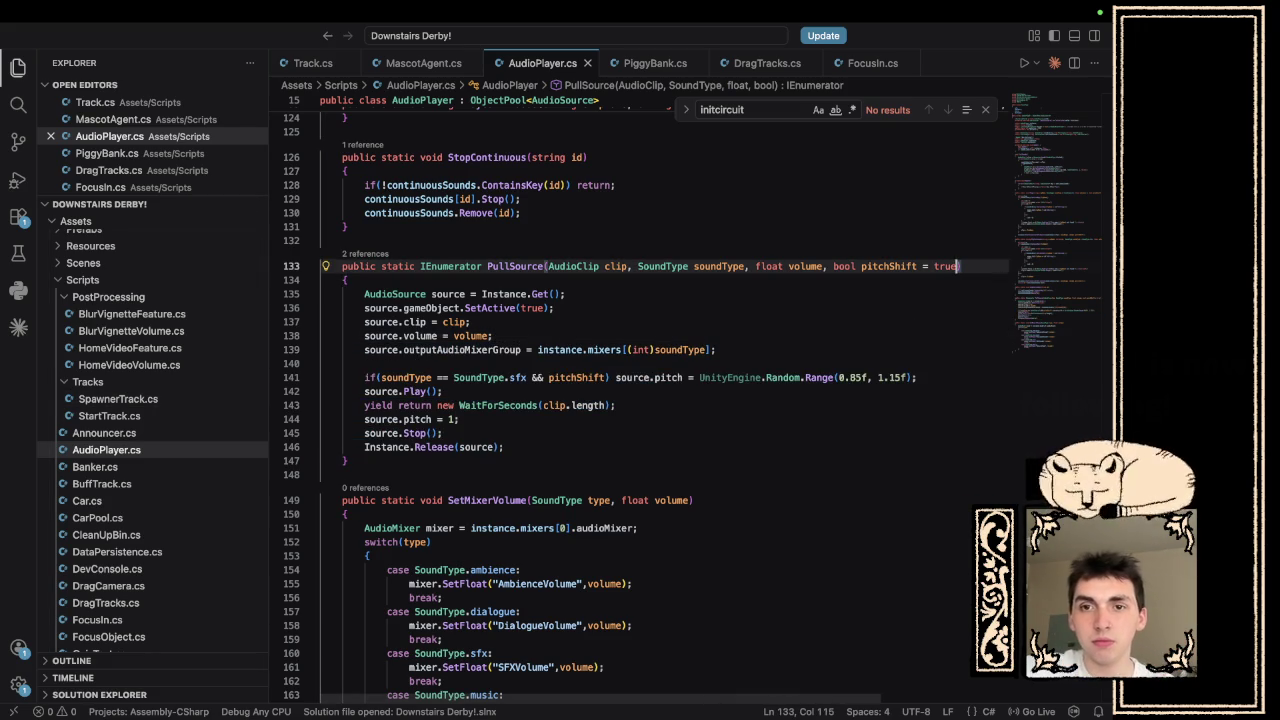
pyautogui.write(', bool')
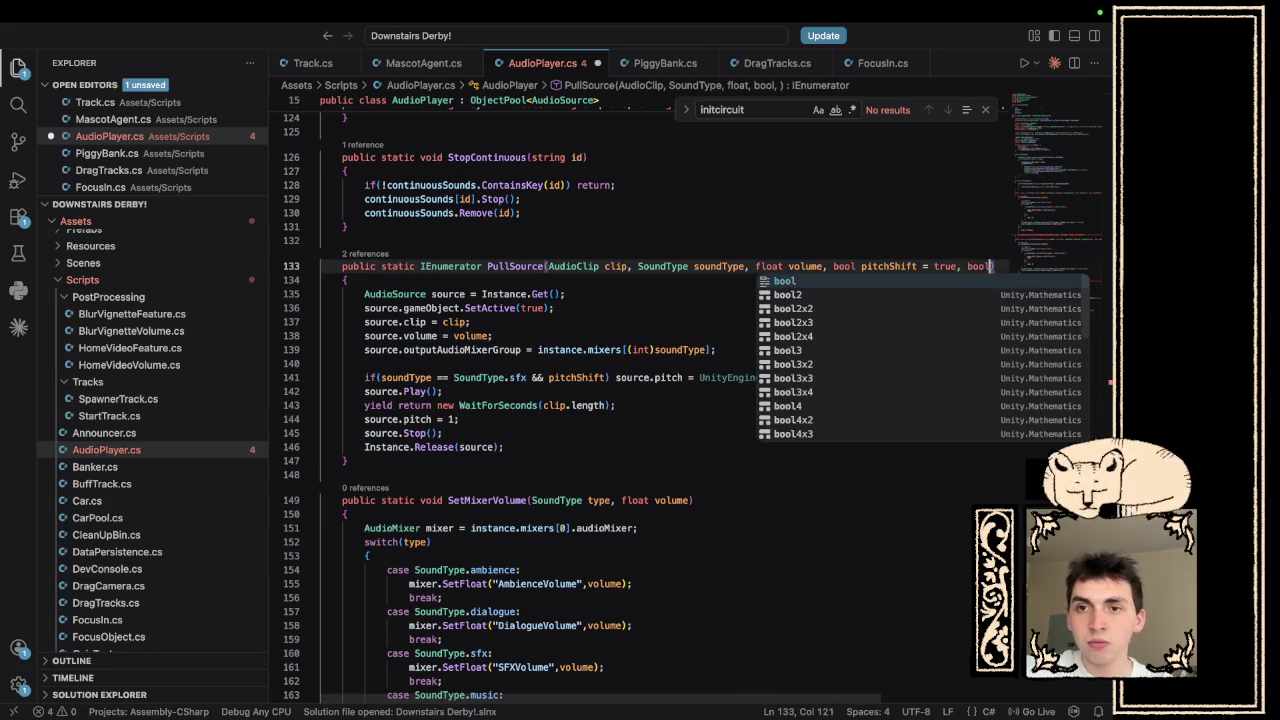
pyautogui.write(' release = true')
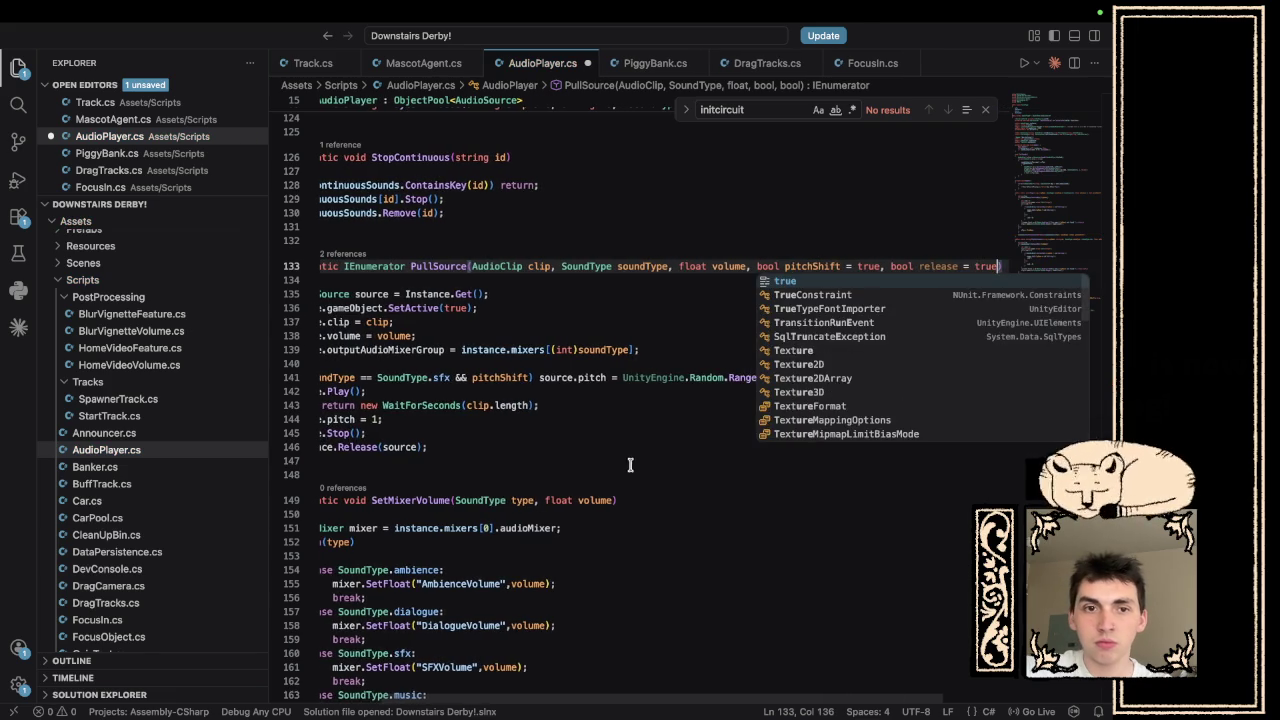
pyautogui.click(625, 459)
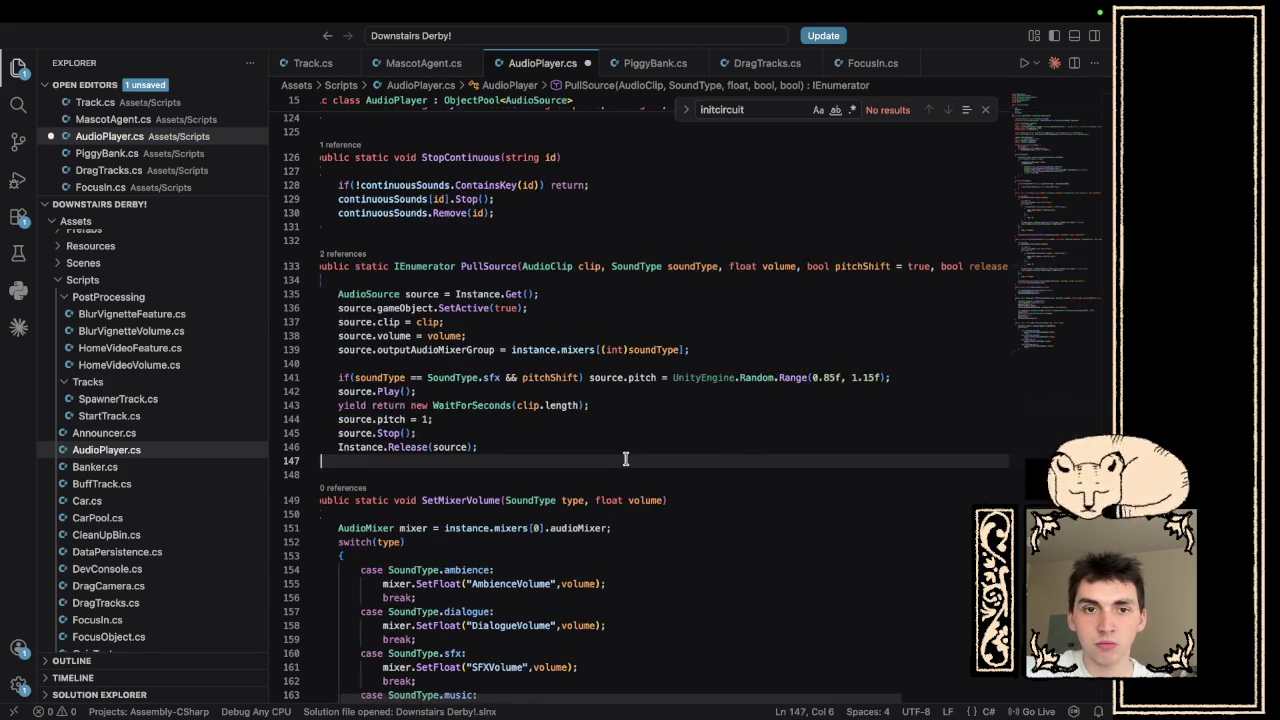
# - Wrap PullSource's stop and release lines in an if(release) block
pyautogui.click(648, 405)
pyautogui.press('Return')
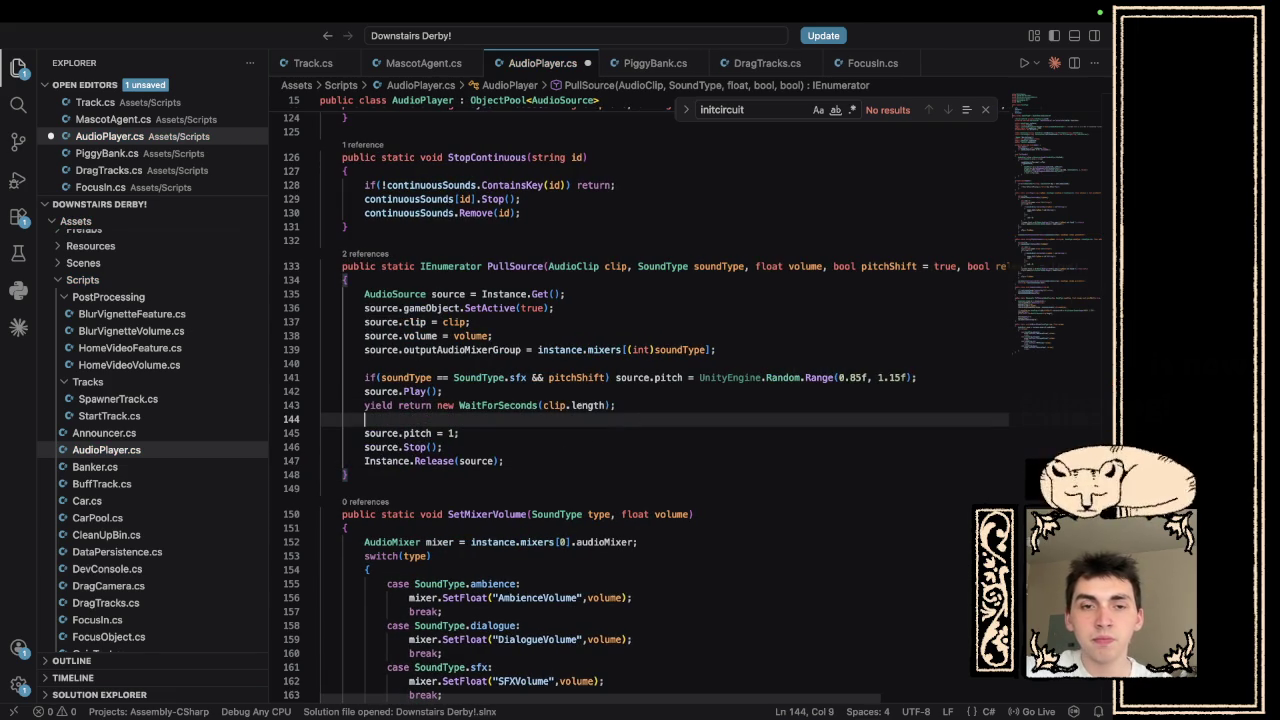
pyautogui.write('if(relea')
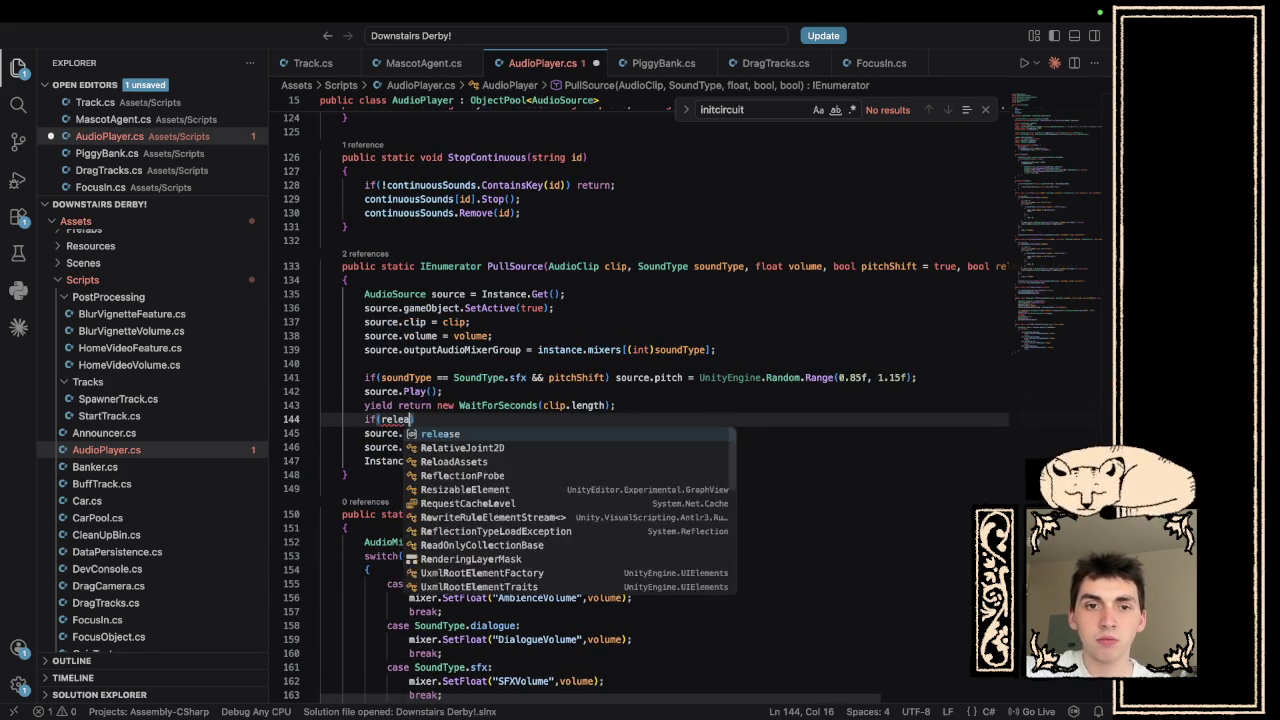
pyautogui.write('se)')
pyautogui.press('Return')
pyautogui.write('{P')
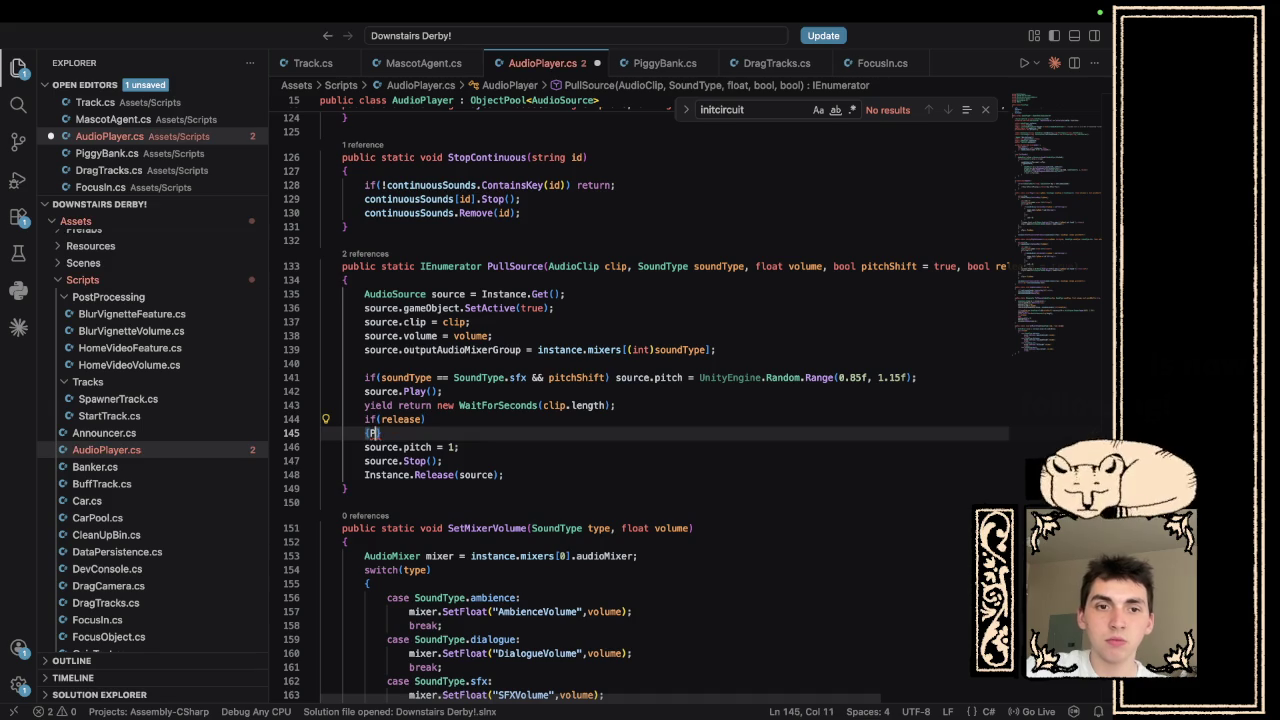
pyautogui.press('BackSpace')
pyautogui.press('BackSpace')
pyautogui.click(668, 475)
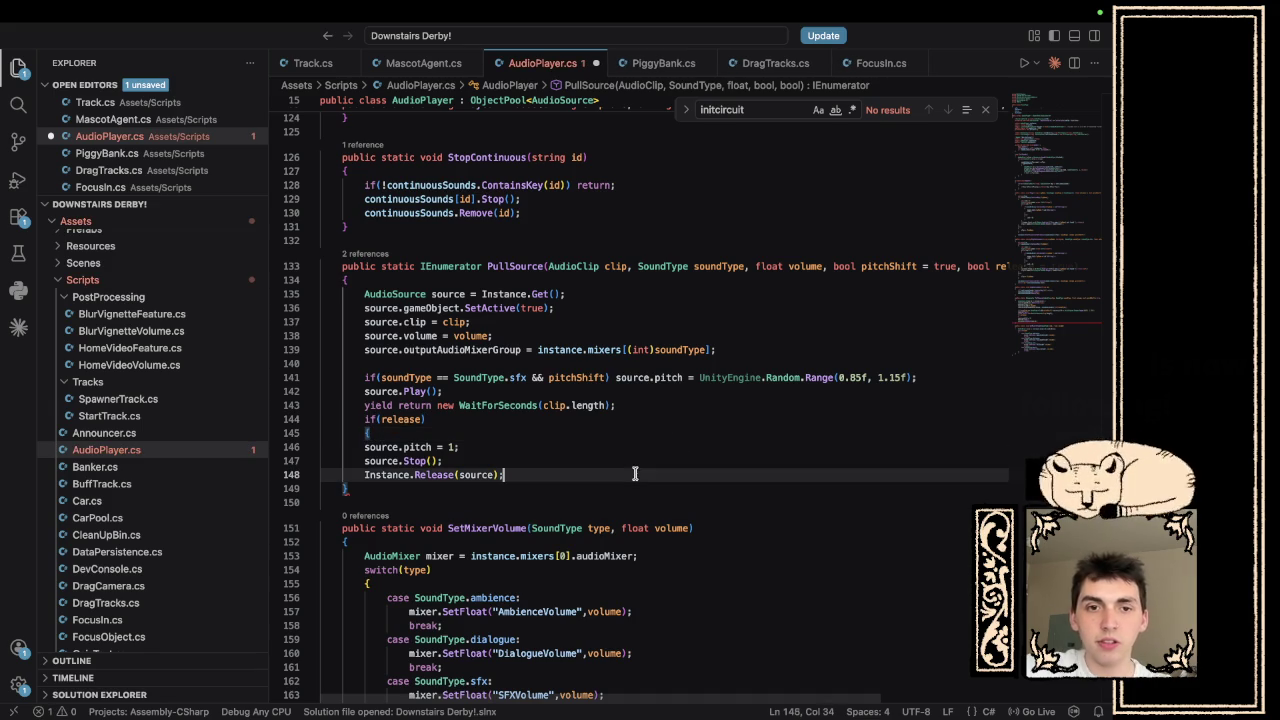
pyautogui.press('Return')
pyautogui.write('}')
pyautogui.moveTo(517, 474)
pyautogui.mouseDown()
pyautogui.moveTo(177, 423)
pyautogui.moveTo(177, 443)
pyautogui.mouseUp()
pyautogui.press('Tab')
# - Pass false as the release argument from PlayContinuous and save AudioPlayer.cs
pyautogui.scroll(3, 458, 354)
pyautogui.scroll(4, 458, 354)
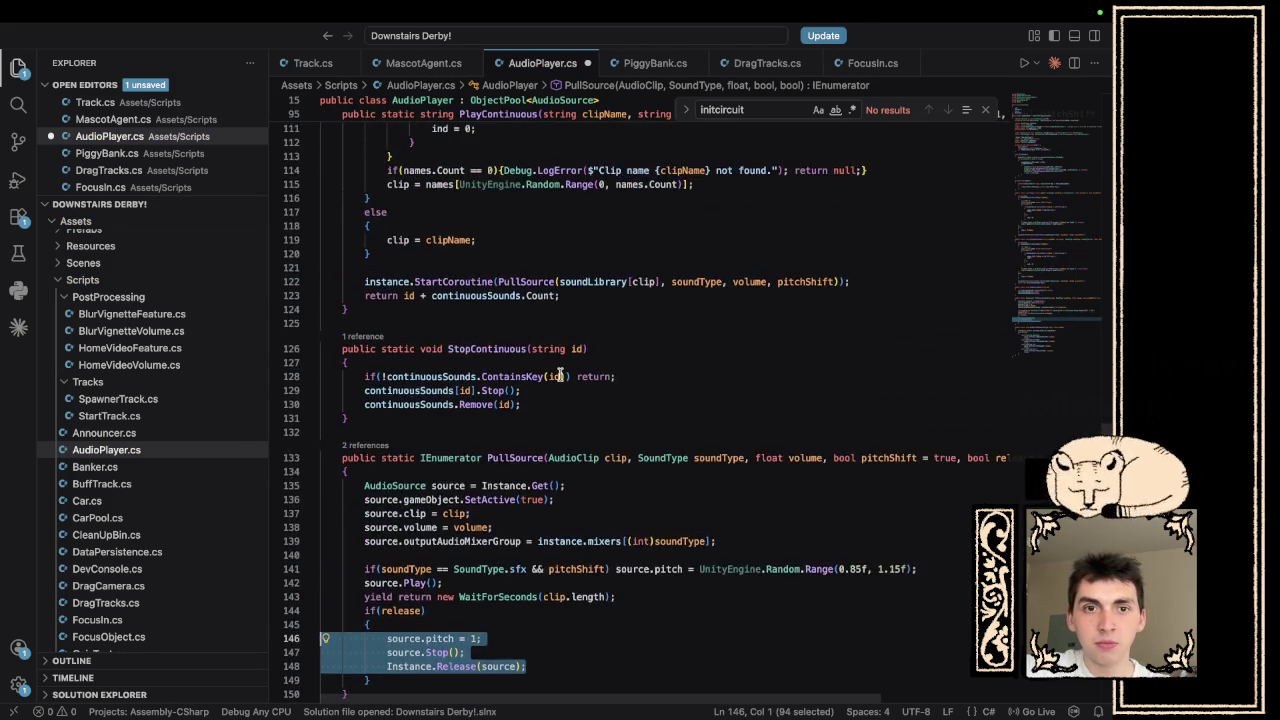
pyautogui.scroll(3, 587, 519)
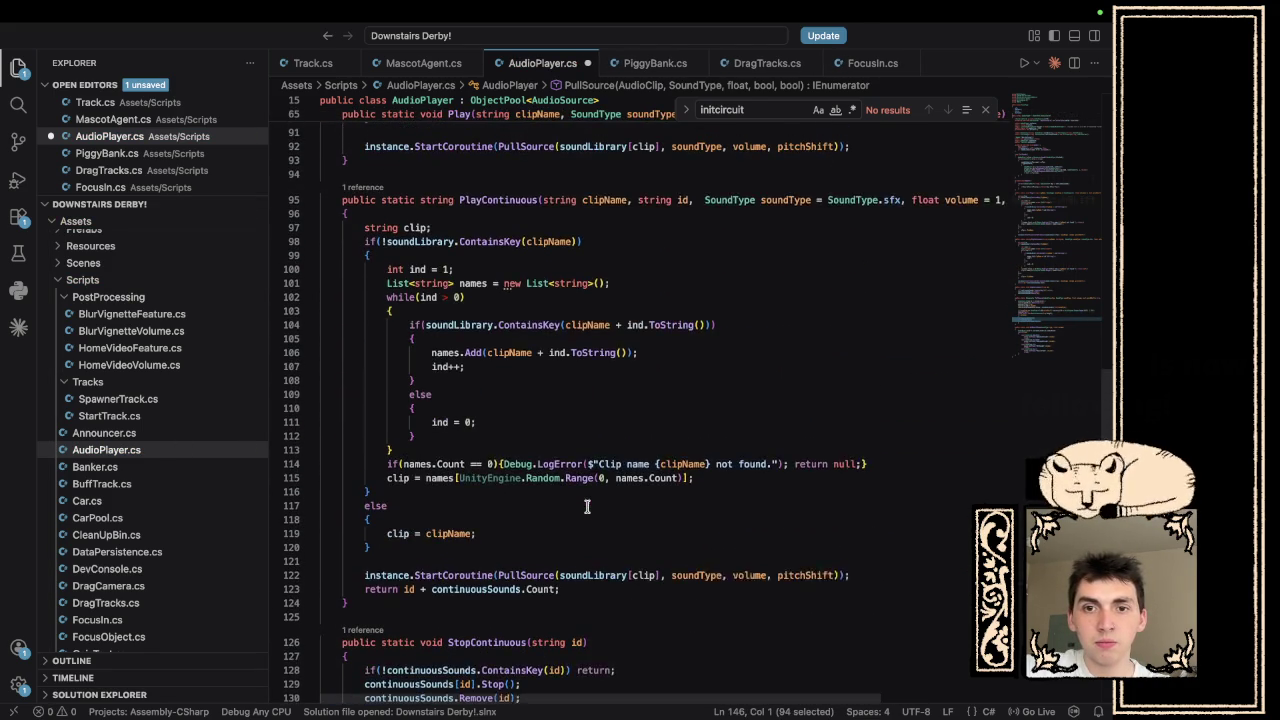
pyautogui.click(835, 580)
pyautogui.write(', false')
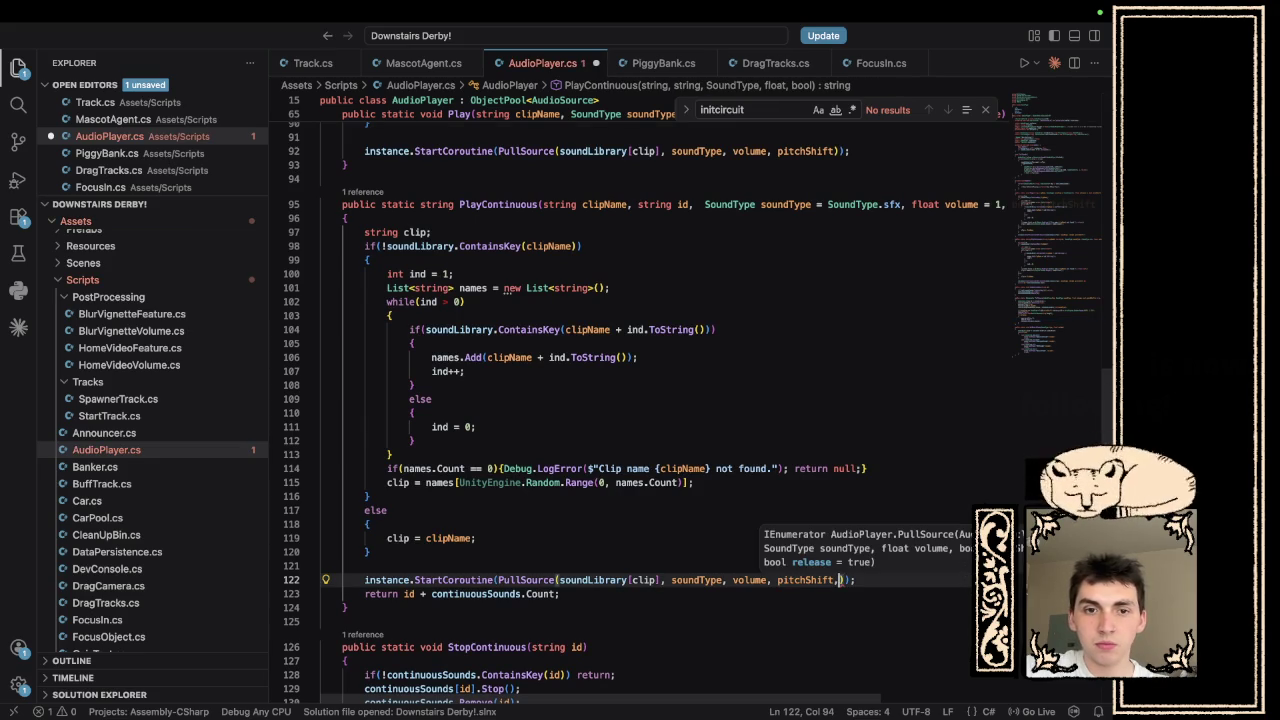
pyautogui.click(705, 568)
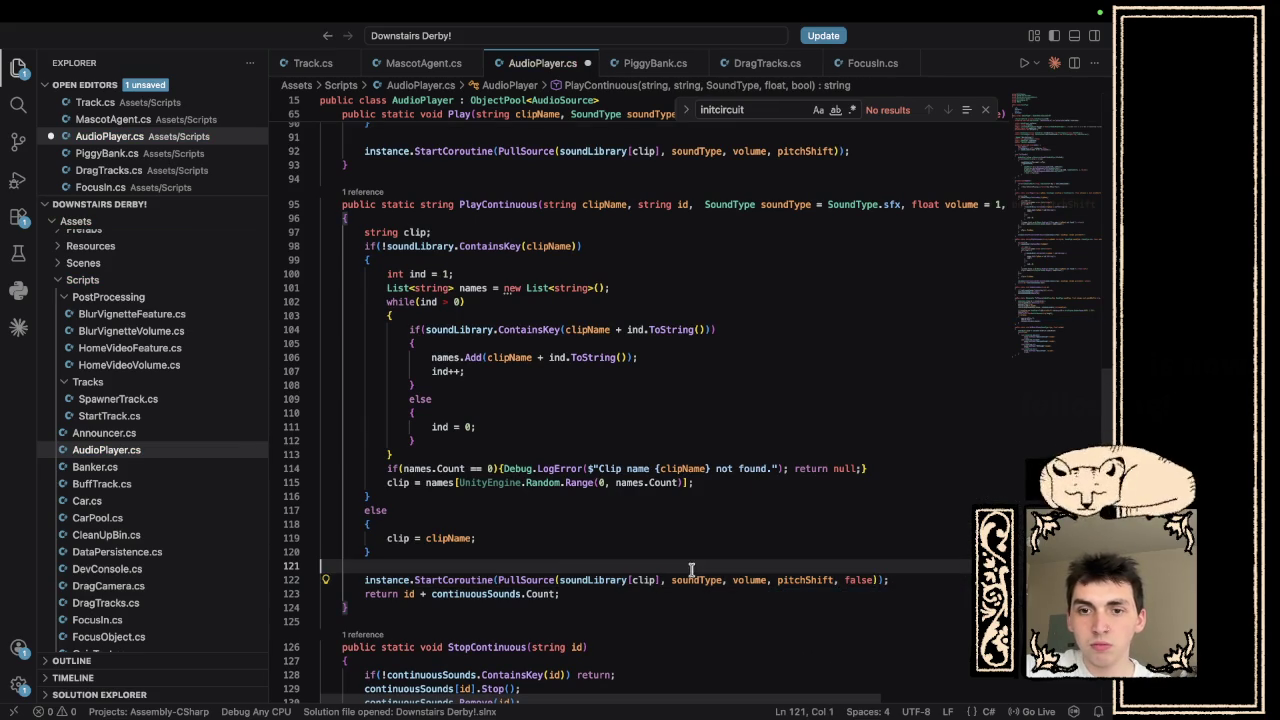
pyautogui.hotkey('ctrl', 's')
pyautogui.press('super+Tab')
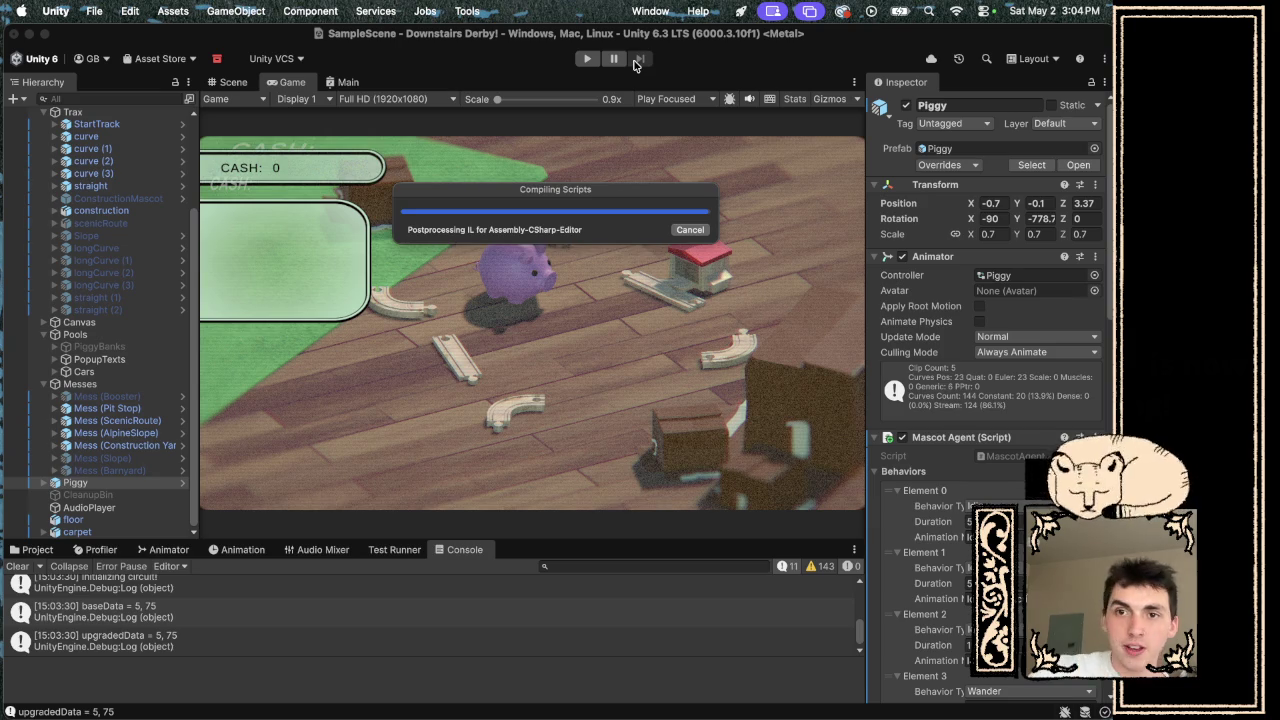
# - Start the game after recompiling and place the curve, straight and final curve to close the loop
pyautogui.click(583, 60)
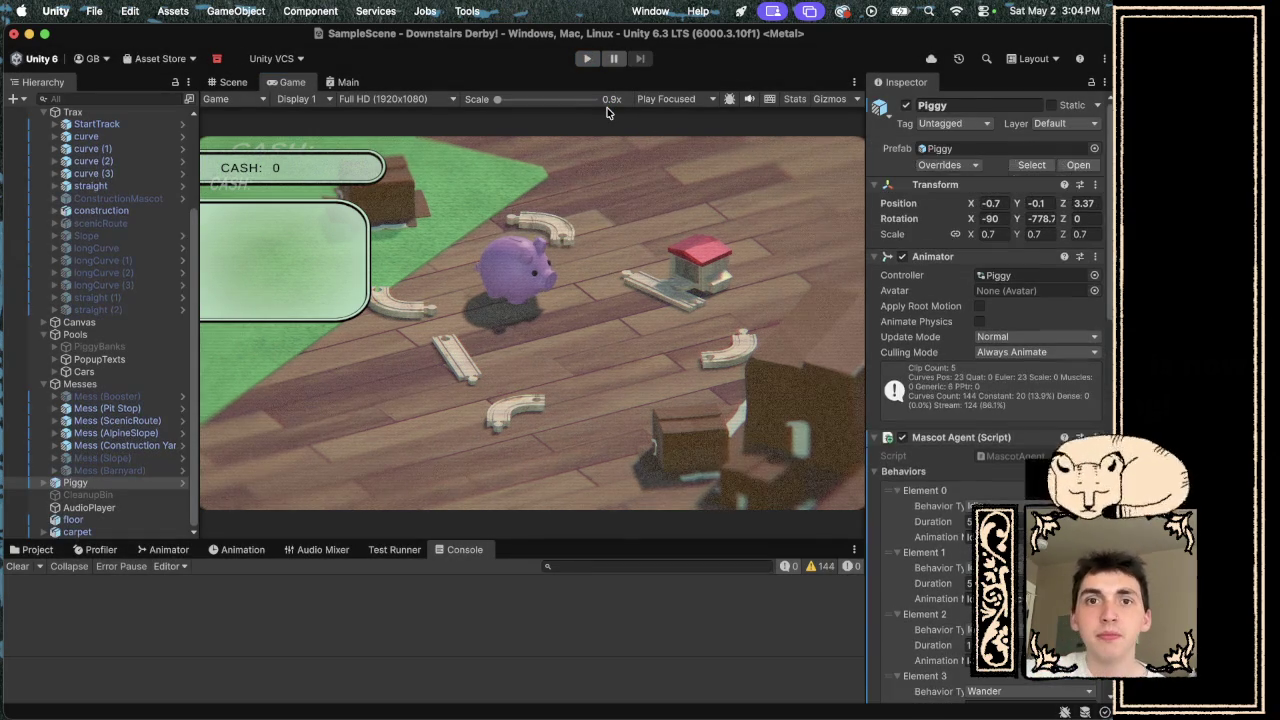
pyautogui.click(587, 58)
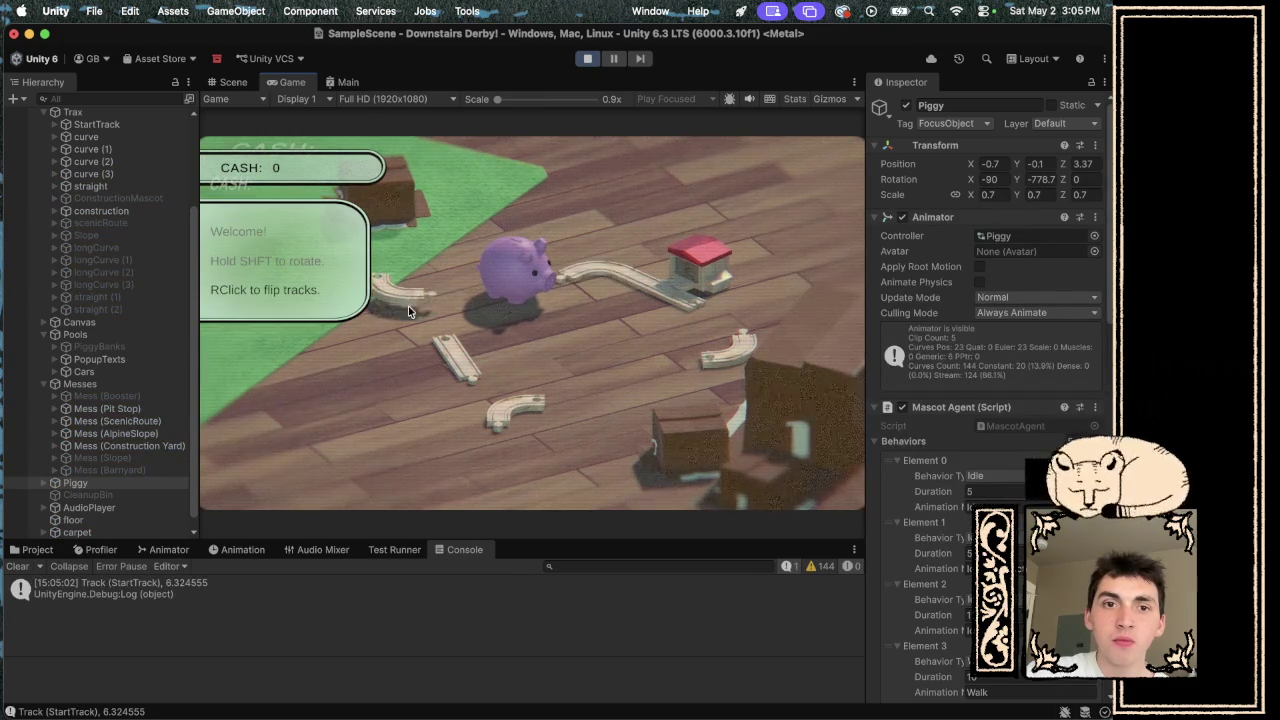
pyautogui.click(583, 301)
pyautogui.click(488, 356)
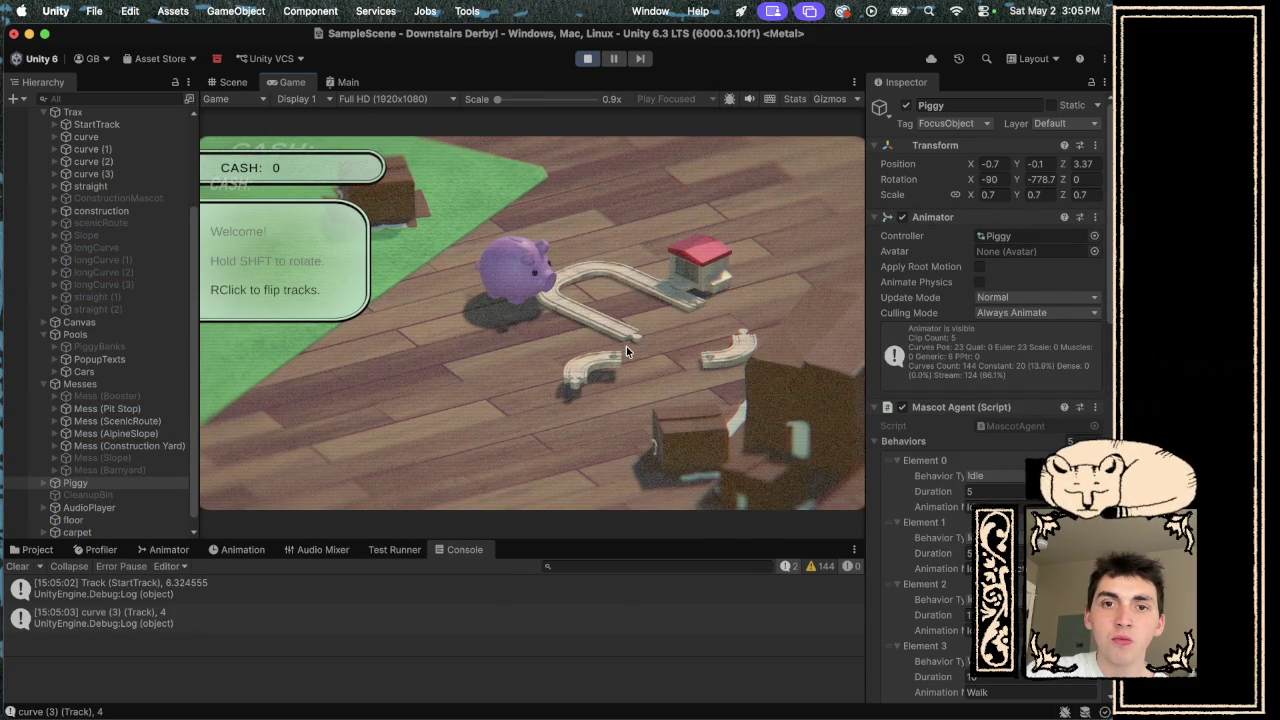
pyautogui.click(702, 338)
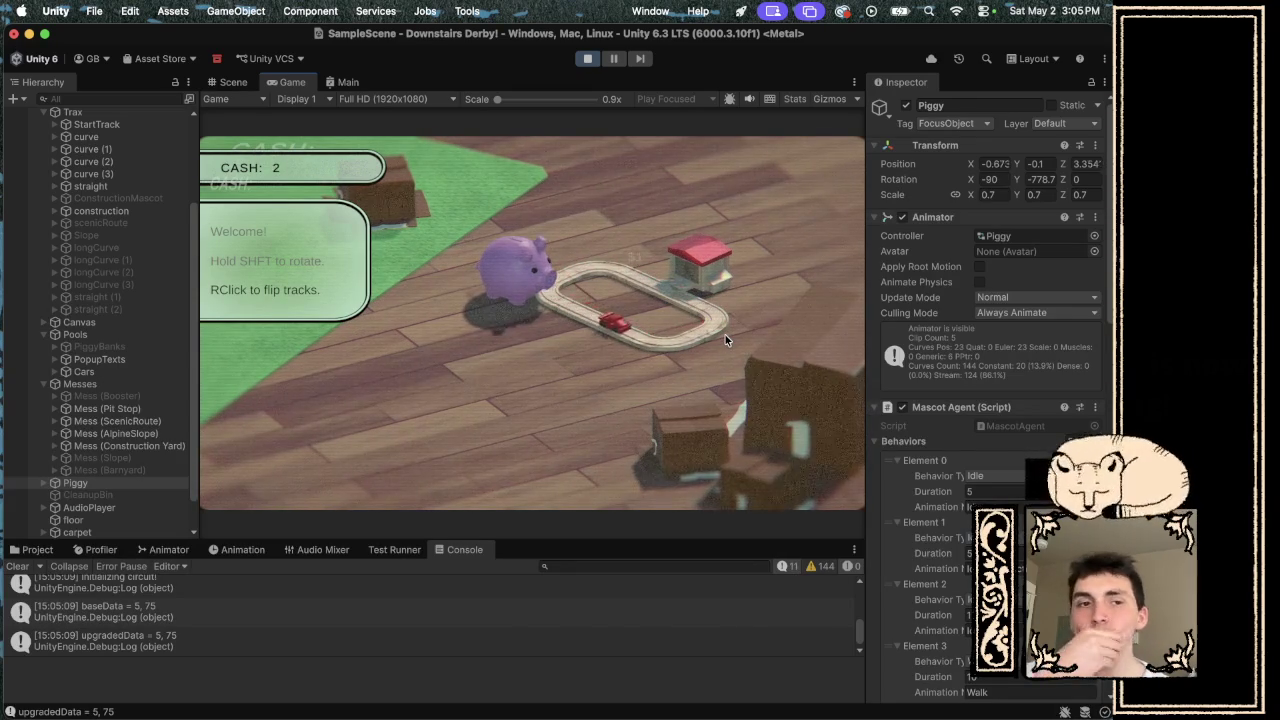
# - Inspect a pooled Audio Source(Clone) under AudioPlayer playing drive1 with loop off, then stop the game
pyautogui.click(60, 483)
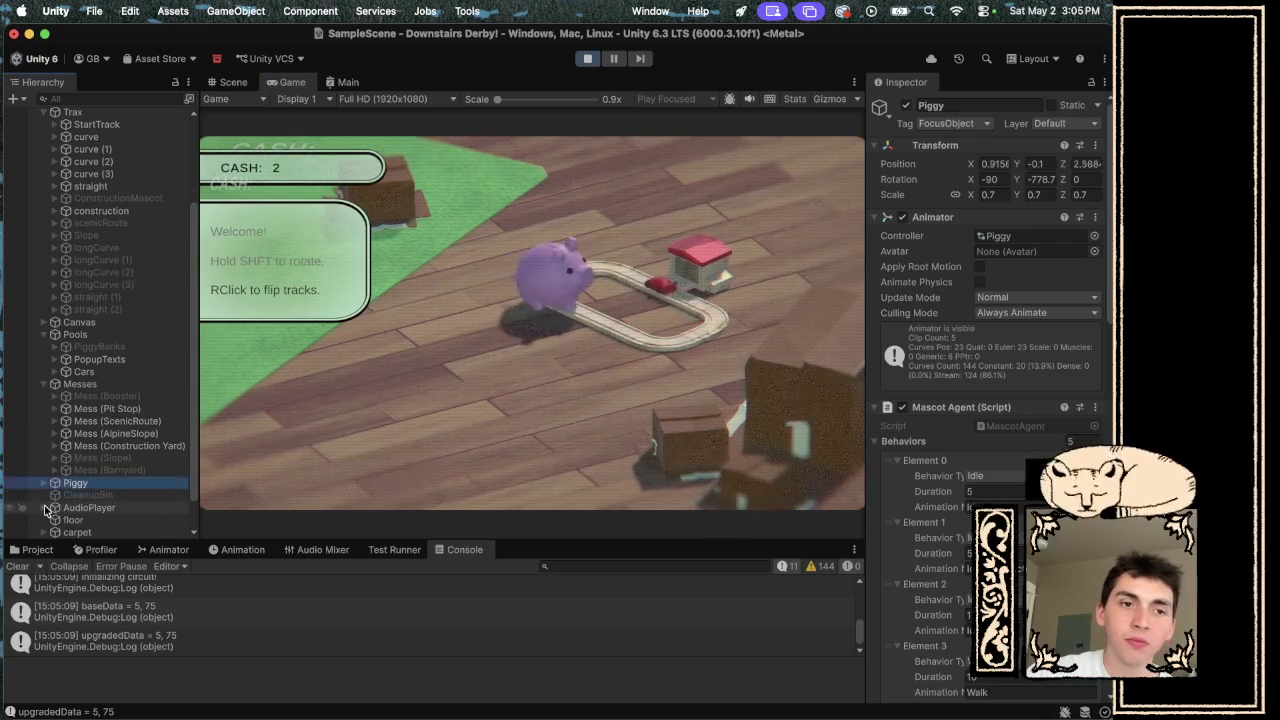
pyautogui.click(44, 509)
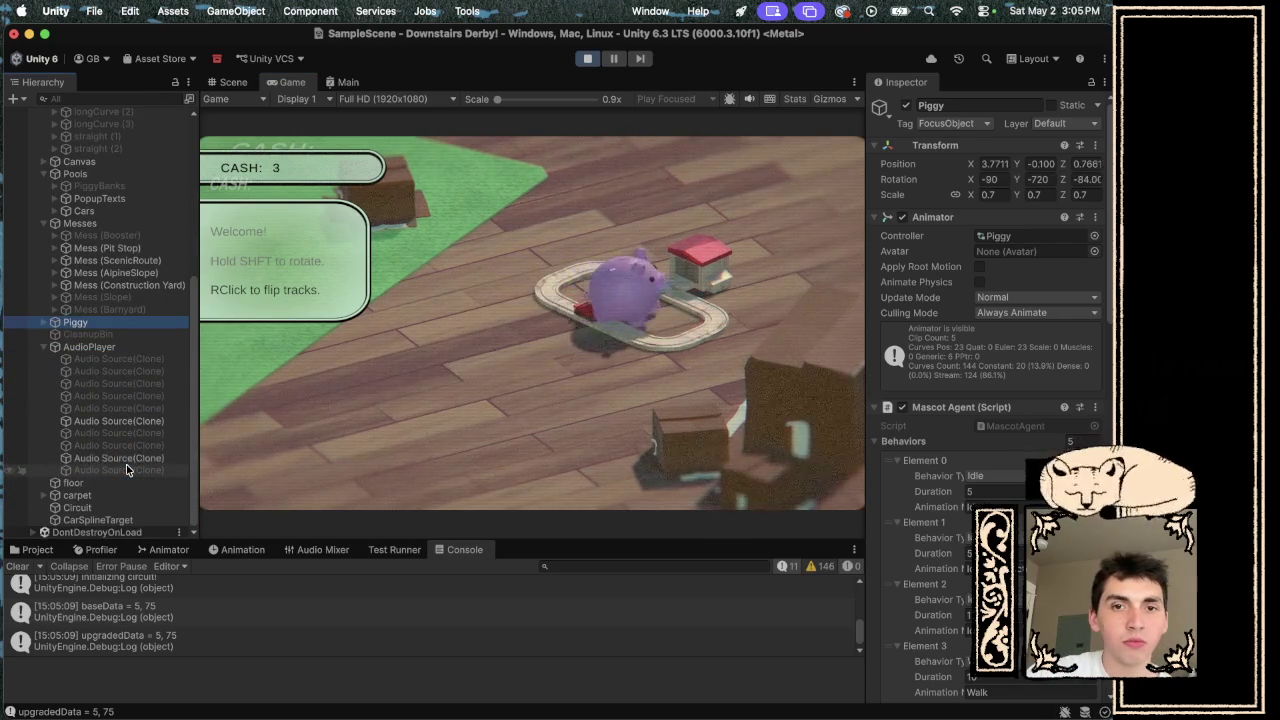
pyautogui.click(118, 421)
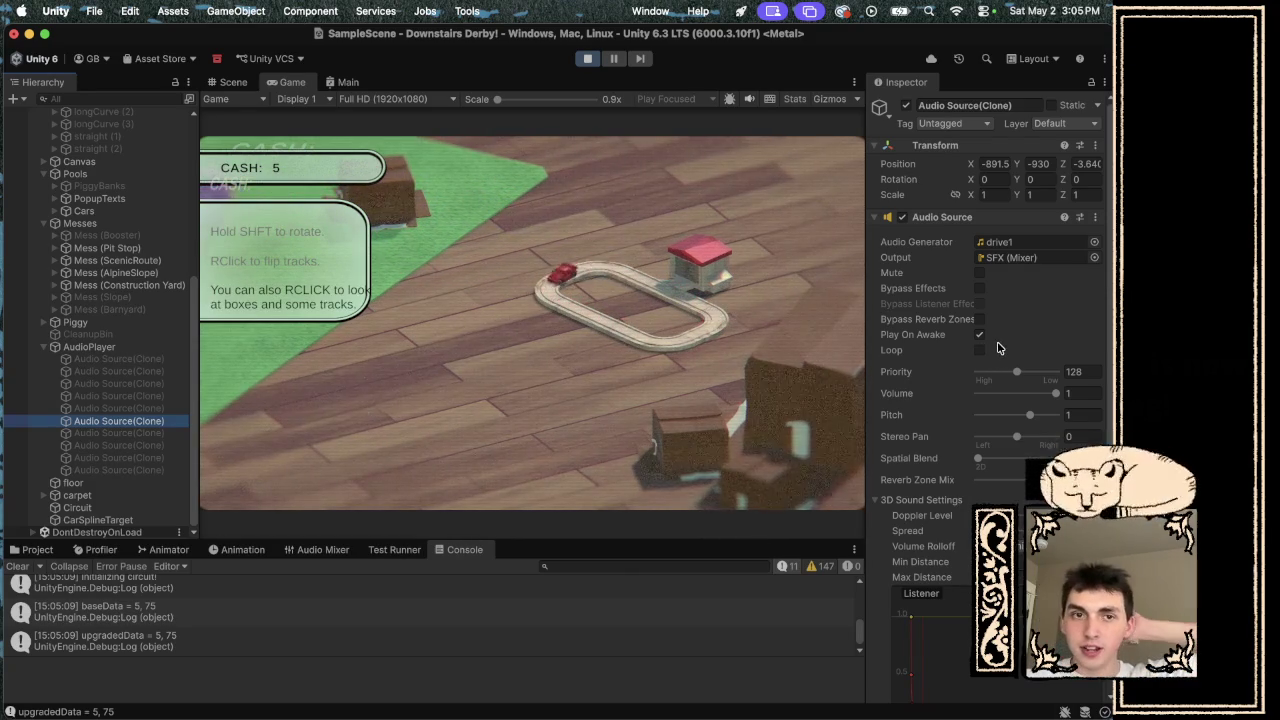
pyautogui.click(587, 60)
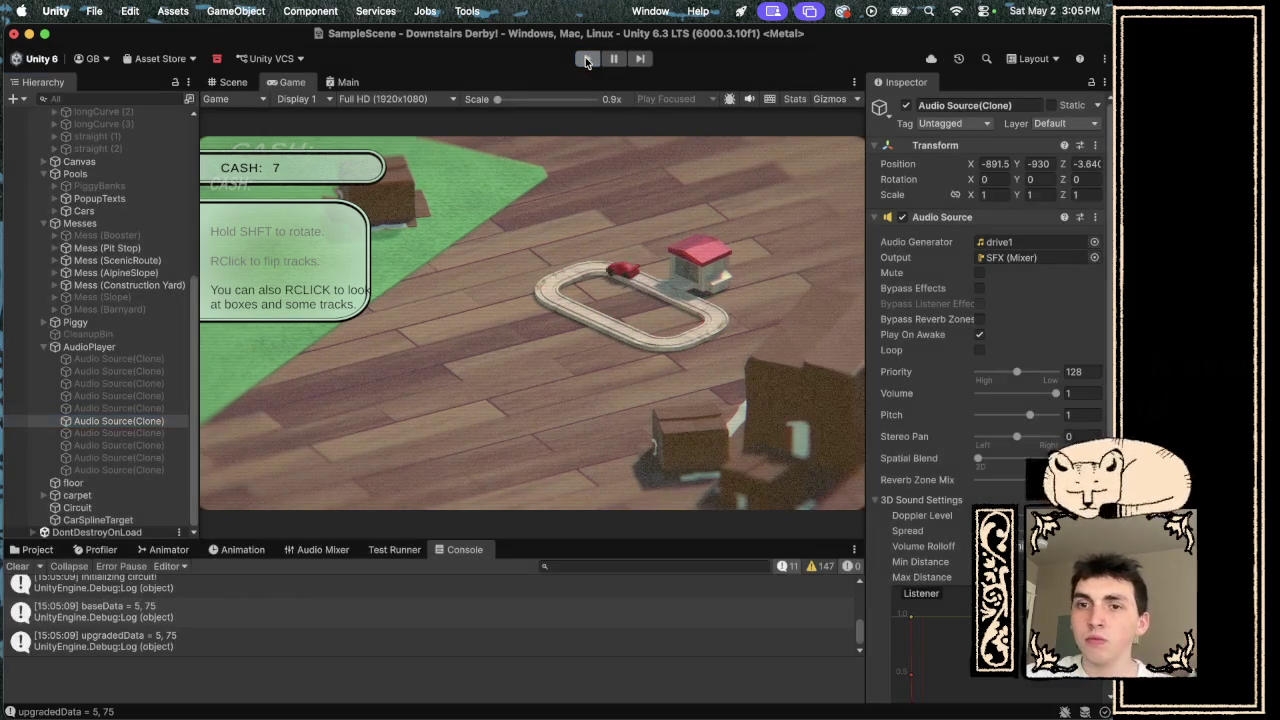
# - Delete the Update() method from AudioPlayer.cs
pyautogui.press('super+Tab')
pyautogui.scroll(20, 615, 353)
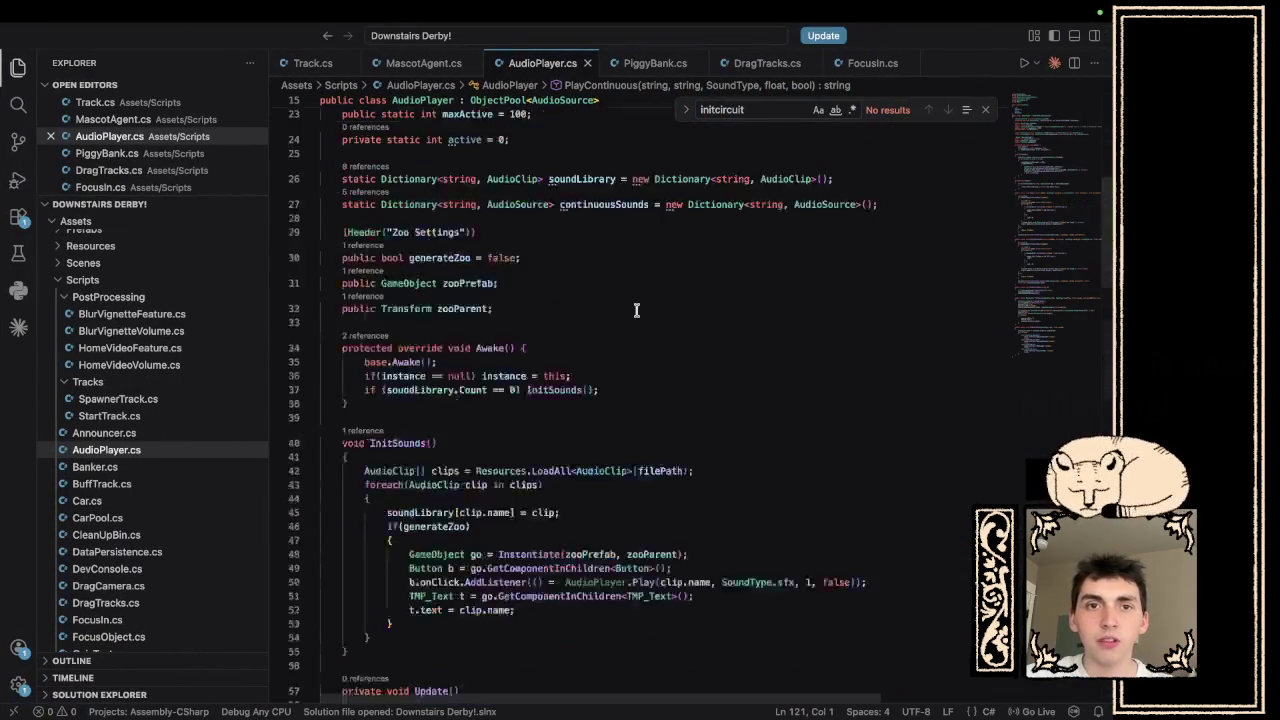
pyautogui.scroll(-15, 615, 353)
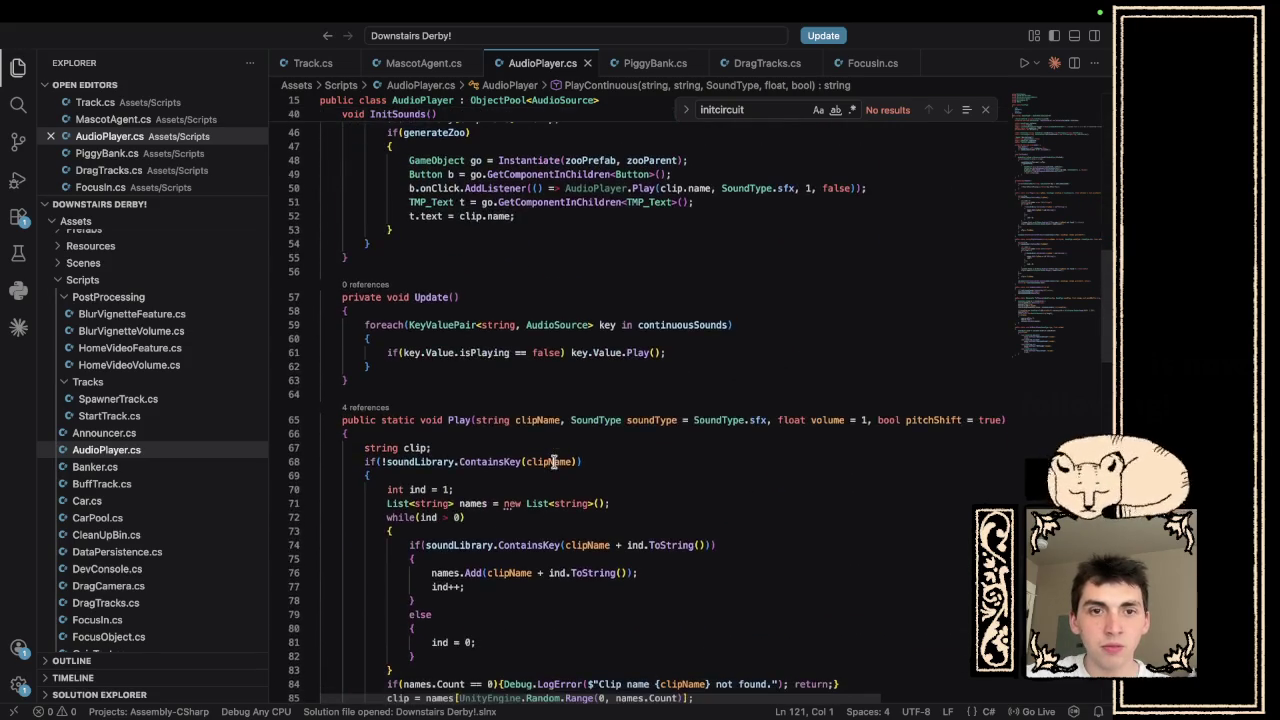
pyautogui.moveTo(405, 385)
pyautogui.mouseDown()
pyautogui.moveTo(340, 325)
pyautogui.moveTo(200, 297)
pyautogui.mouseUp()
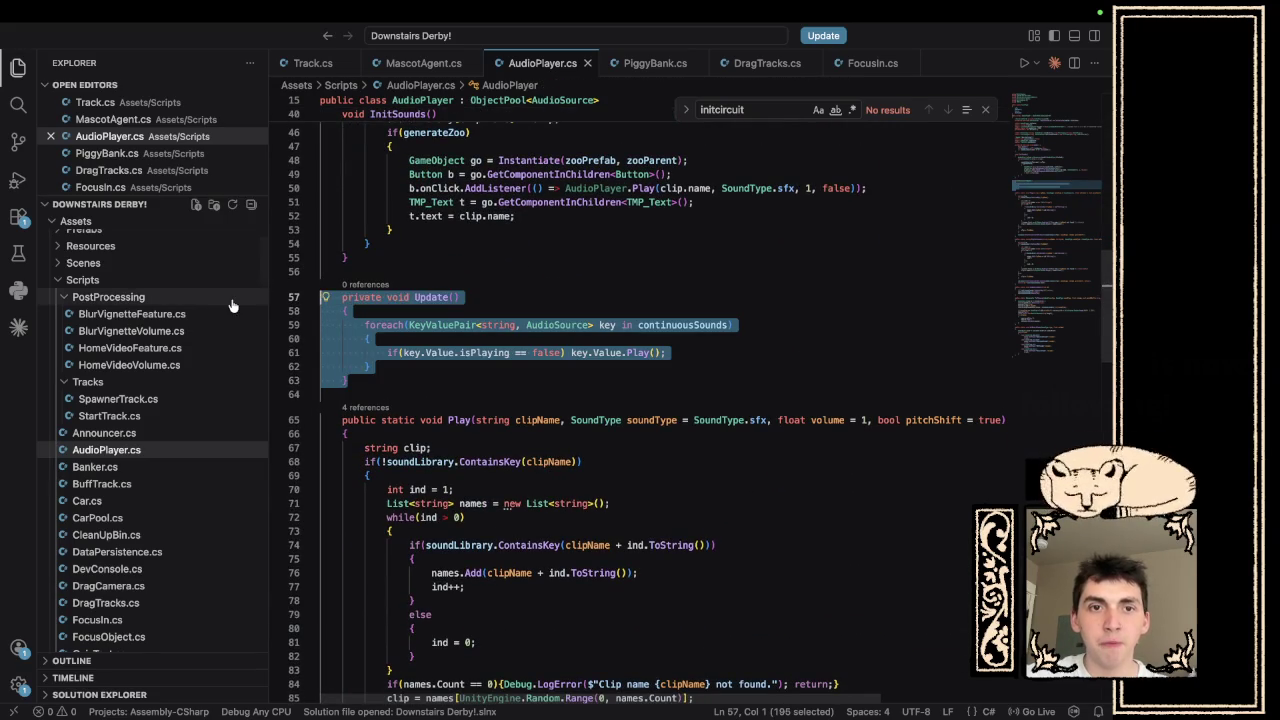
pyautogui.press('BackSpace')
pyautogui.press('BackSpace')
pyautogui.press('BackSpace')
# - After line 131 in PullSource, set source.loop false when releasing, true otherwise, and save
pyautogui.scroll(-20, 467, 358)
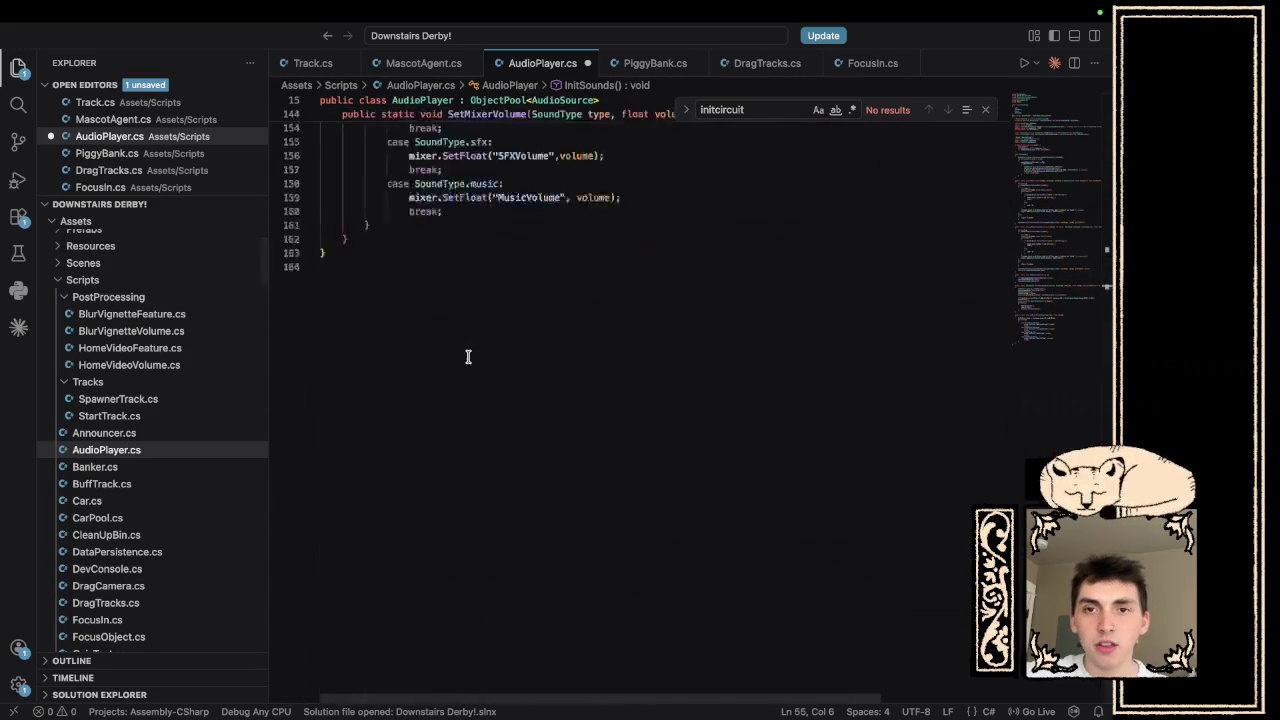
pyautogui.scroll(8, 467, 358)
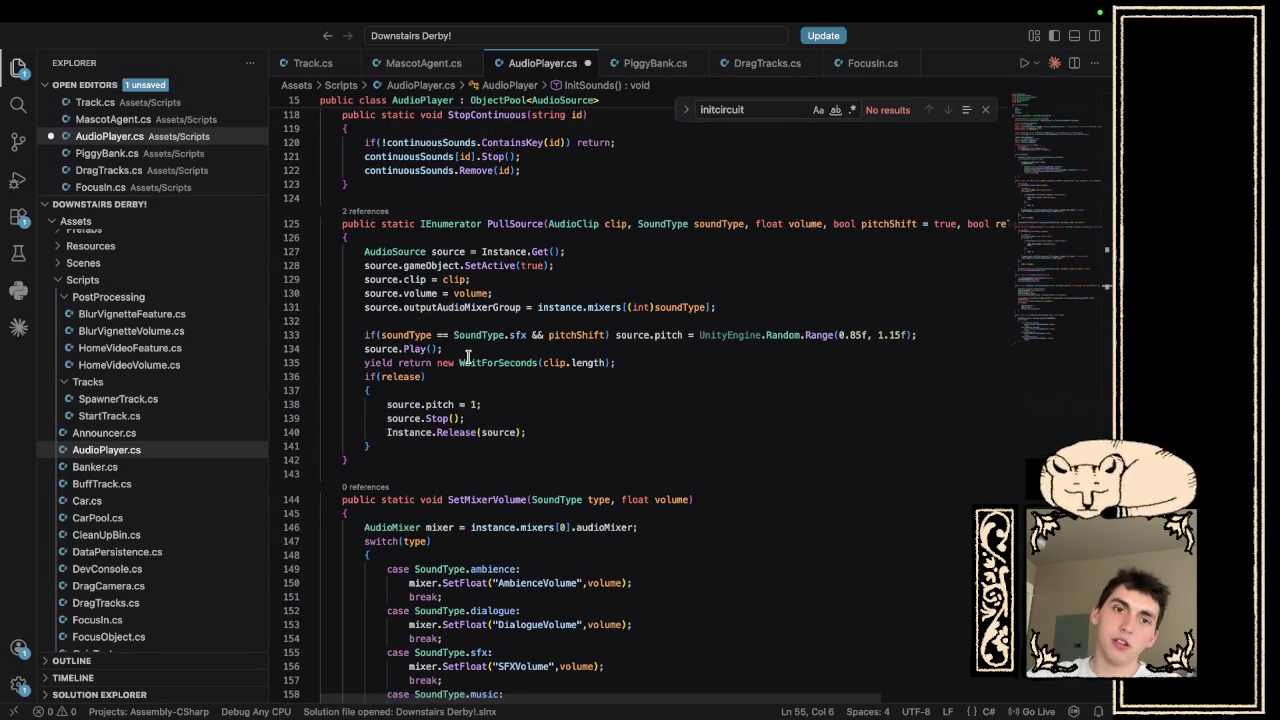
pyautogui.scroll(-3, 600, 418)
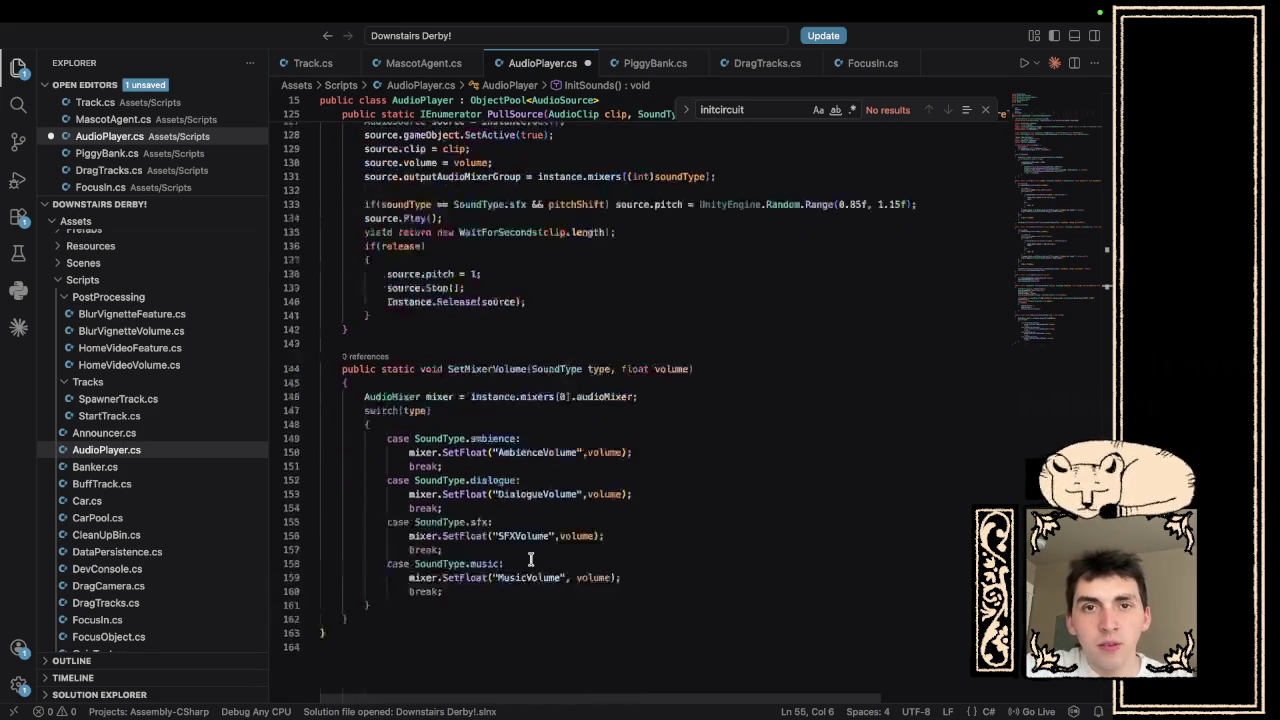
pyautogui.scroll(10, 560, 480)
pyautogui.scroll(-4, 530, 558)
pyautogui.scroll(-1, 530, 558)
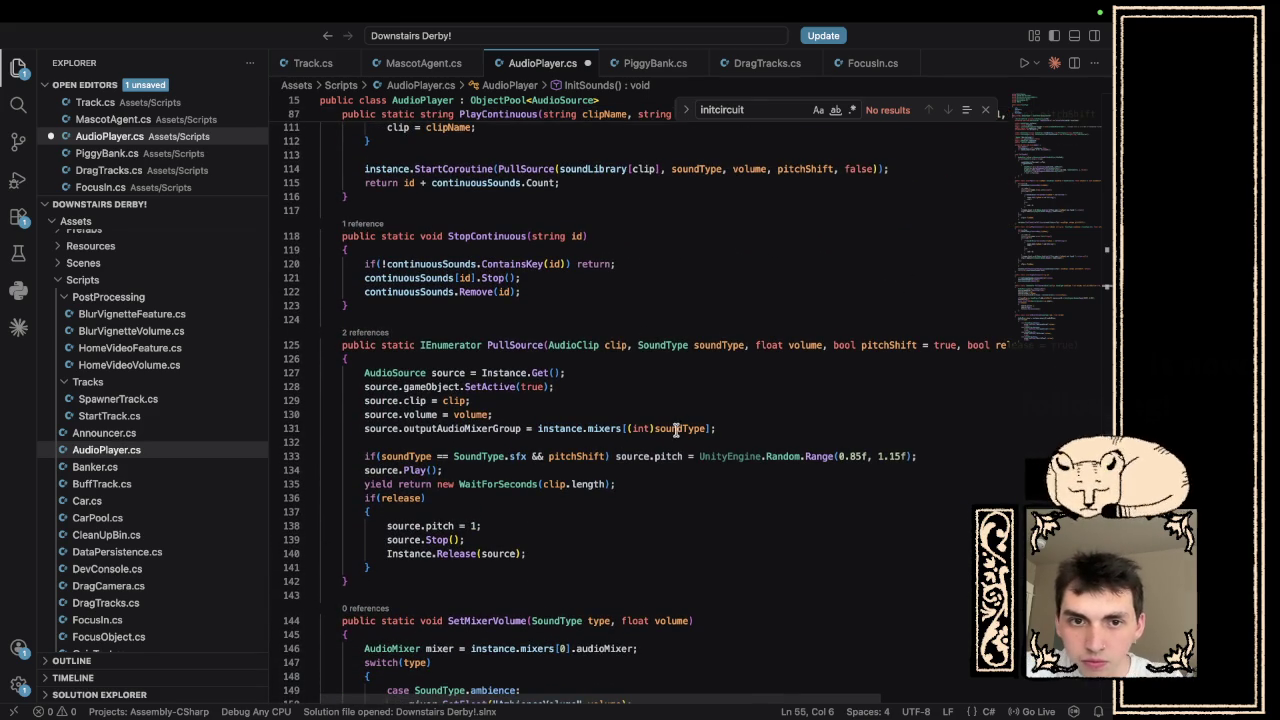
pyautogui.scroll(3, 522, 443)
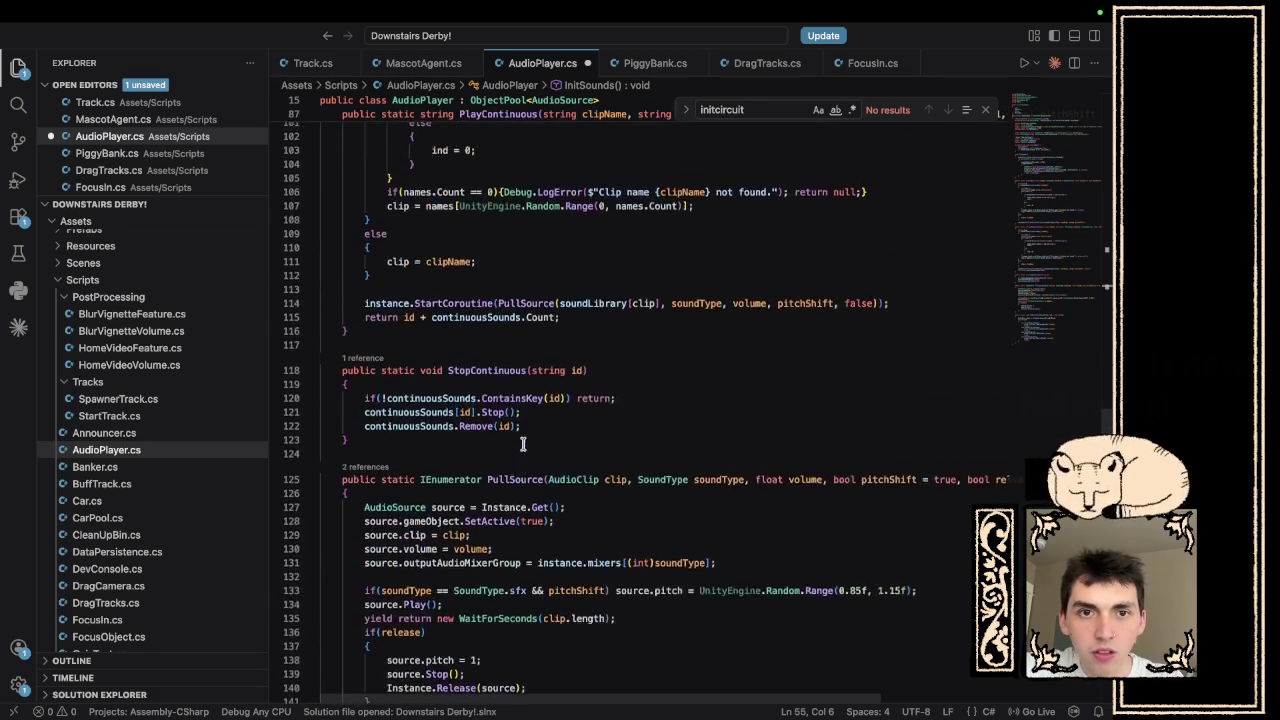
pyautogui.scroll(-3, 522, 443)
pyautogui.scroll(2, 522, 443)
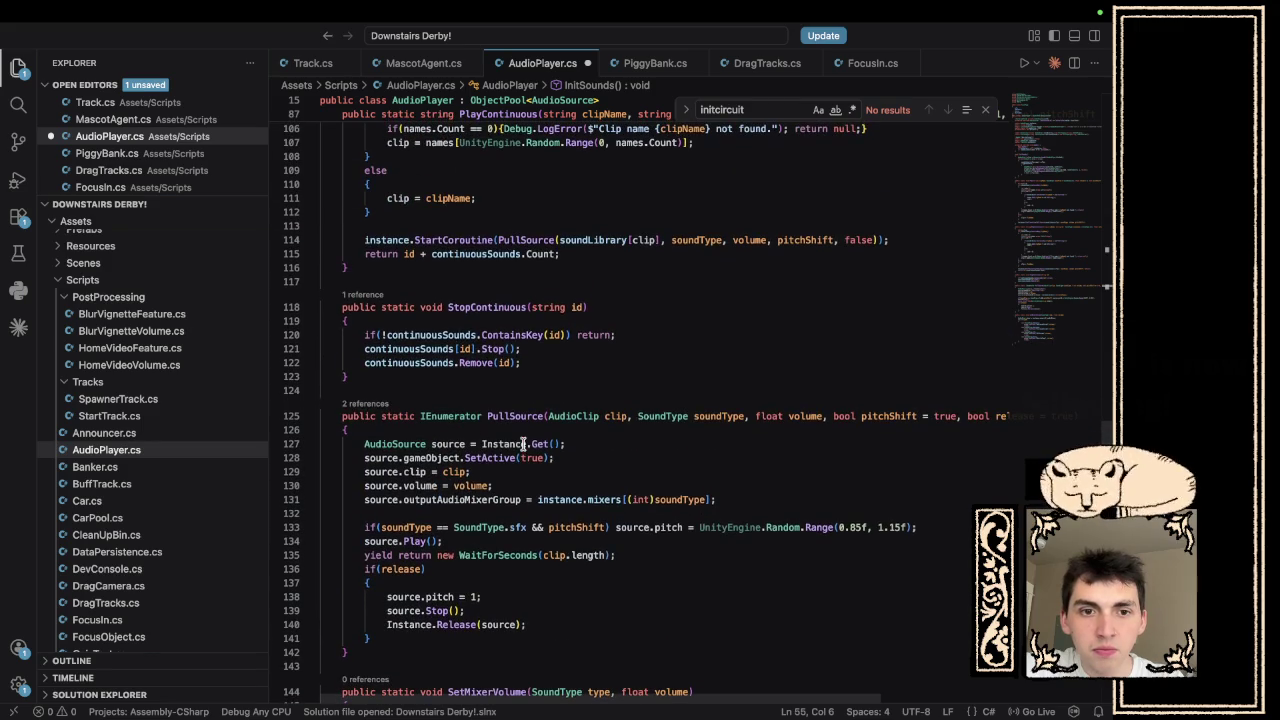
pyautogui.click(758, 500)
pyautogui.press('Return')
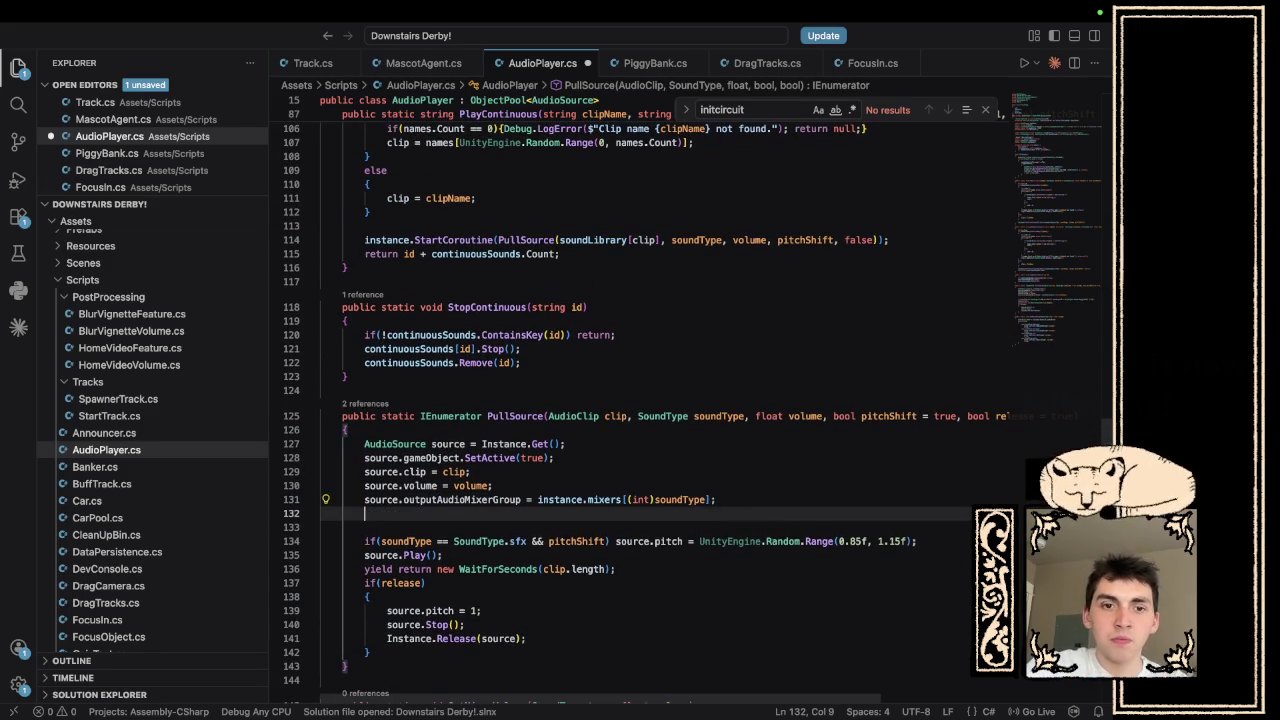
pyautogui.write('if(release')
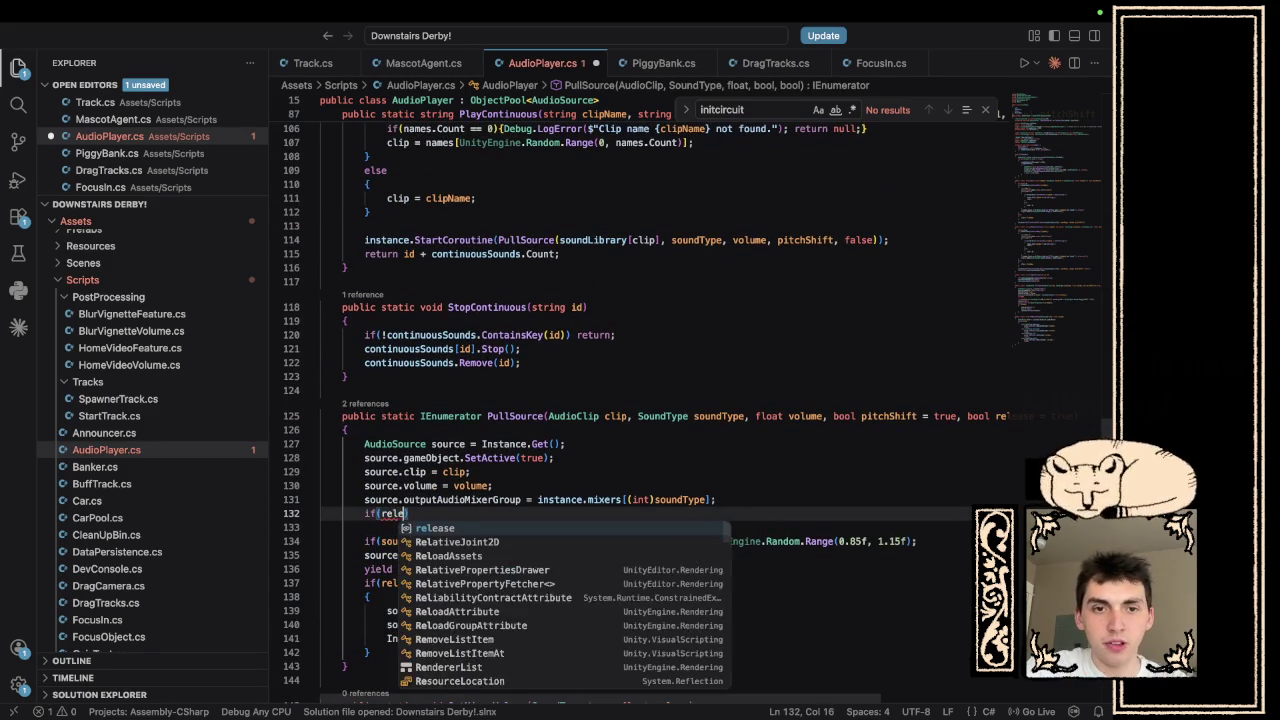
pyautogui.write(') so')
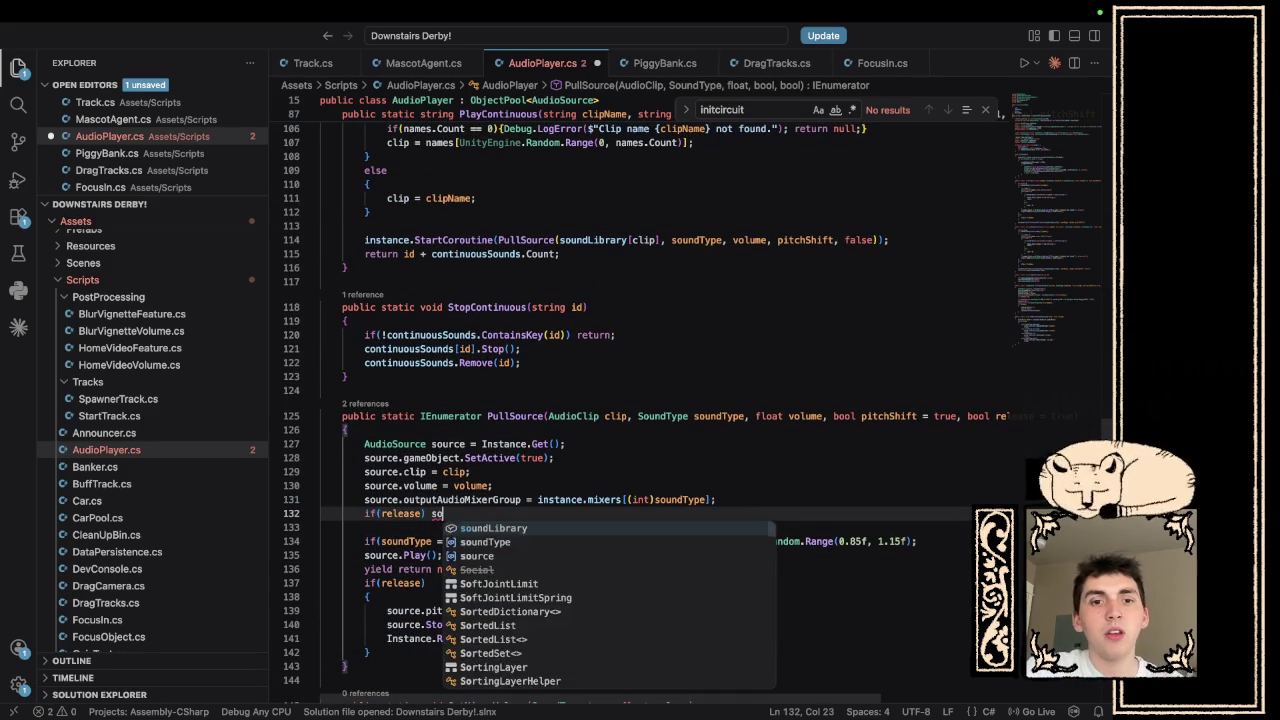
pyautogui.write('urce.loop =')
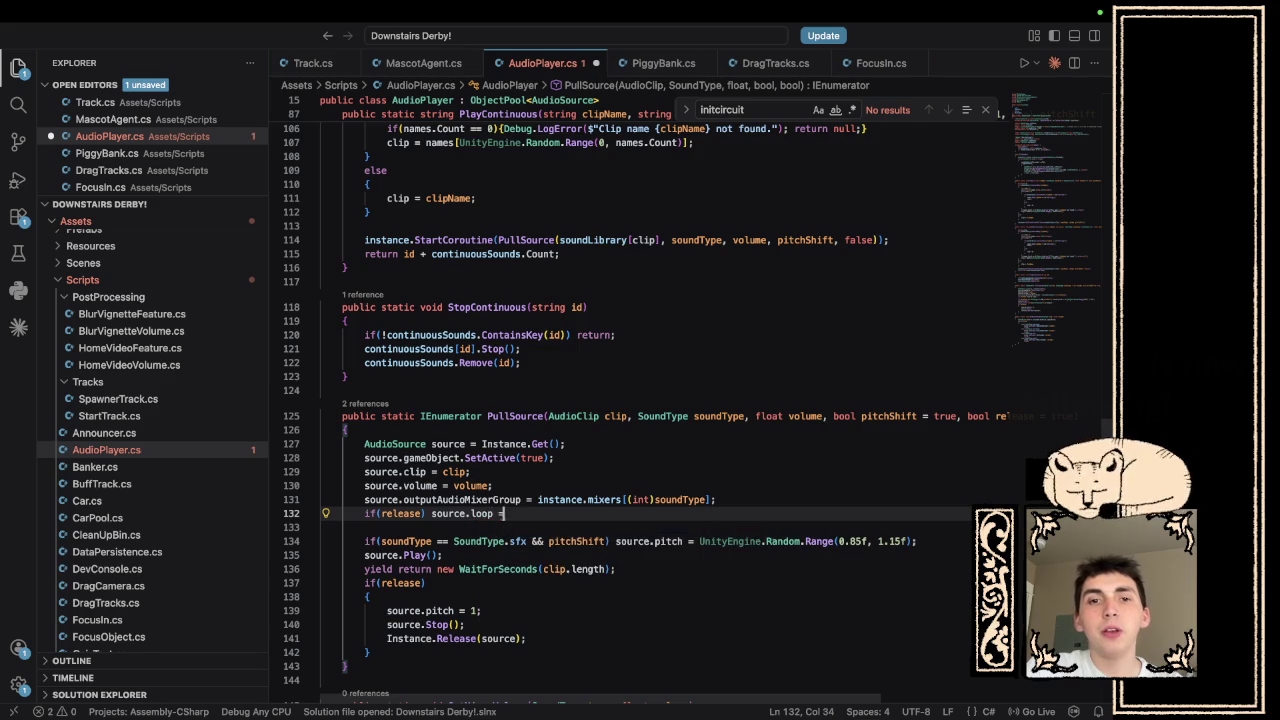
pyautogui.write(' false;else')
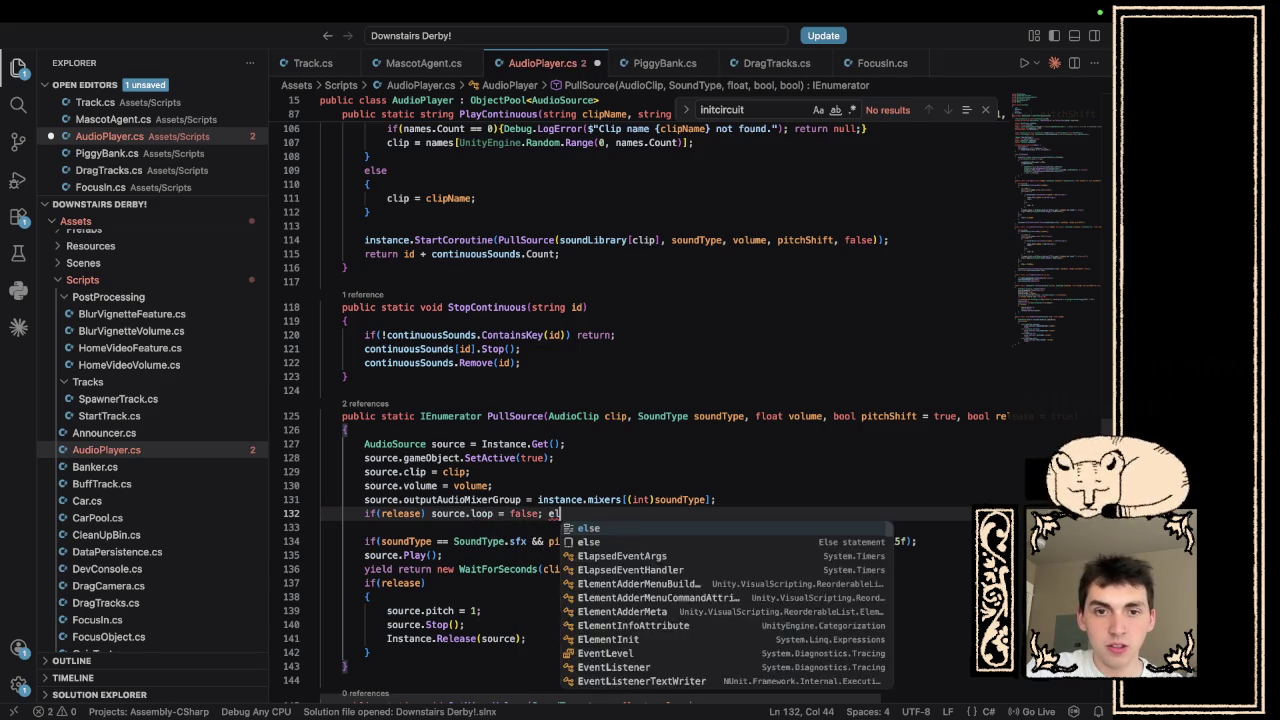
pyautogui.write('; ')
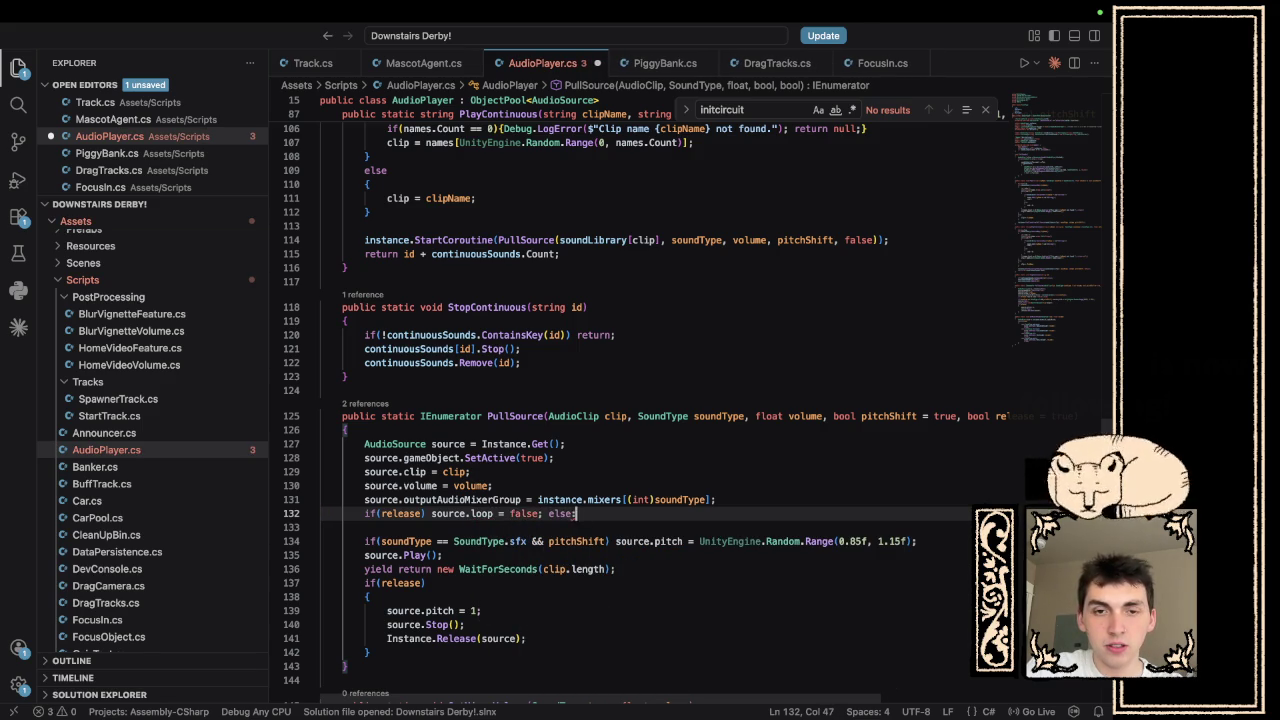
pyautogui.write('source.')
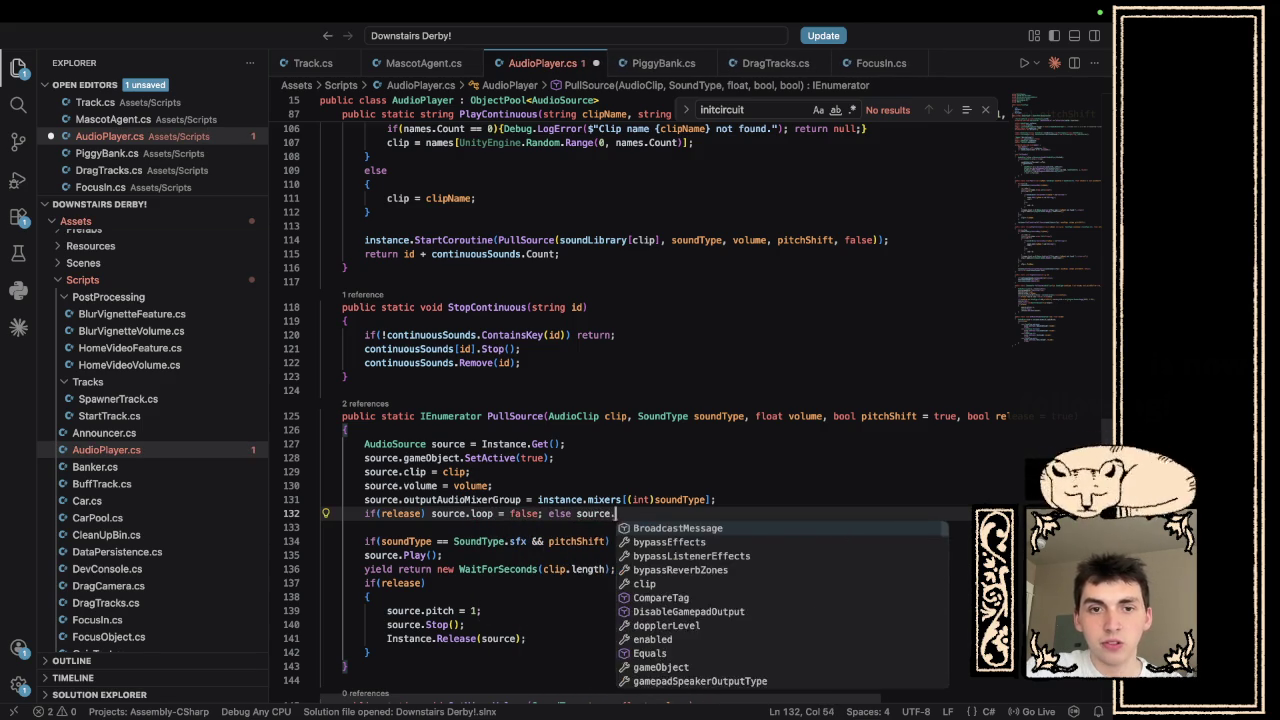
pyautogui.write('loop = t')
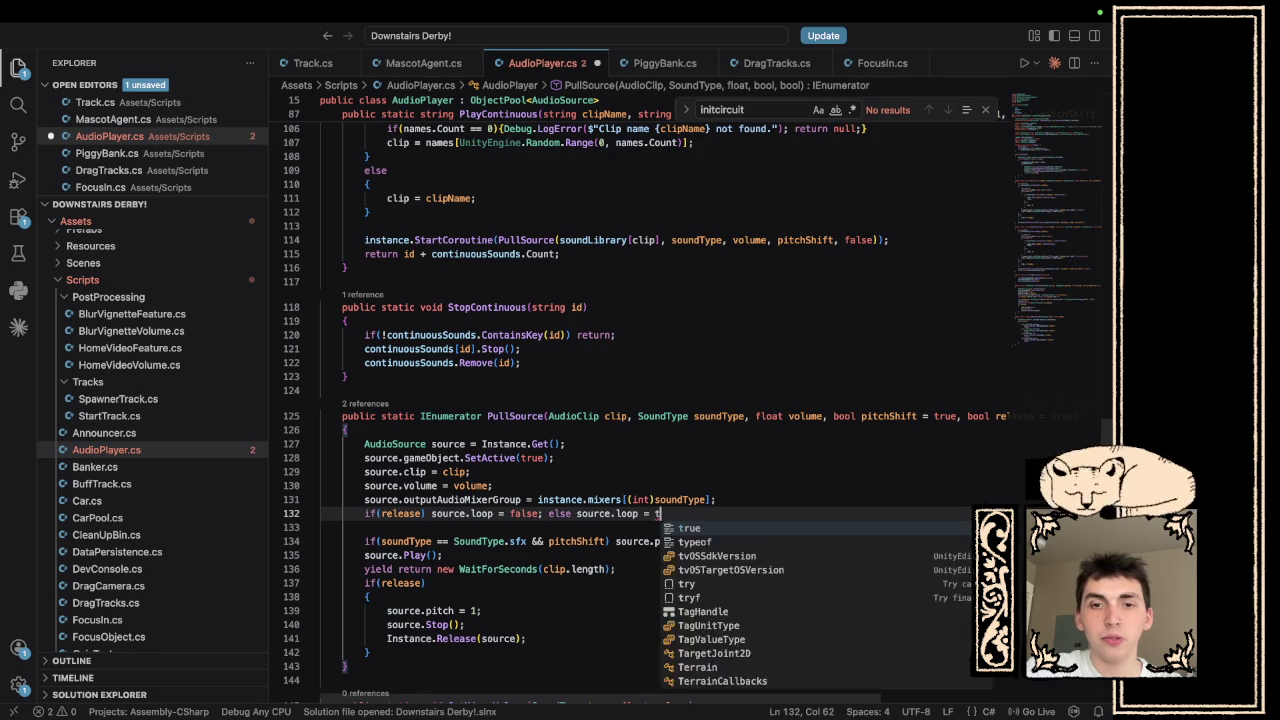
pyautogui.write('rue;')
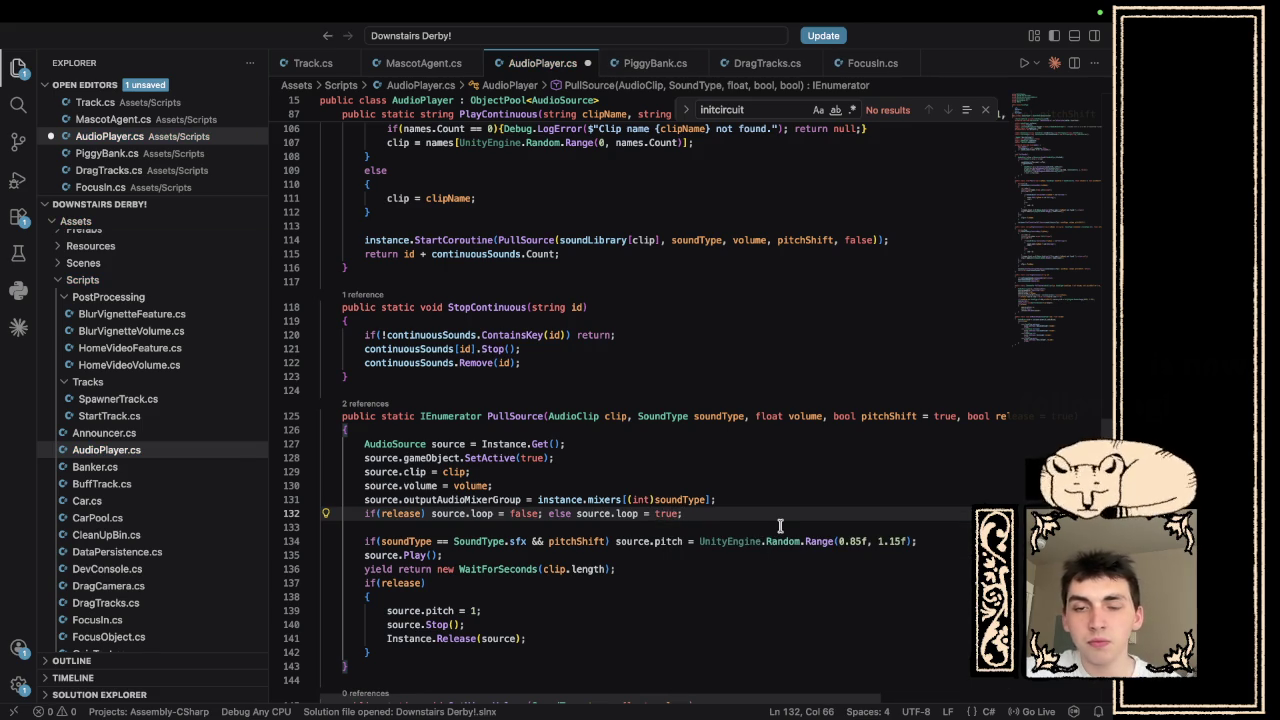
pyautogui.hotkey('ctrl', 's')
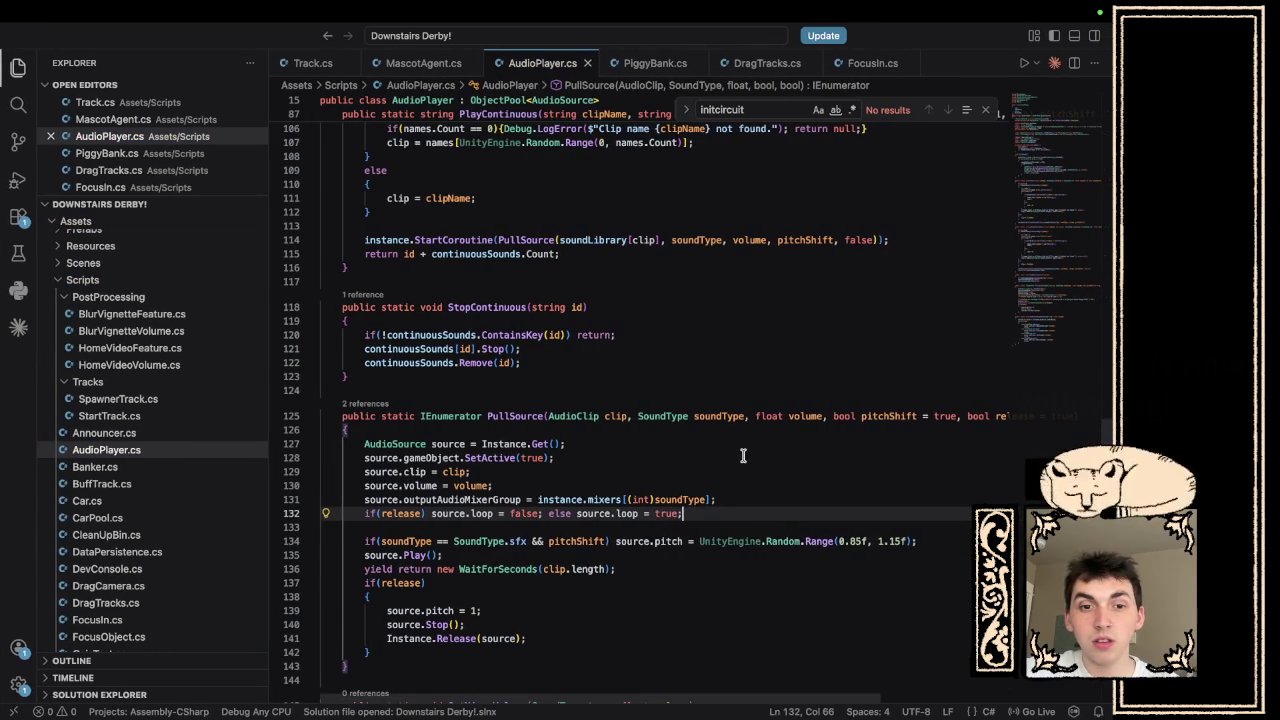
pyautogui.scroll(5, 743, 456)
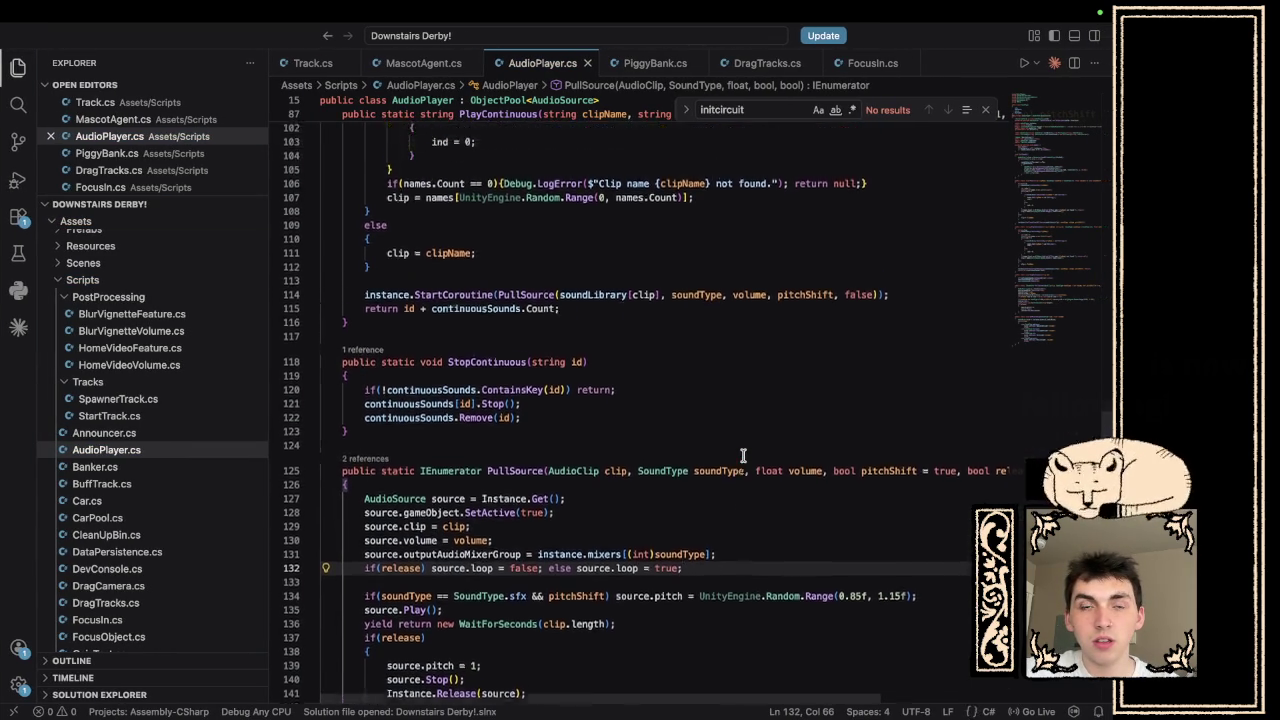
pyautogui.scroll(-10, 743, 456)
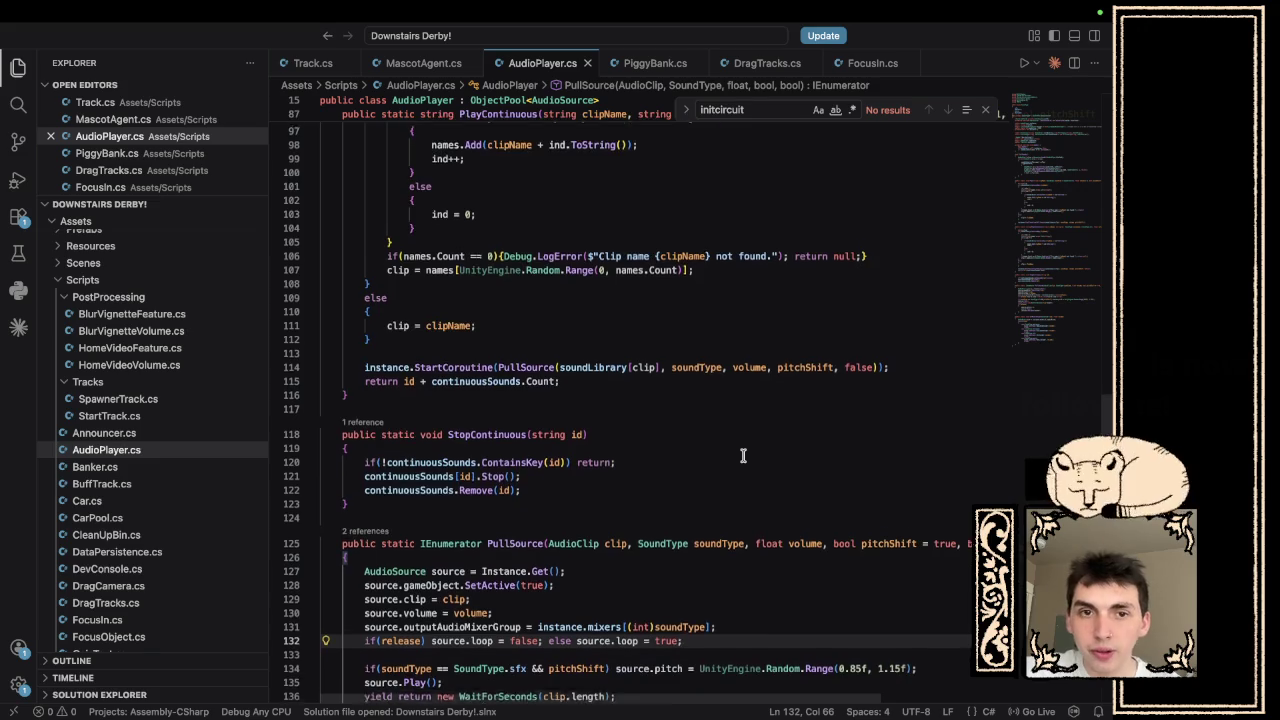
pyautogui.scroll(-1, 743, 456)
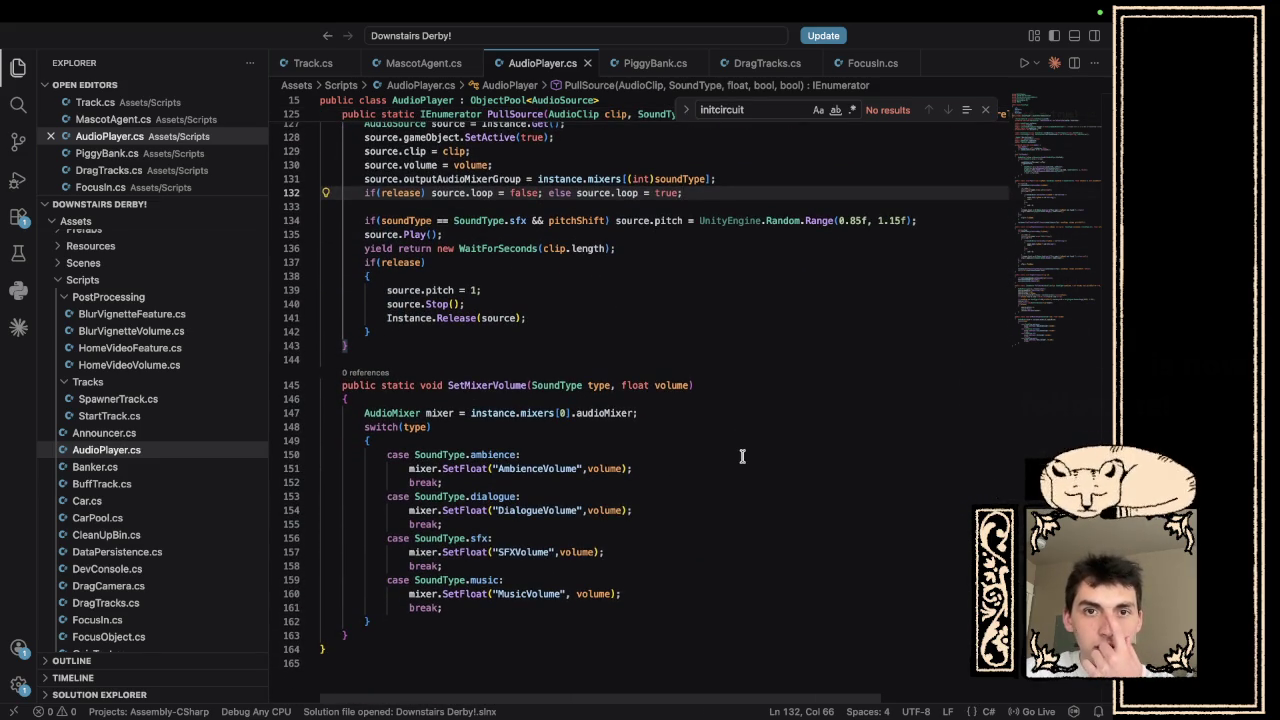
pyautogui.scroll(10, 743, 456)
pyautogui.scroll(-6, 743, 456)
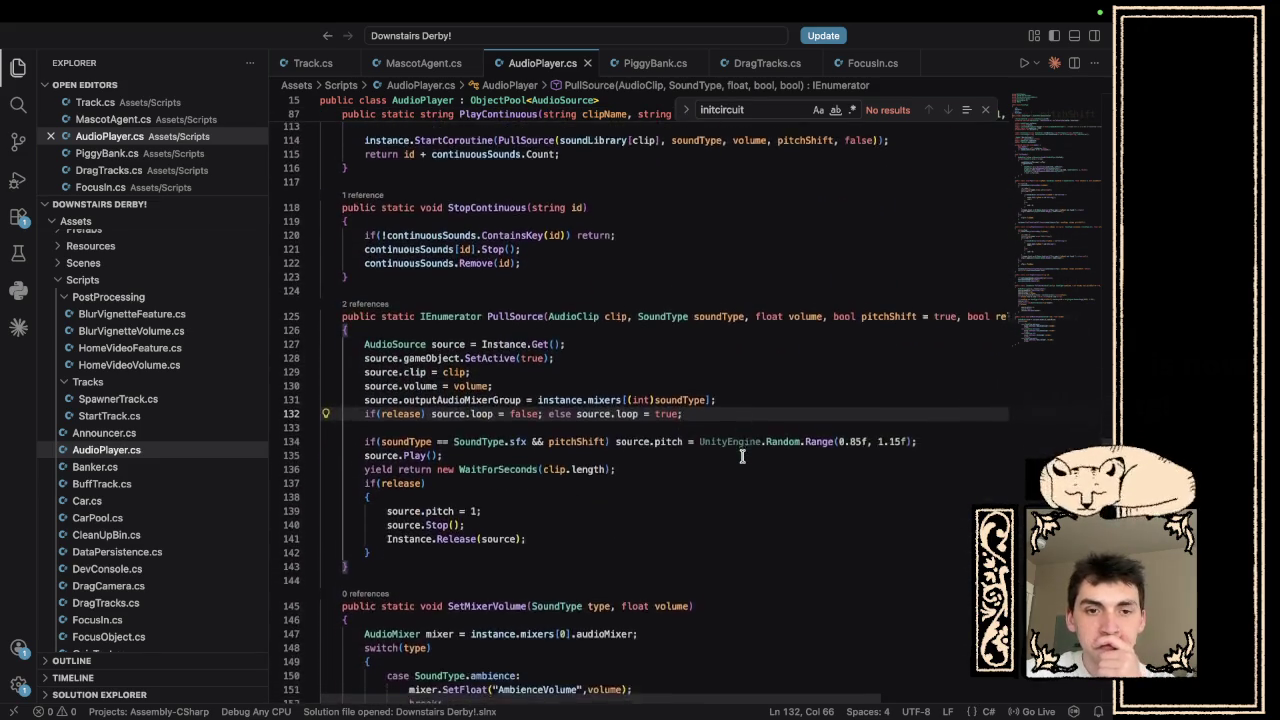
pyautogui.scroll(-1, 742, 456)
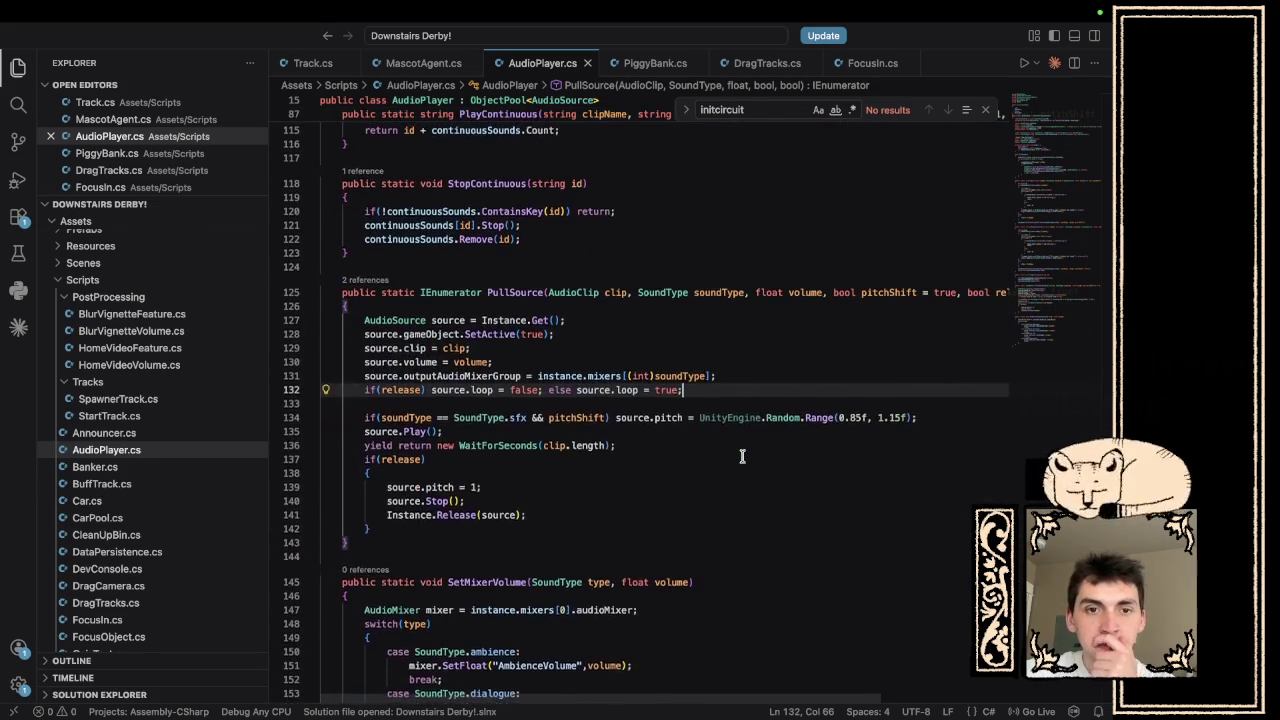
# - Add Instance.Release(continuousSounds[id]); after the Stop call in StopContinuous and save
pyautogui.click(550, 227)
pyautogui.press('Return')
pyautogui.write('Instance.rel')
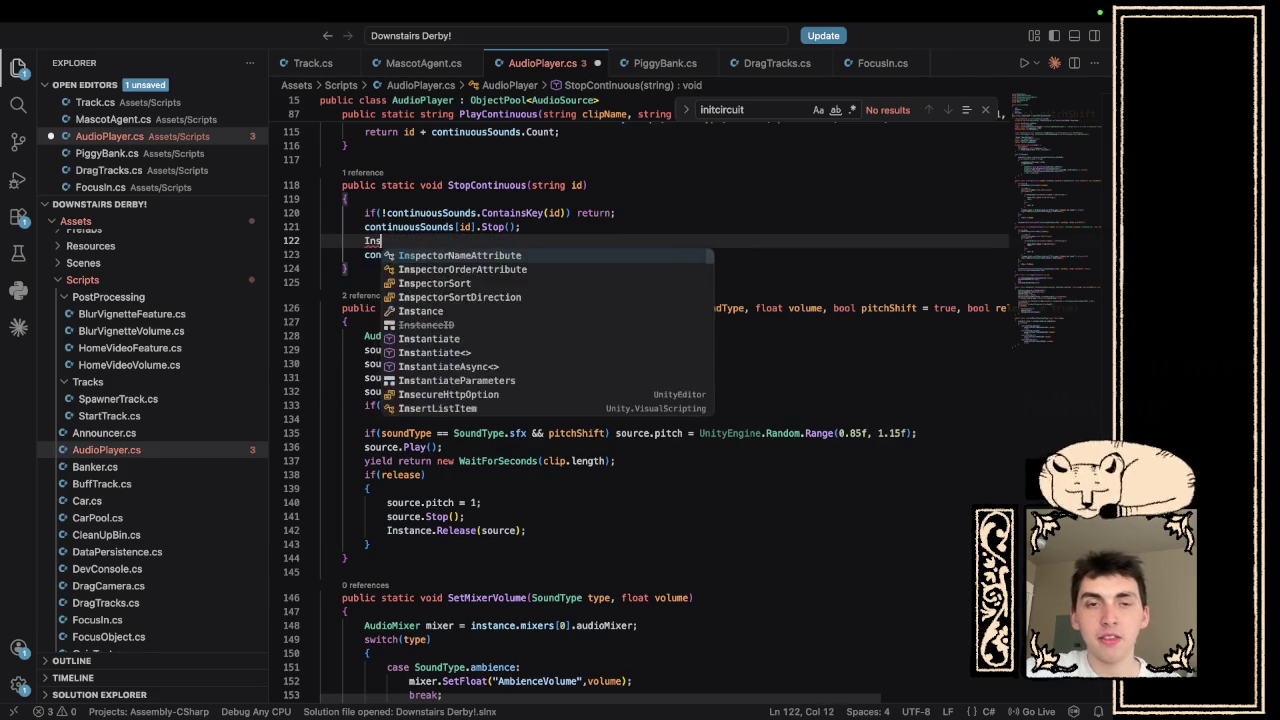
pyautogui.press('Tab')
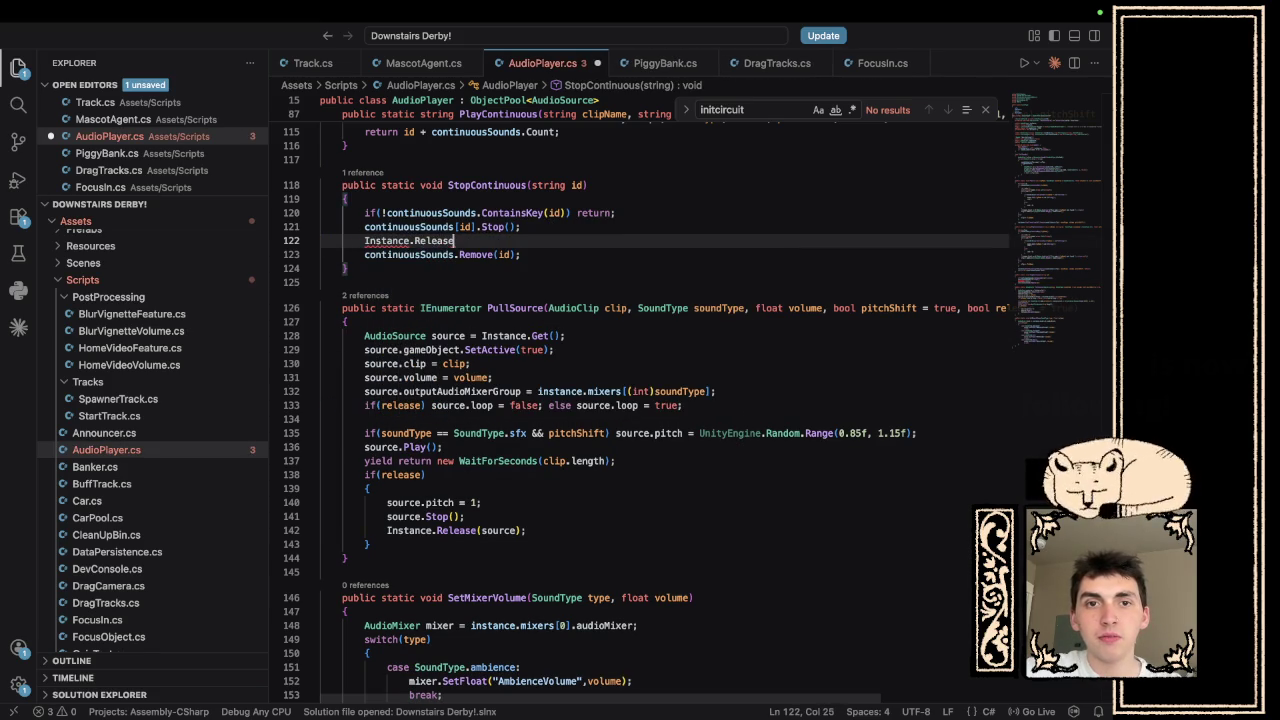
pyautogui.write('(cont')
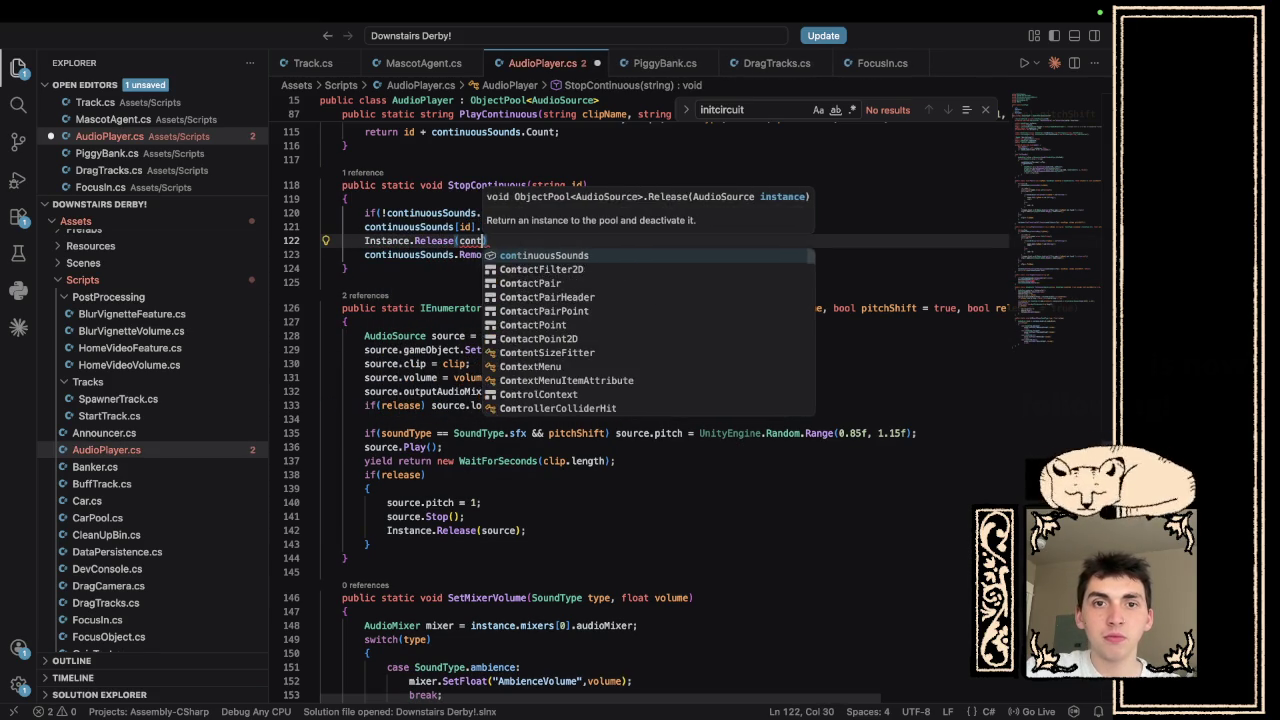
pyautogui.press('Tab')
pyautogui.write('[id];')
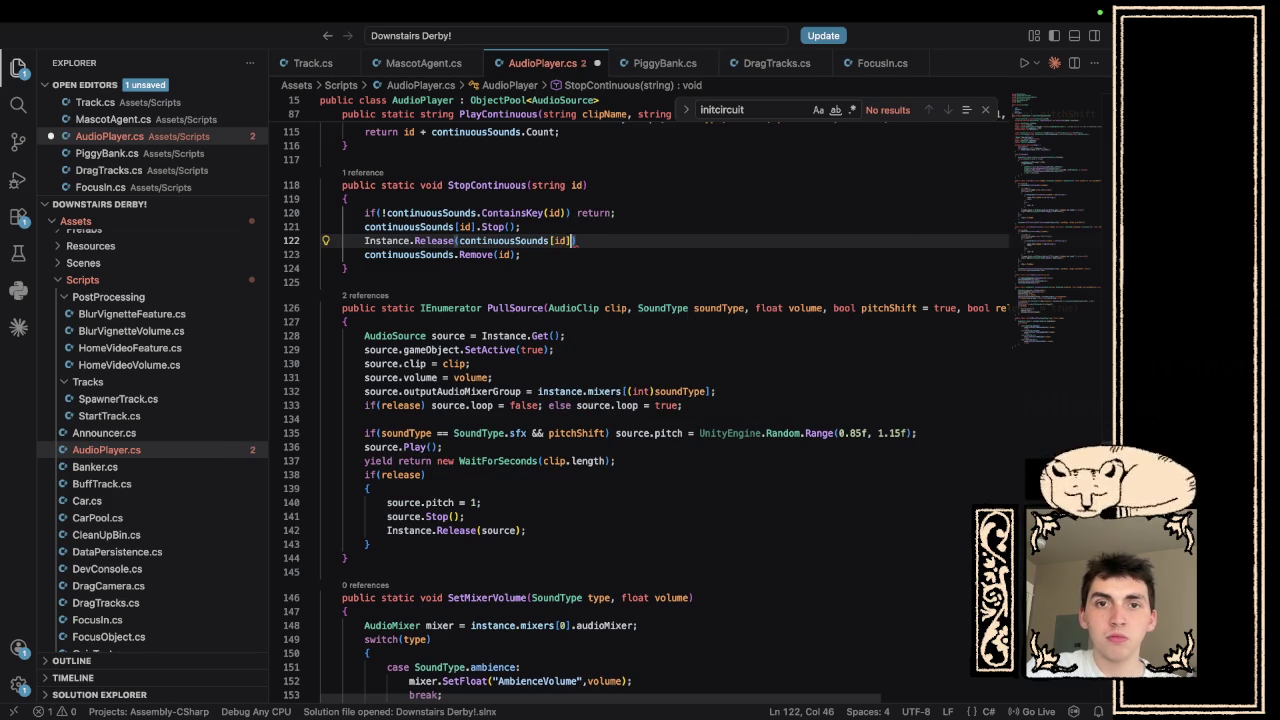
pyautogui.write(')')
pyautogui.press('super+s')
pyautogui.press('super+Tab')
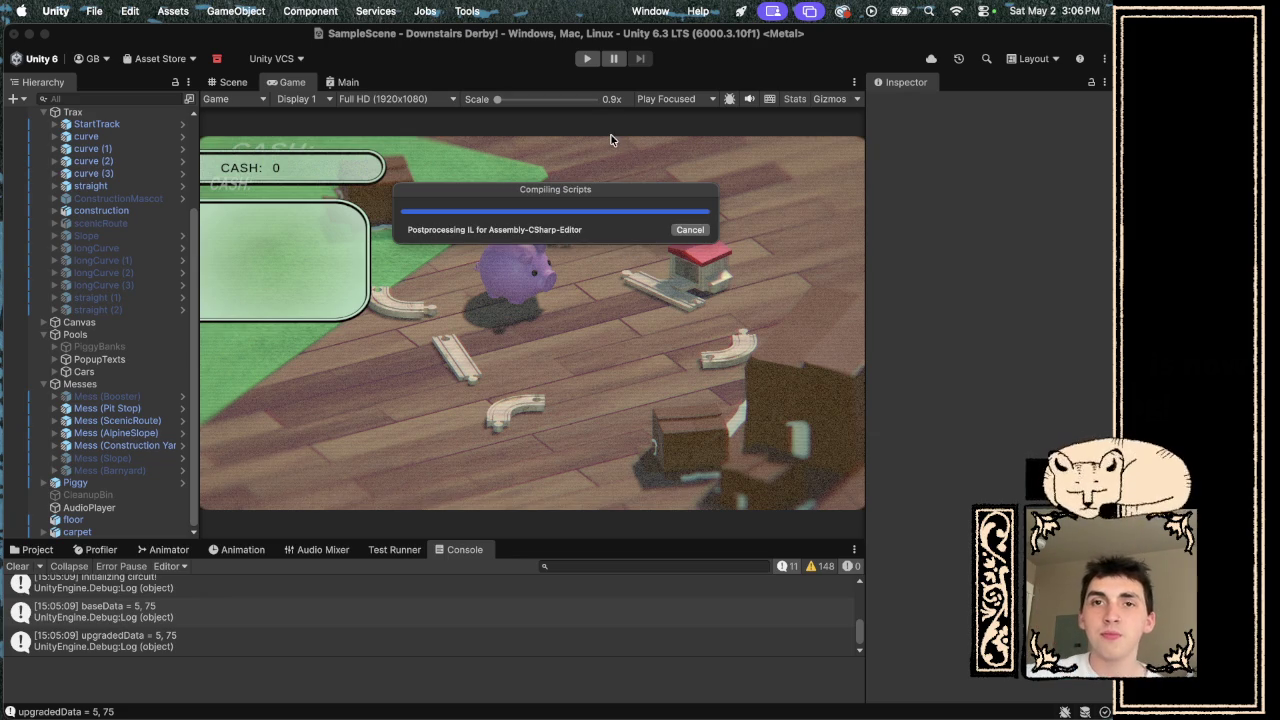
# - Start the game, drag the curve, straight and curve pieces into a loop under the piggy, then stop
pyautogui.click(587, 60)
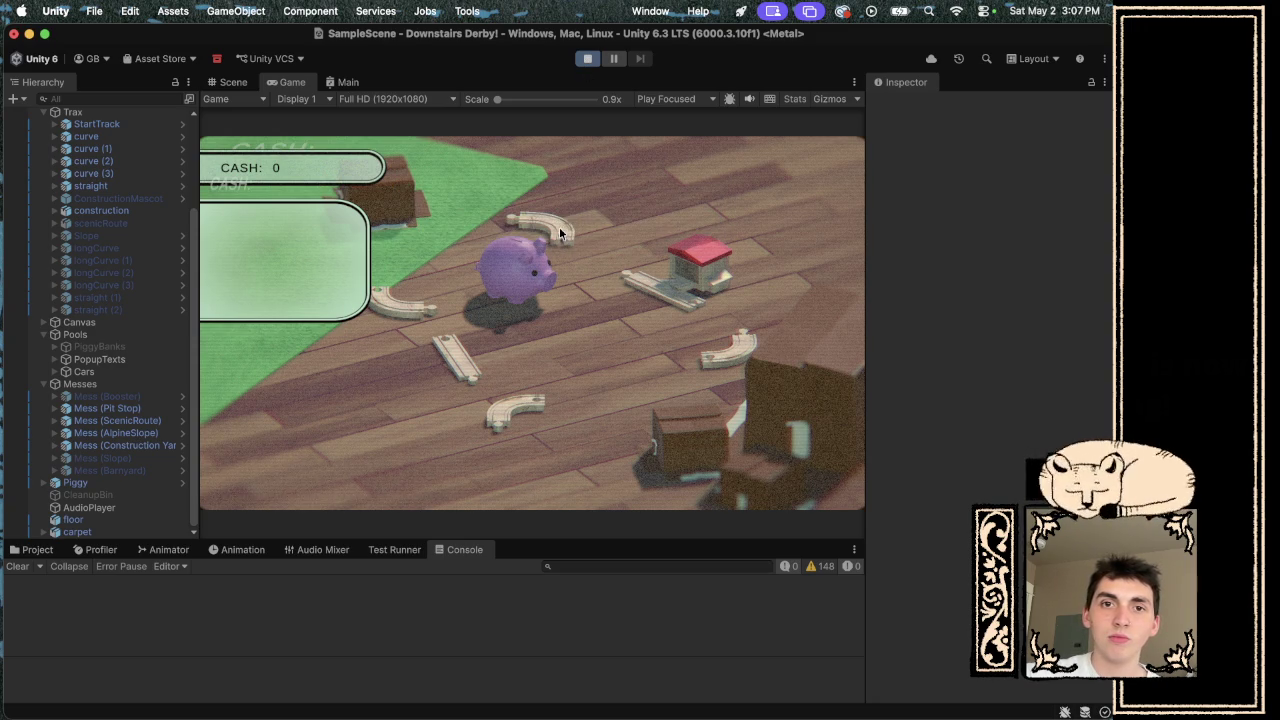
pyautogui.moveTo(559, 233)
pyautogui.mouseDown()
pyautogui.moveTo(636, 269)
pyautogui.moveTo(449, 300)
pyautogui.moveTo(579, 300)
pyautogui.mouseUp()
pyautogui.moveTo(462, 363); pyautogui.dragTo(613, 338)
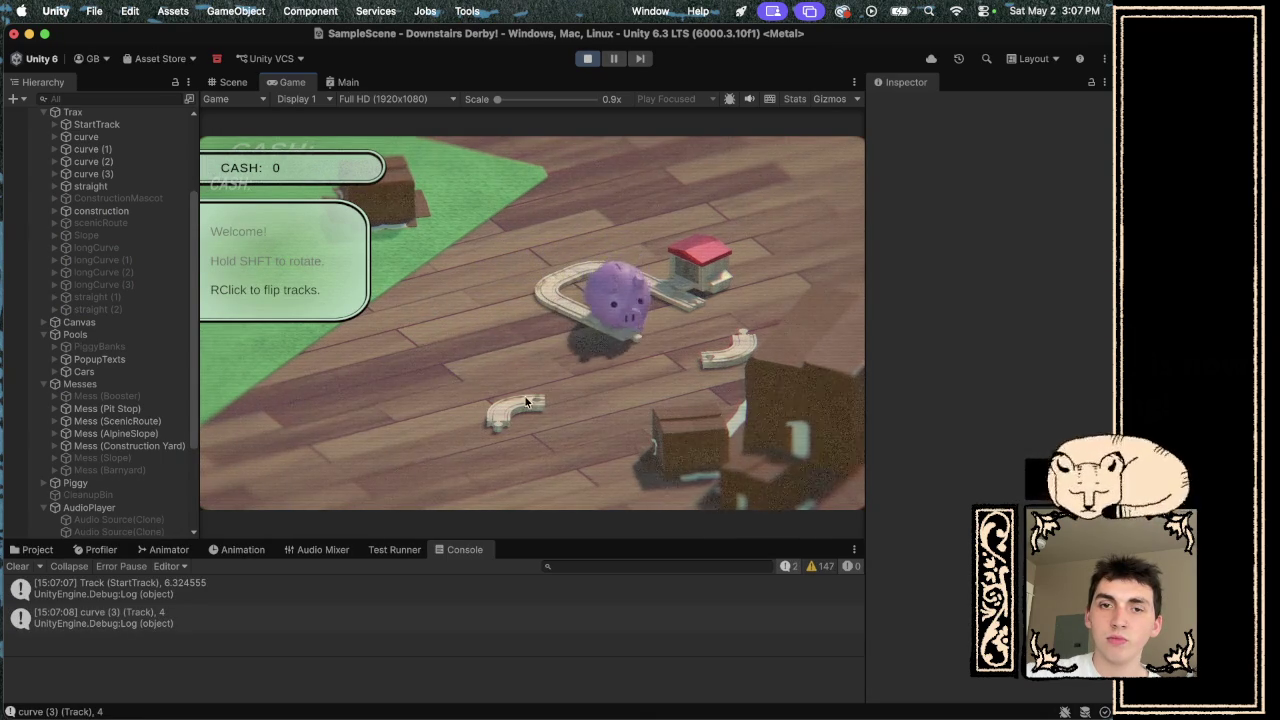
pyautogui.moveTo(515, 405)
pyautogui.mouseDown()
pyautogui.moveTo(626, 350)
pyautogui.moveTo(714, 361)
pyautogui.moveTo(714, 340)
pyautogui.mouseUp()
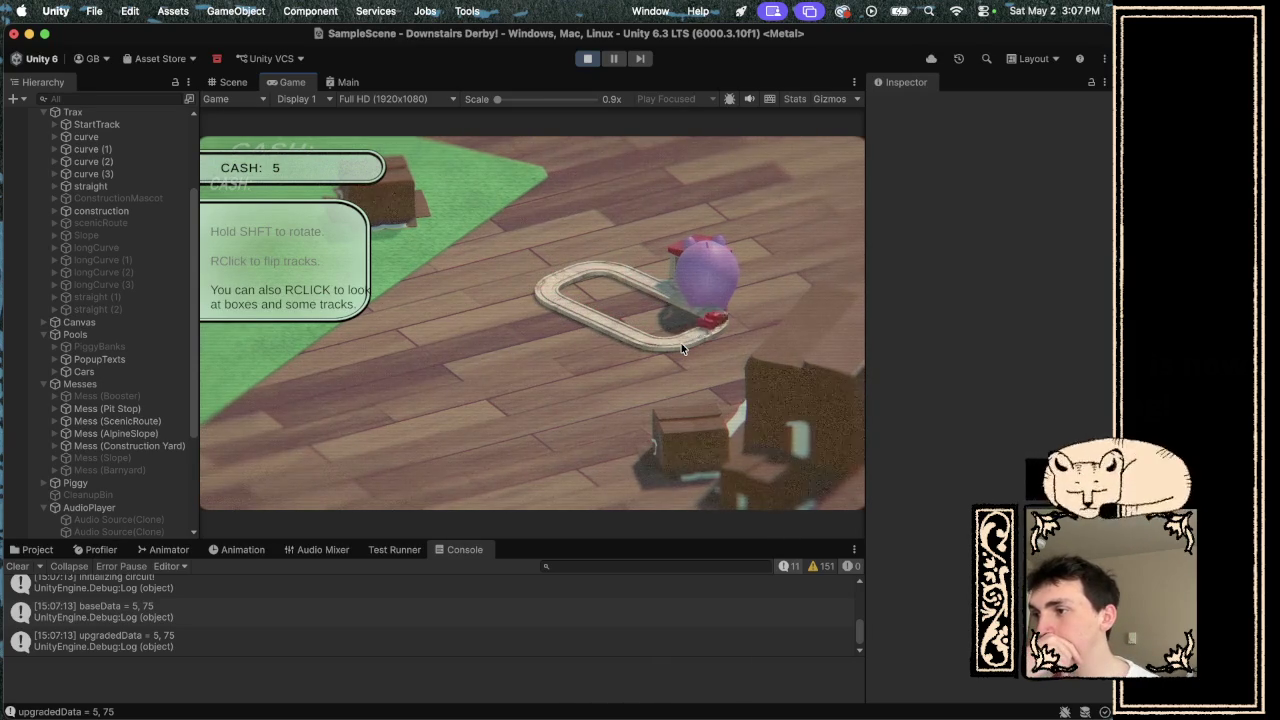
pyautogui.click(587, 58)
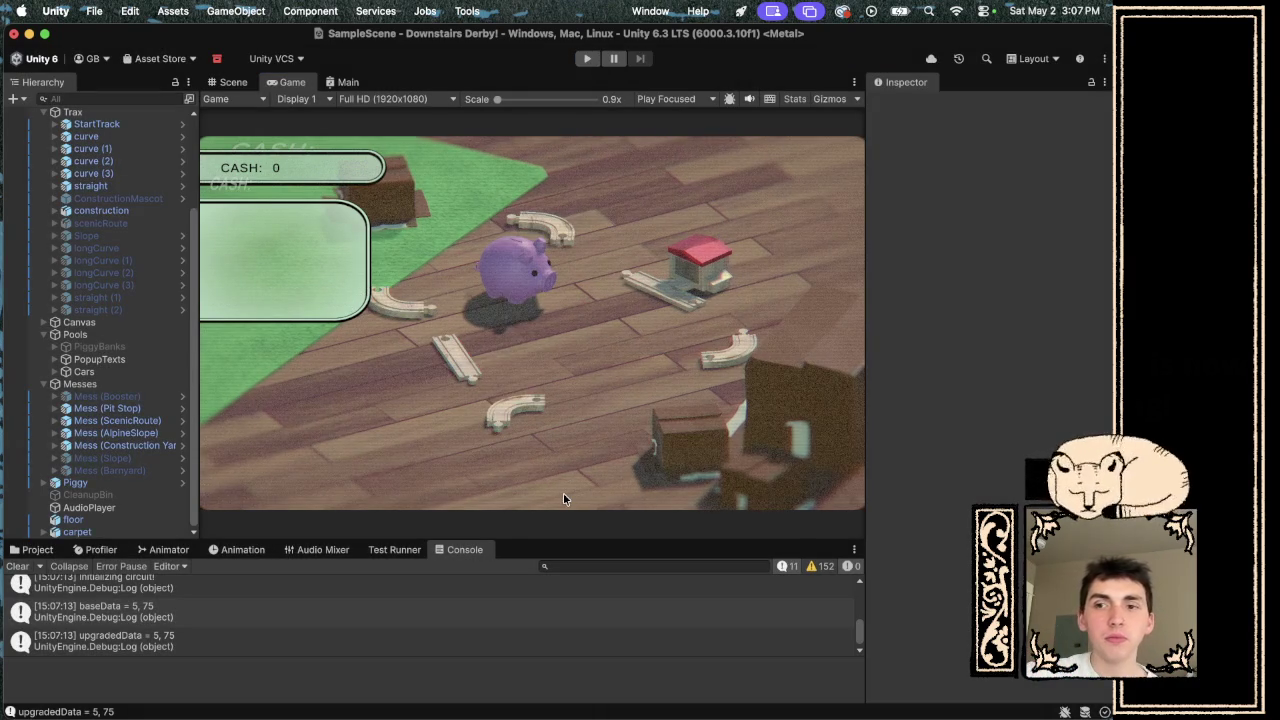
# - Select Mess (AlpineSlope), then Mess (ScenicRoute), after rechecking the code in Visual Studio Code
pyautogui.click(115, 432)
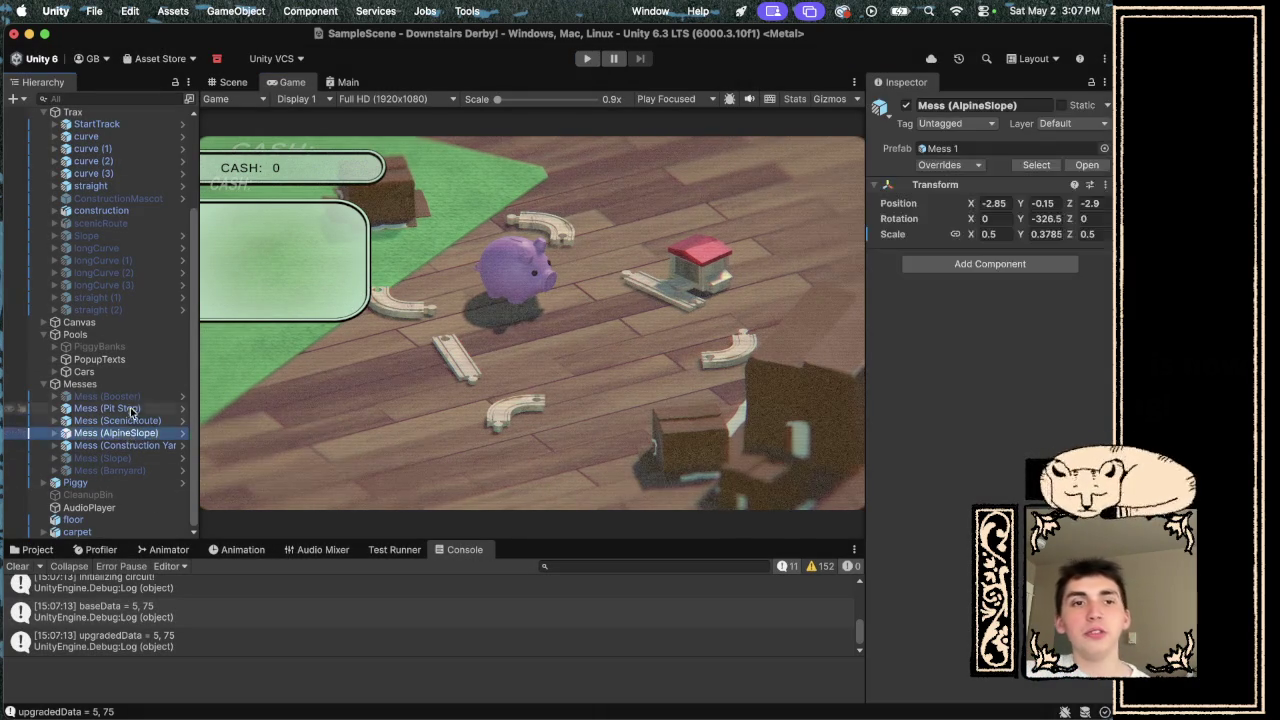
pyautogui.click(126, 421)
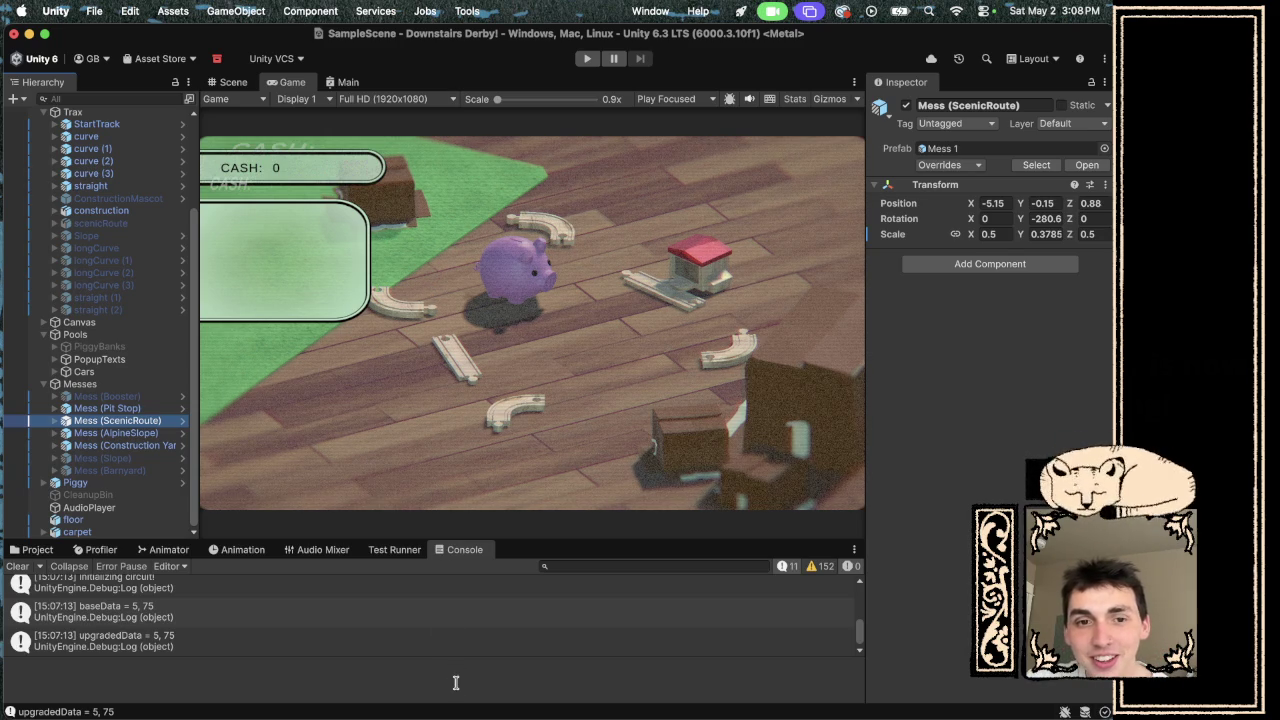
pyautogui.press('super+Tab')
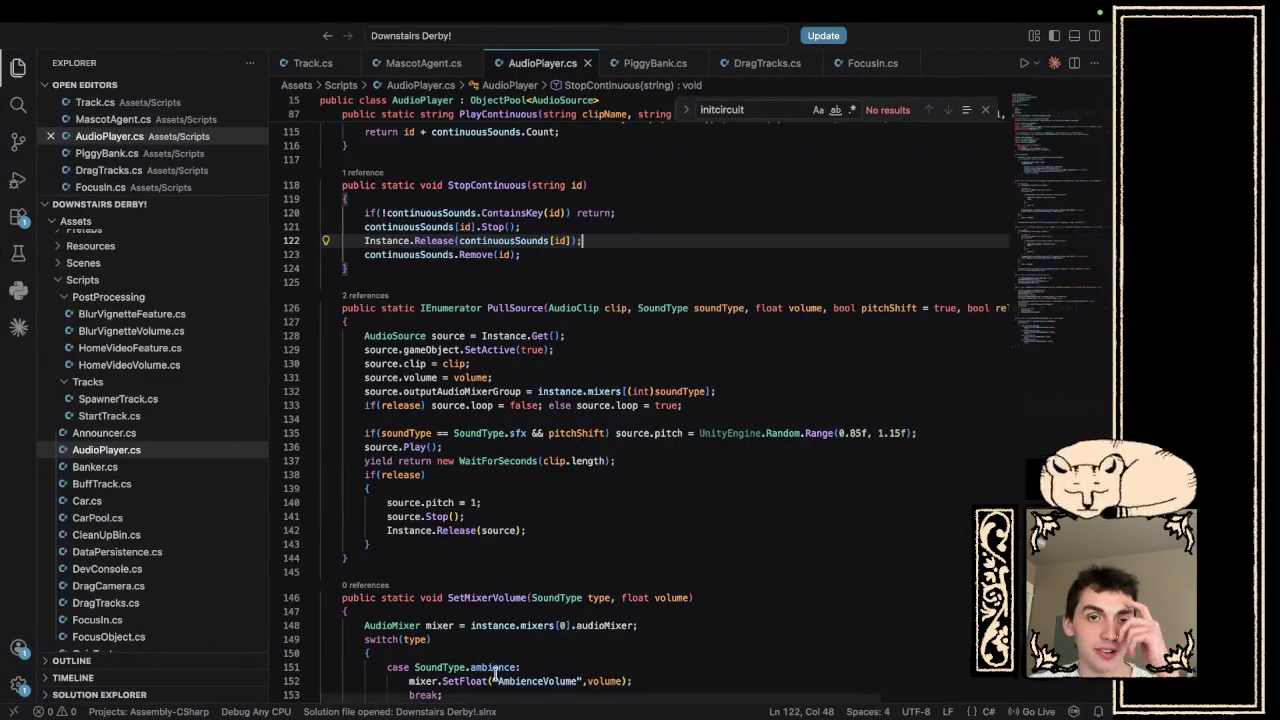
pyautogui.scroll(10, 683, 405)
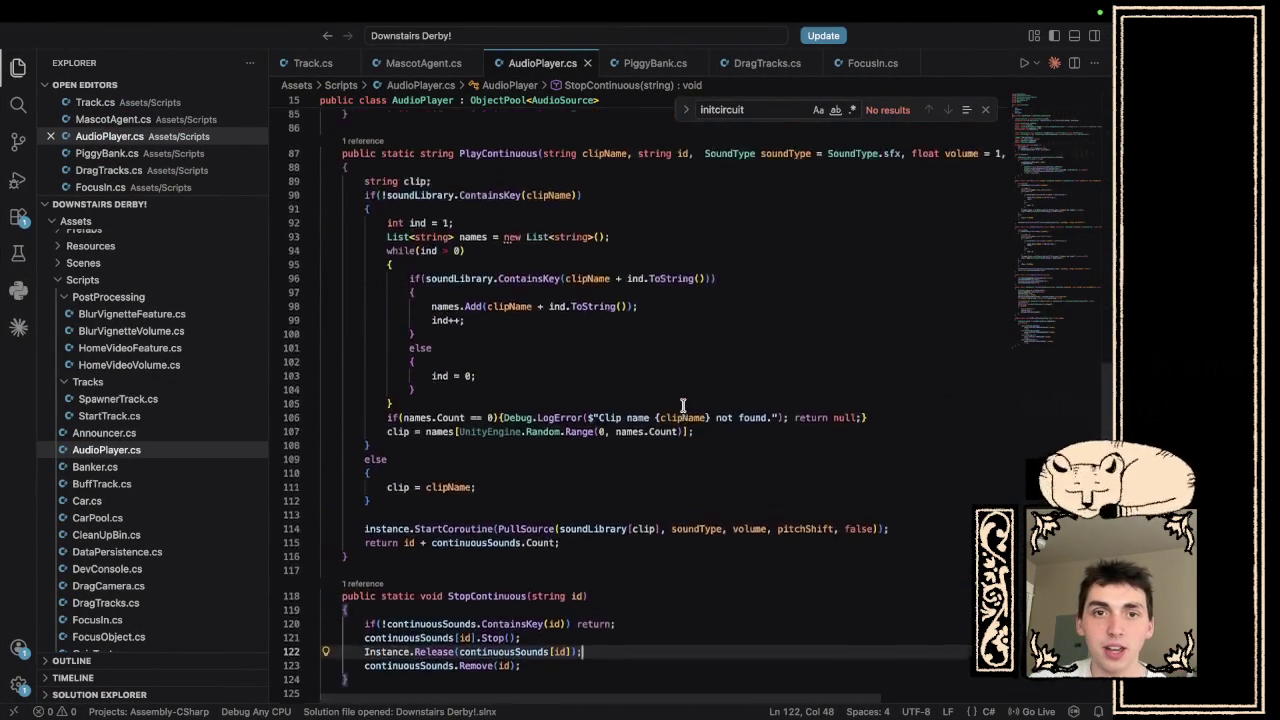
pyautogui.press('super+Tab')
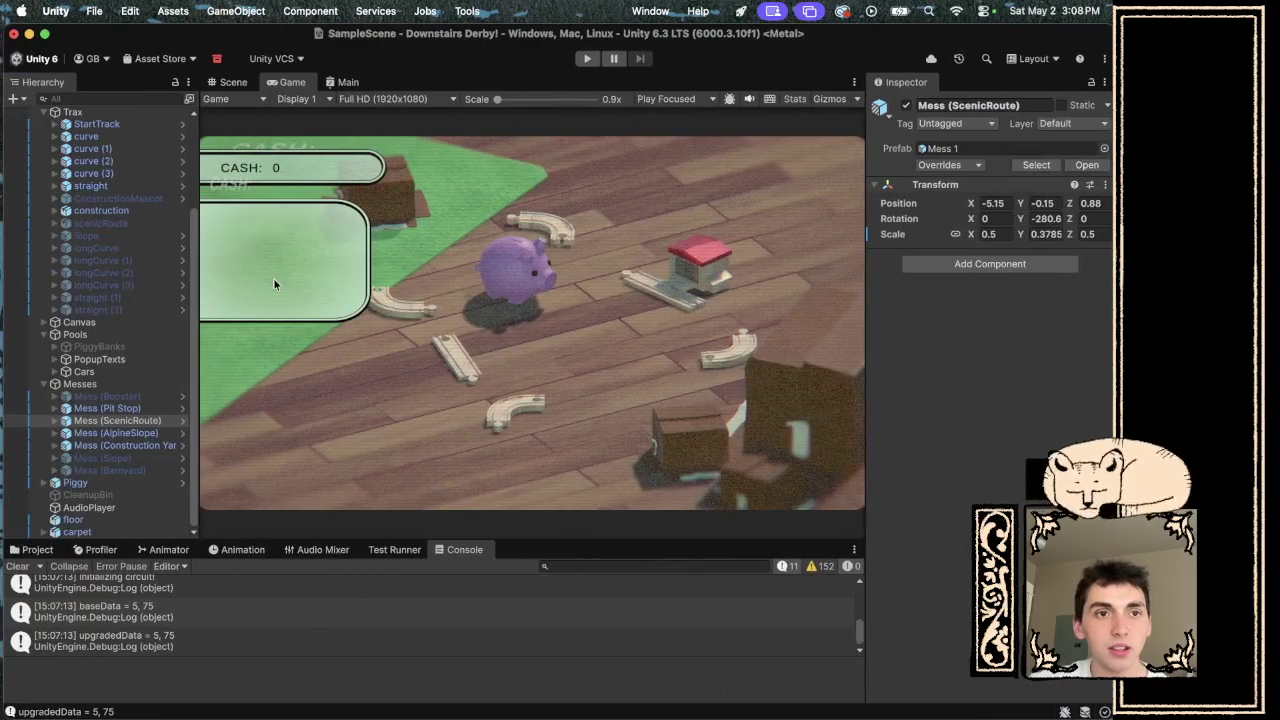
# - Collapse the Trax group in the Hierarchy to hide its track pieces
pyautogui.scroll(5, 103, 356)
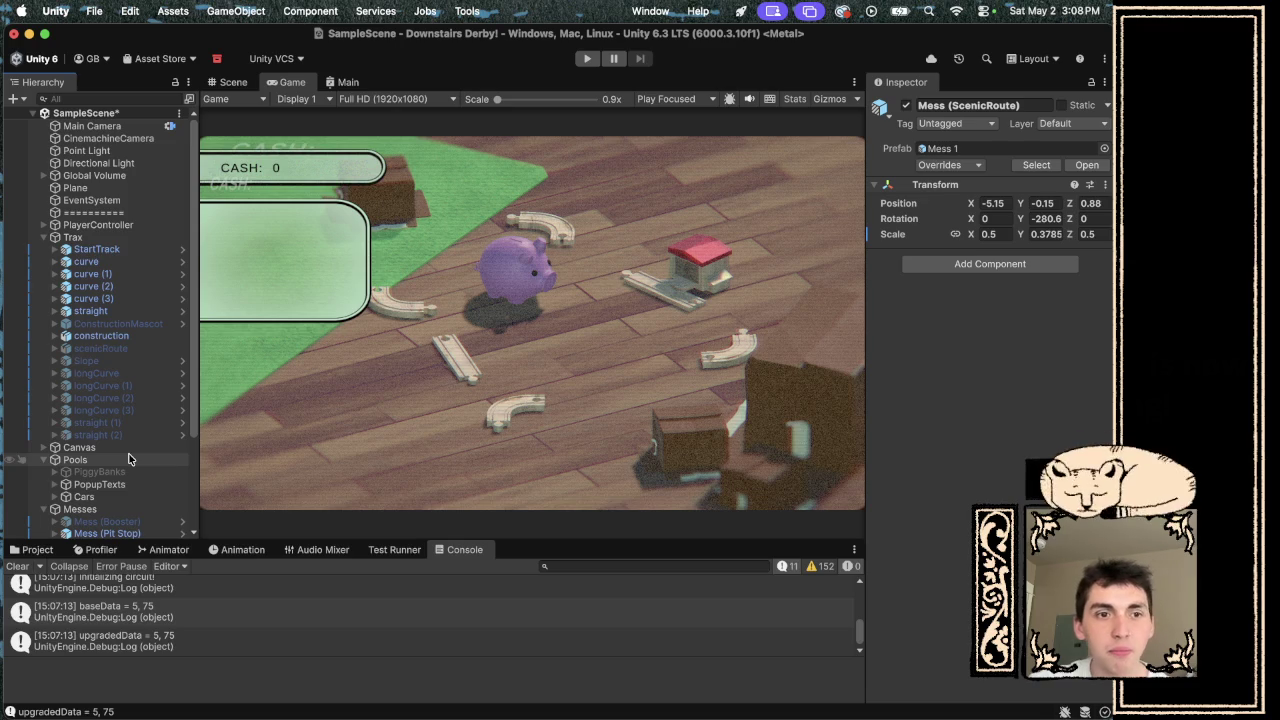
pyautogui.scroll(-2, 90, 345)
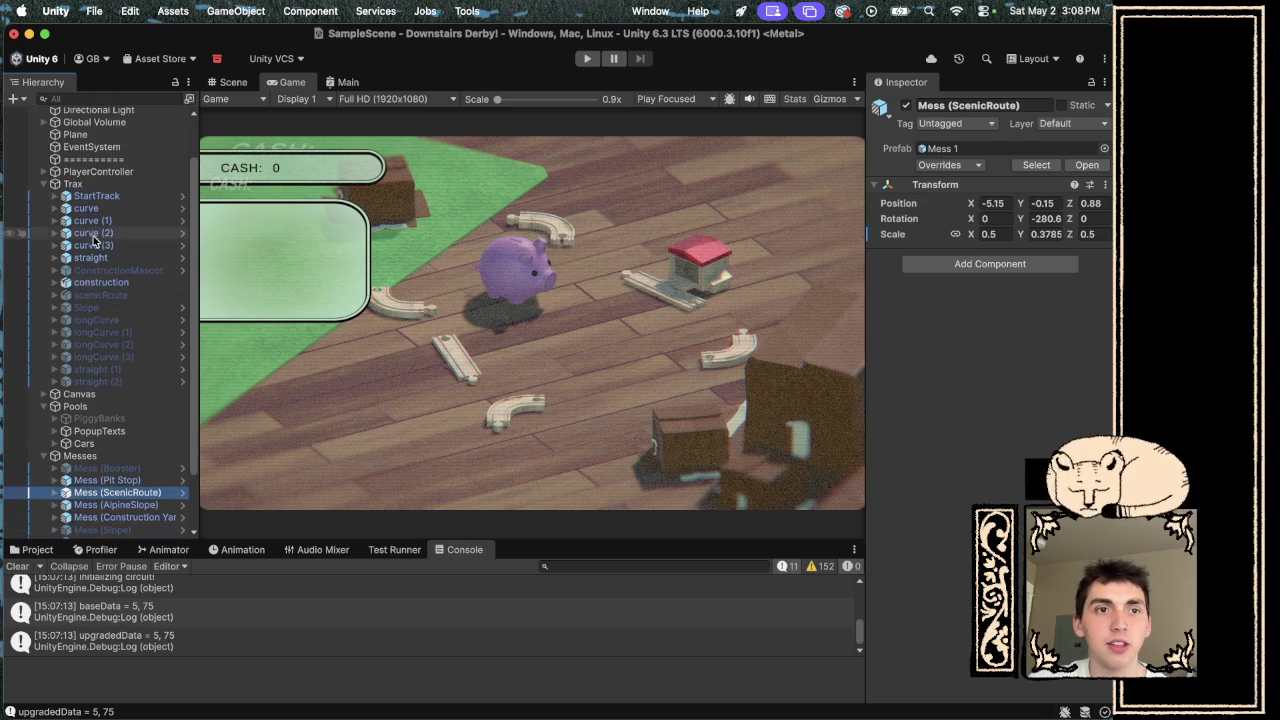
pyautogui.click(44, 184)
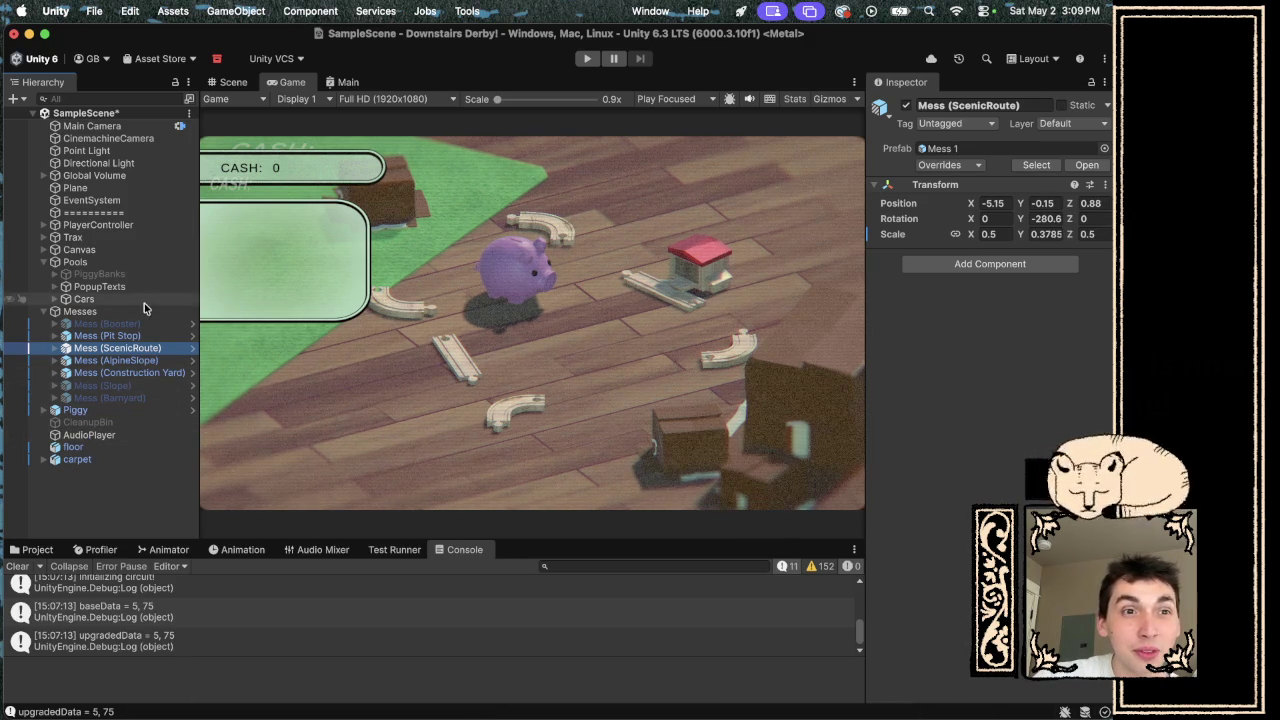
# - Add and undo an Audio Listener on DragCamera, then select AudioPlayer to view its pool and mixers
pyautogui.click(44, 224)
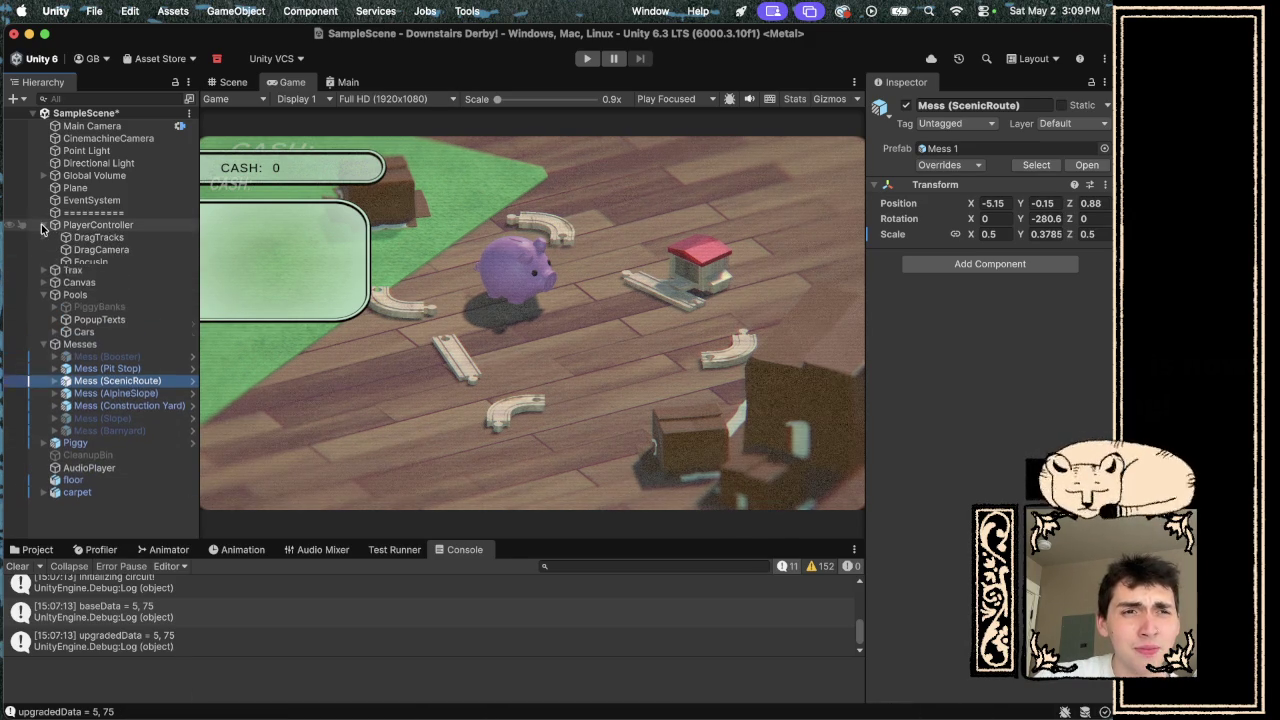
pyautogui.click(116, 250)
pyautogui.click(981, 313)
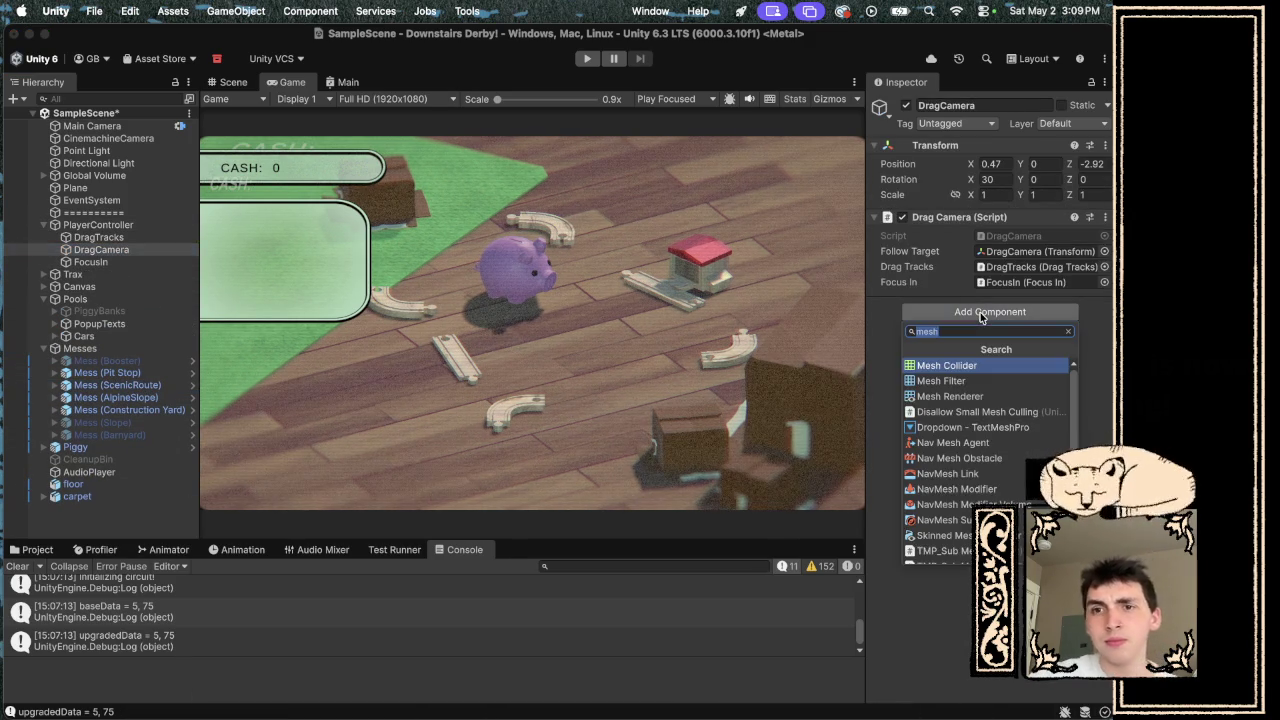
pyautogui.write('audio')
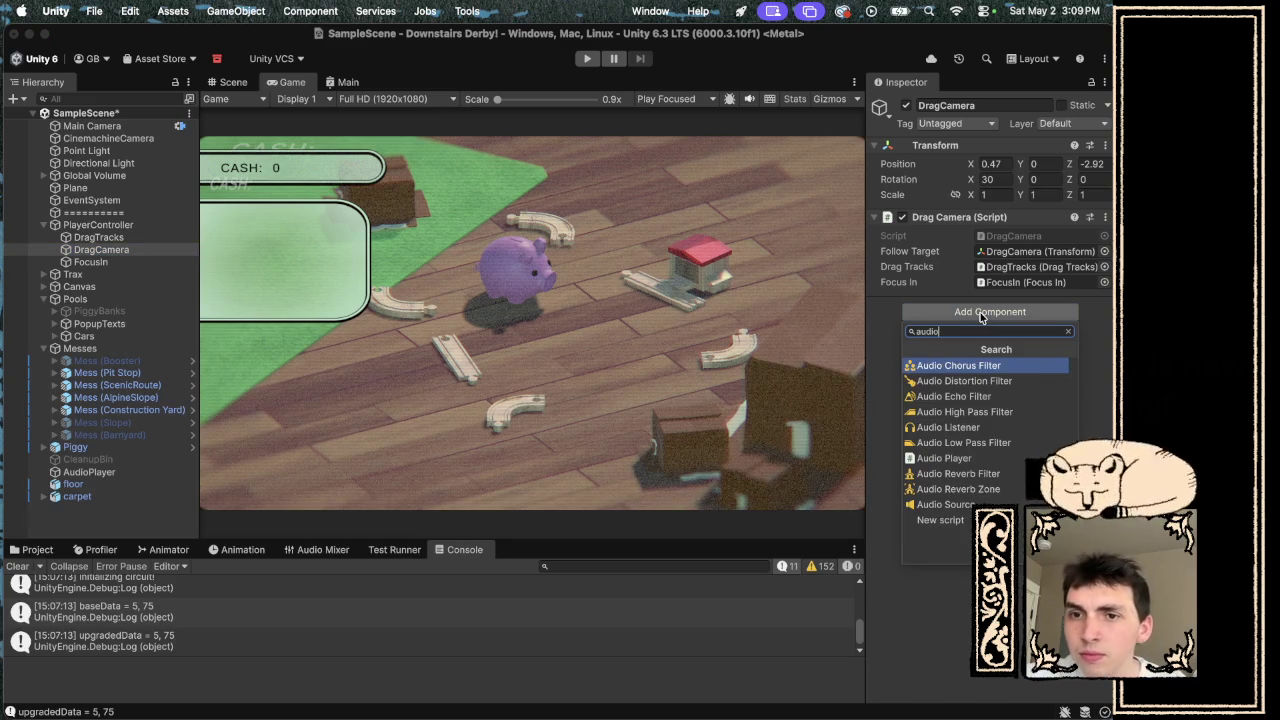
pyautogui.click(981, 427)
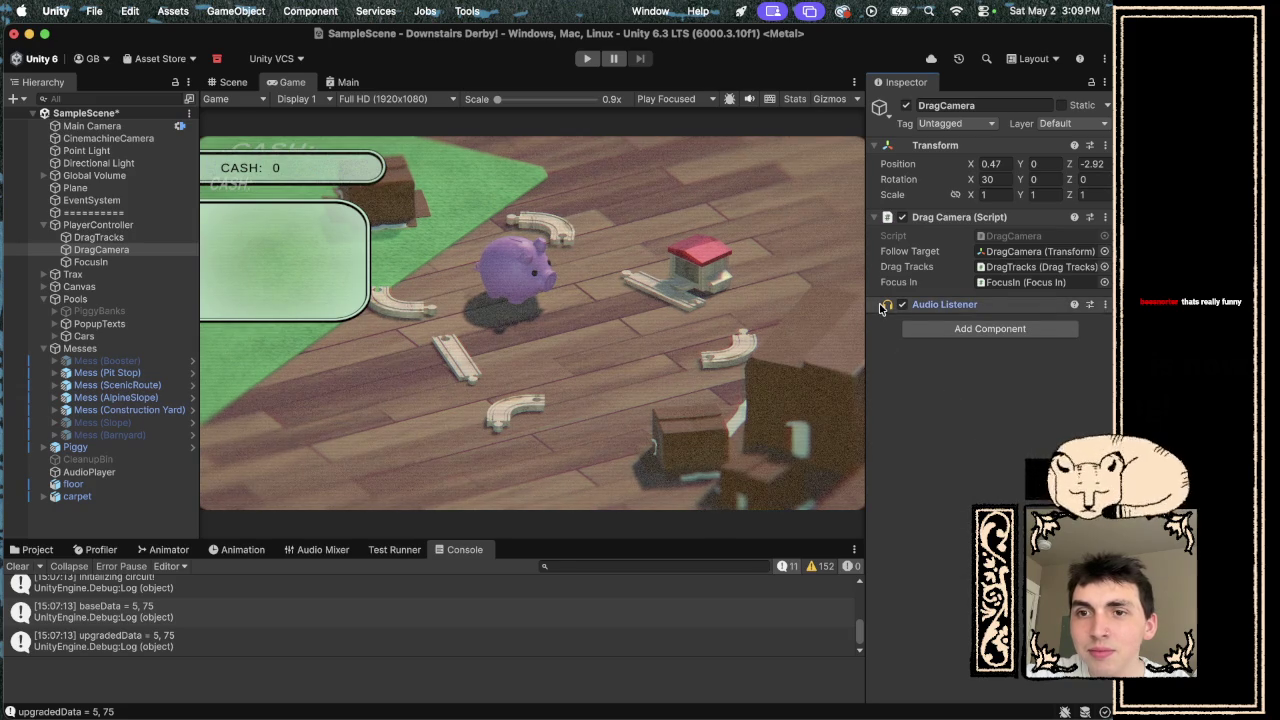
pyautogui.press('super+z')
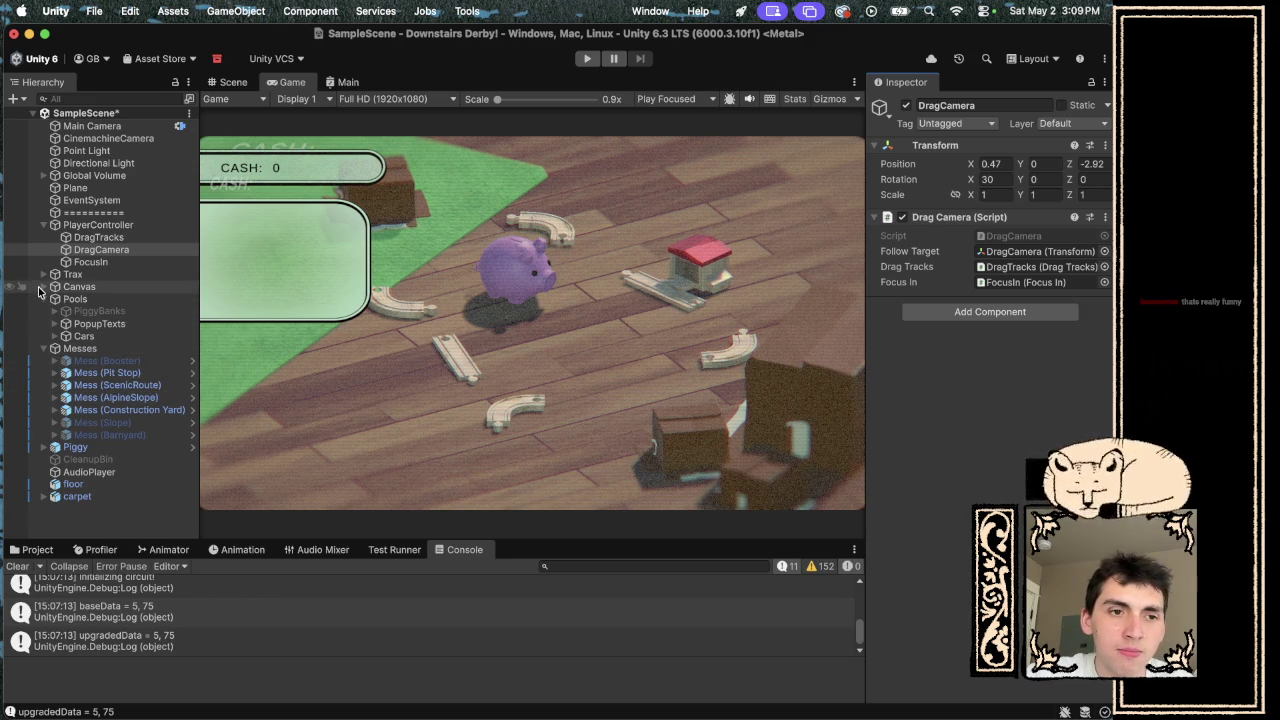
pyautogui.click(100, 471)
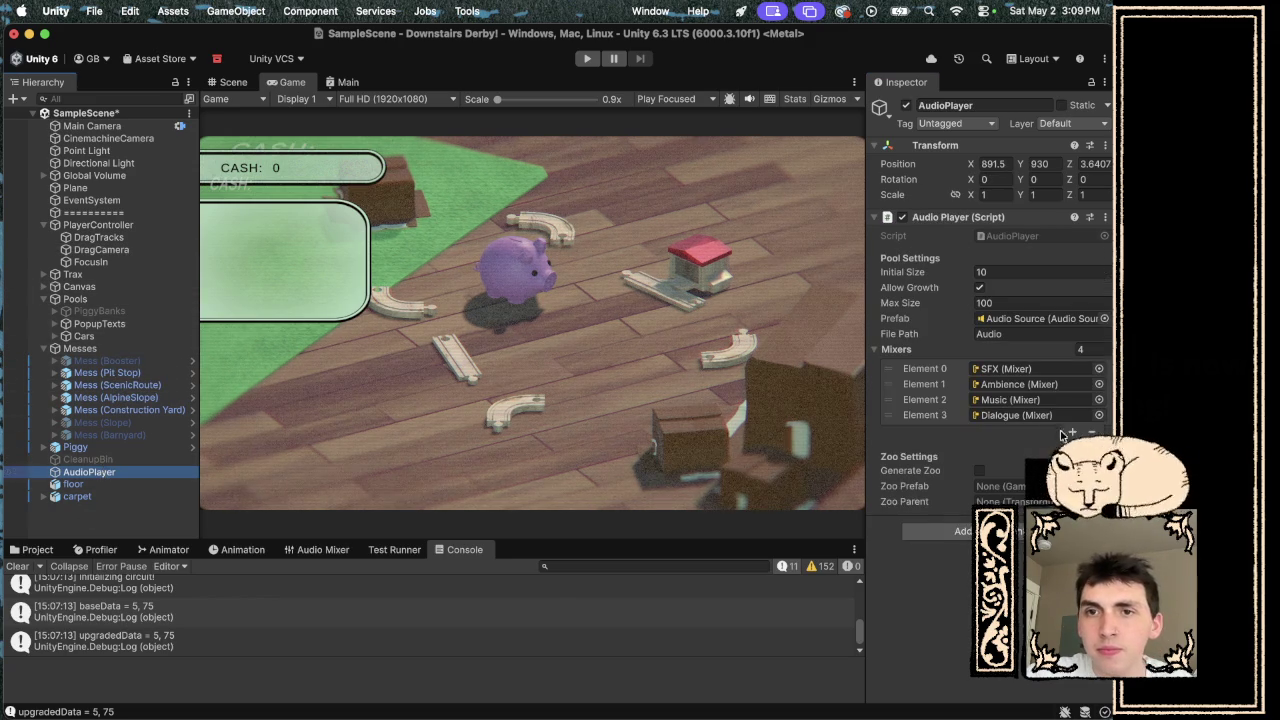